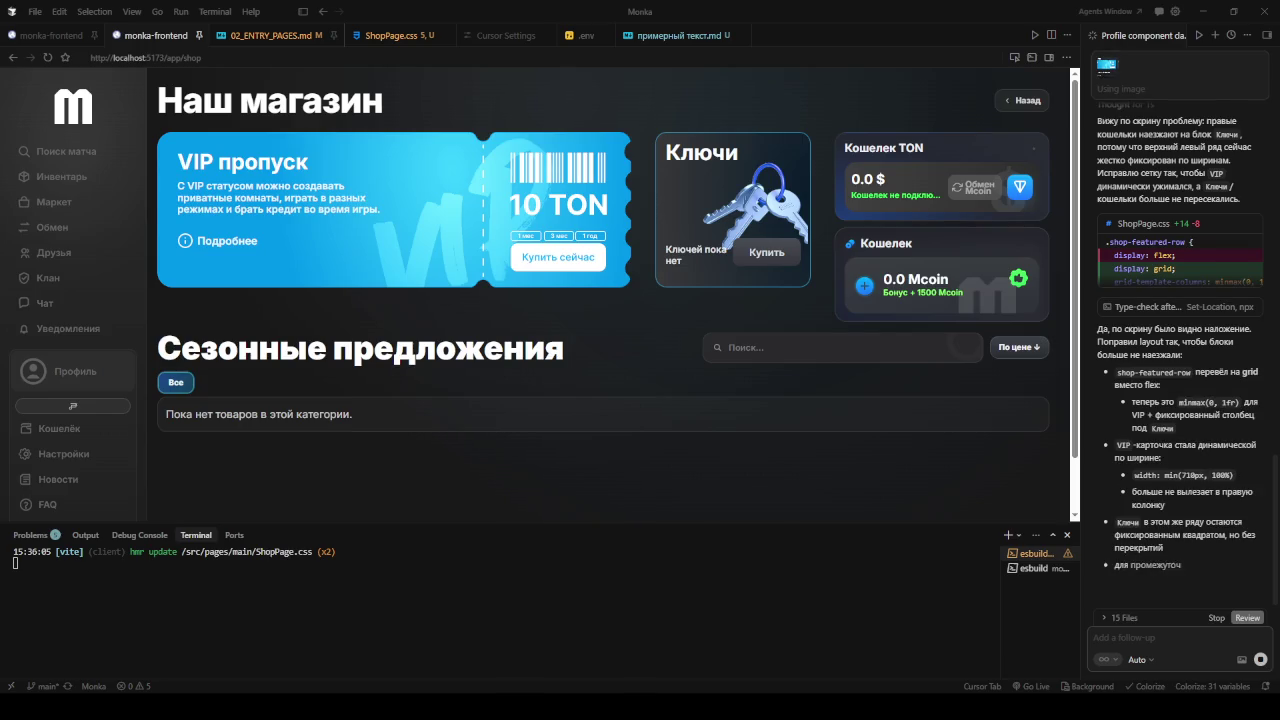
- Toggle the Explorer file tree repeatedly, leaving it open beside the shop page preview
click(302, 11)
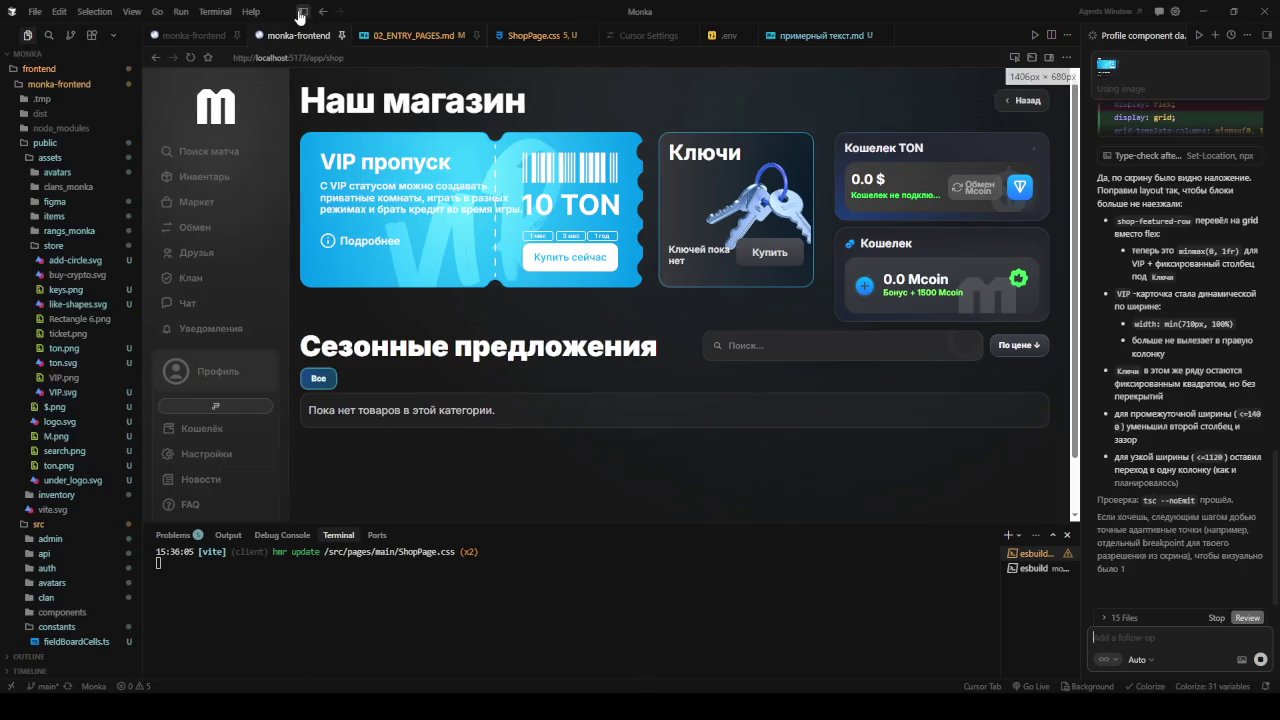
click(302, 11)
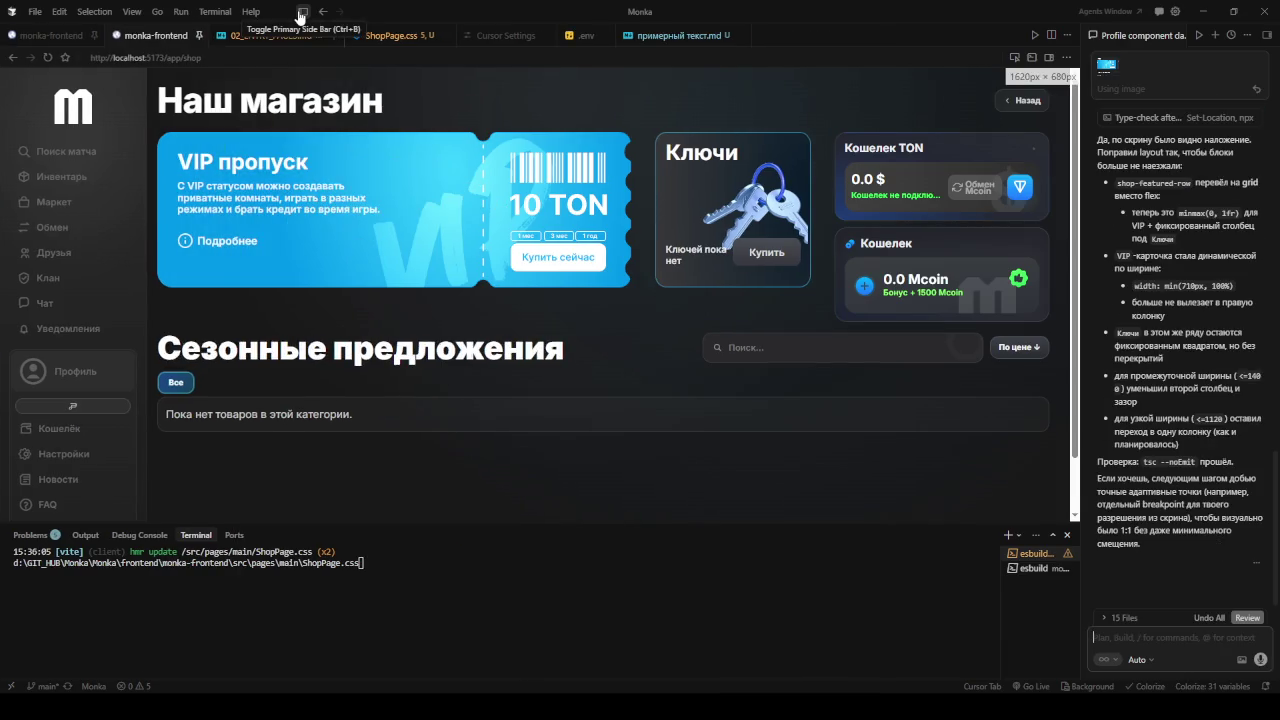
click(299, 13)
click(300, 13)
click(300, 13)
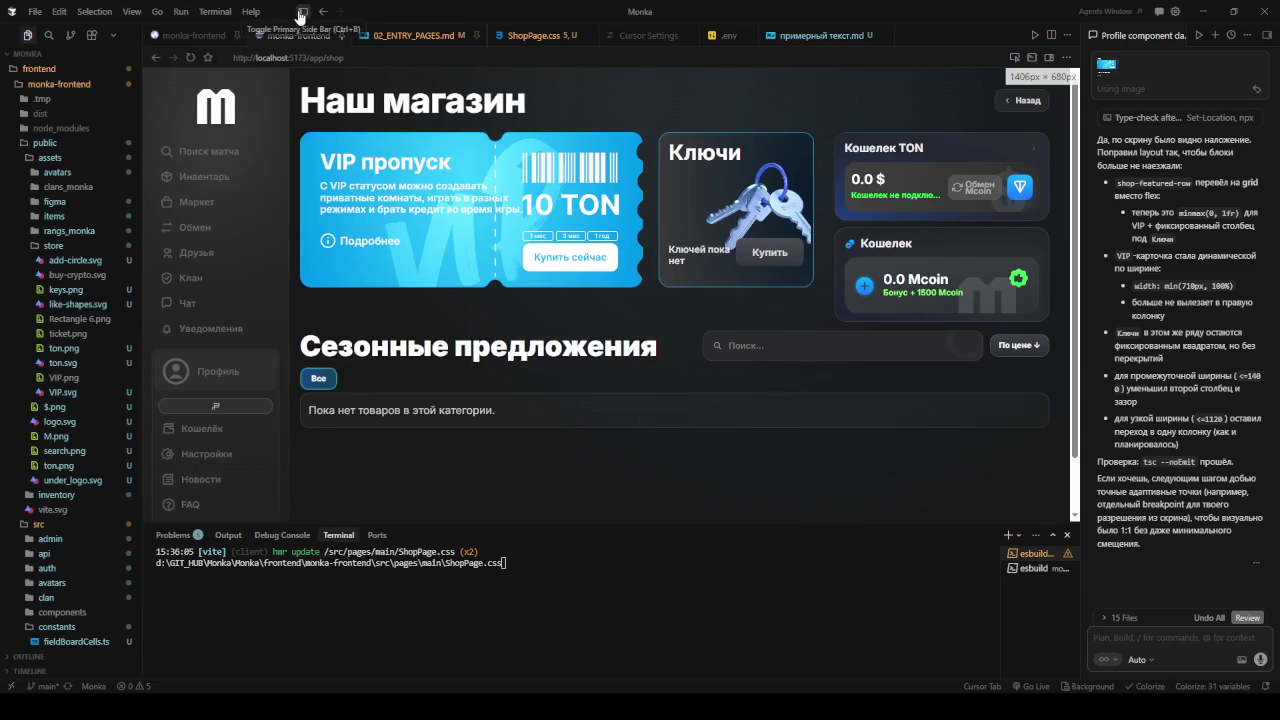
click(300, 13)
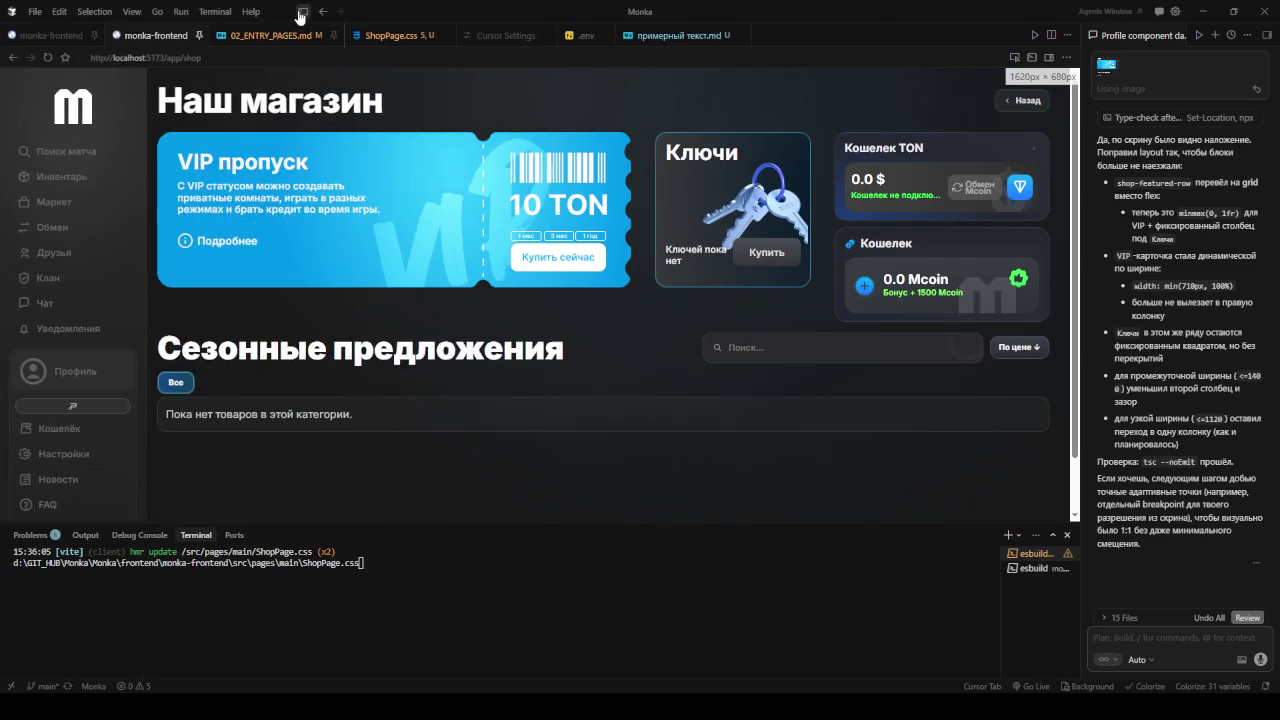
click(300, 13)
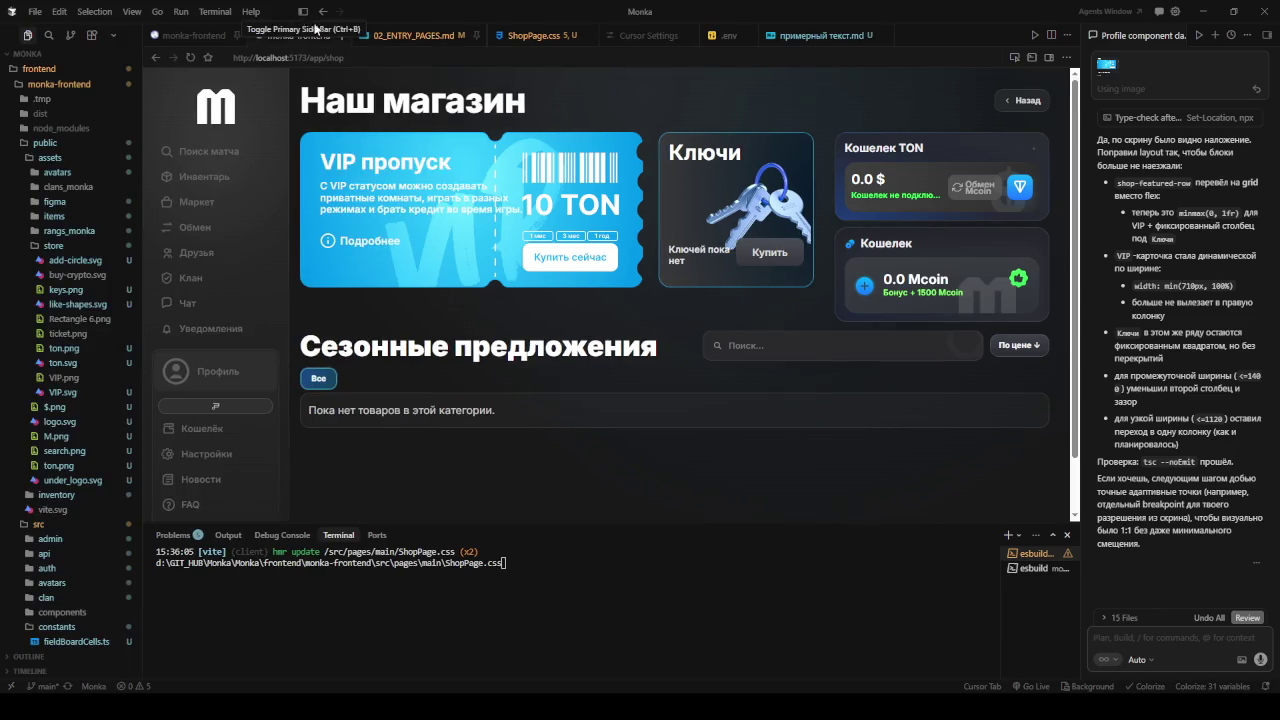
click(304, 14)
click(304, 14)
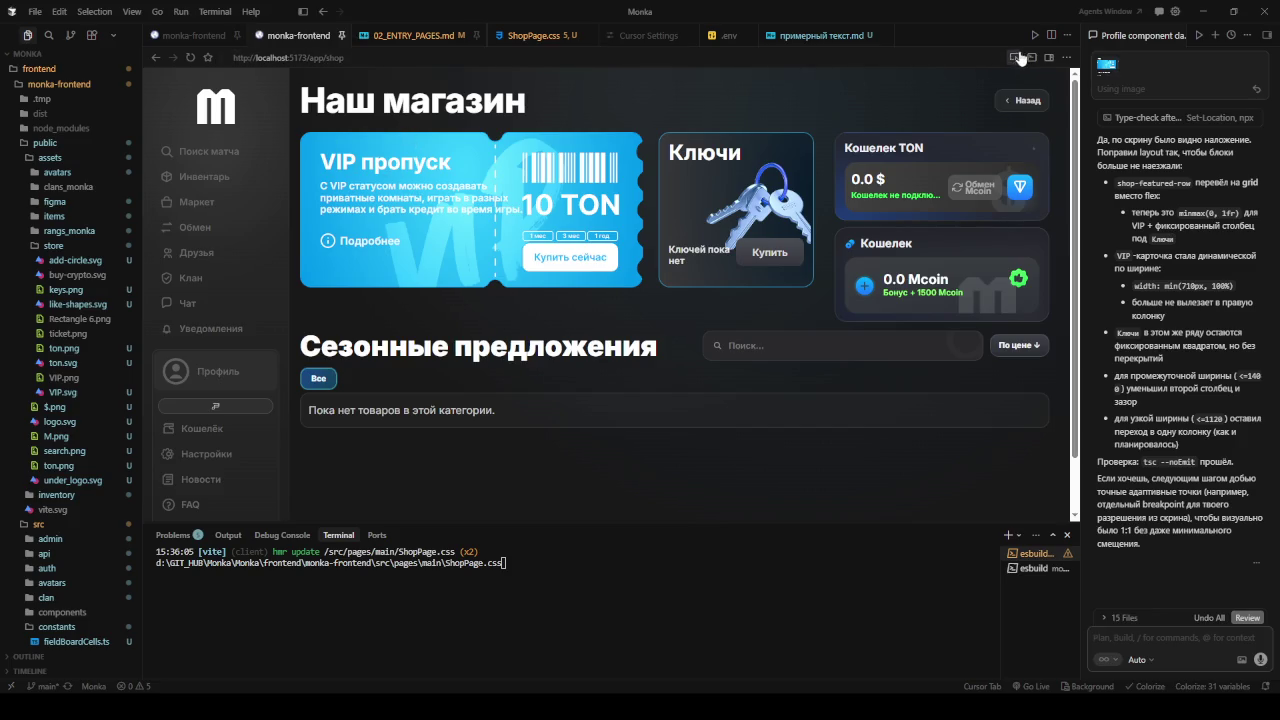
click(1149, 637)
- Ask the agent, with the VIP div and p attached, to cap the paragraph at 60% width
text(давай )
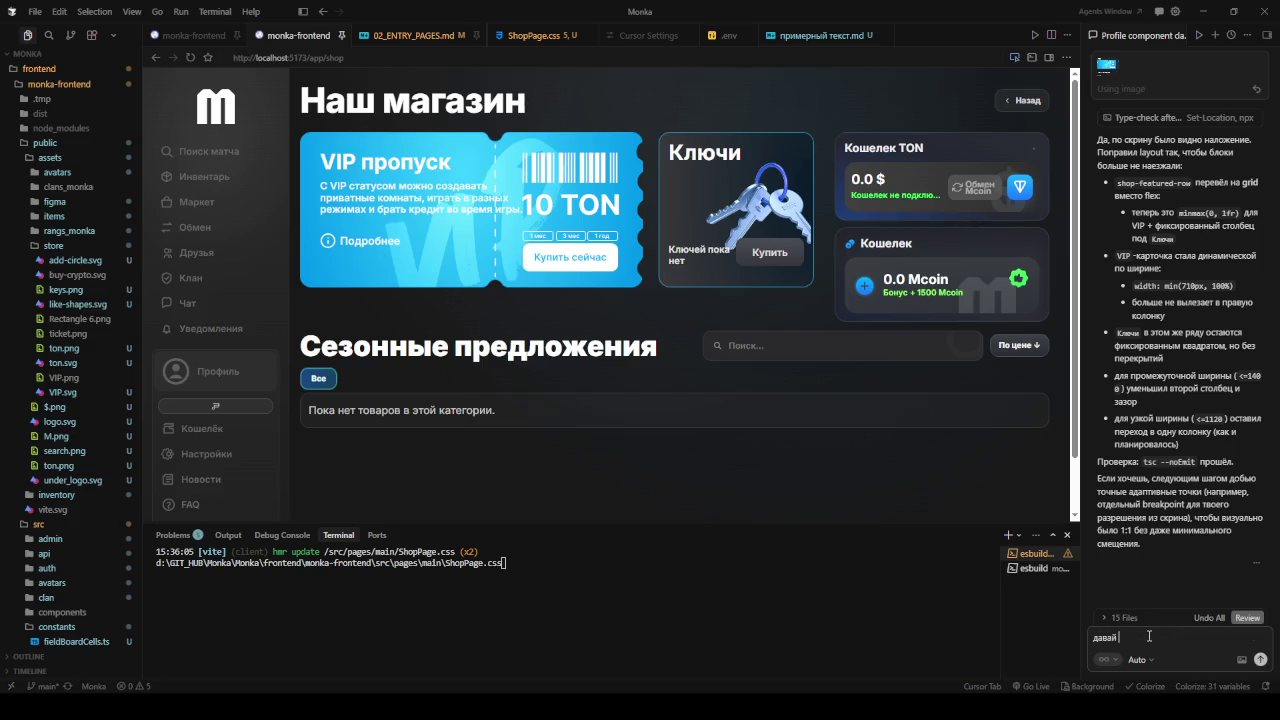
text(если )
text(ж)
text(имет)
text(тся)
click(875, 406)
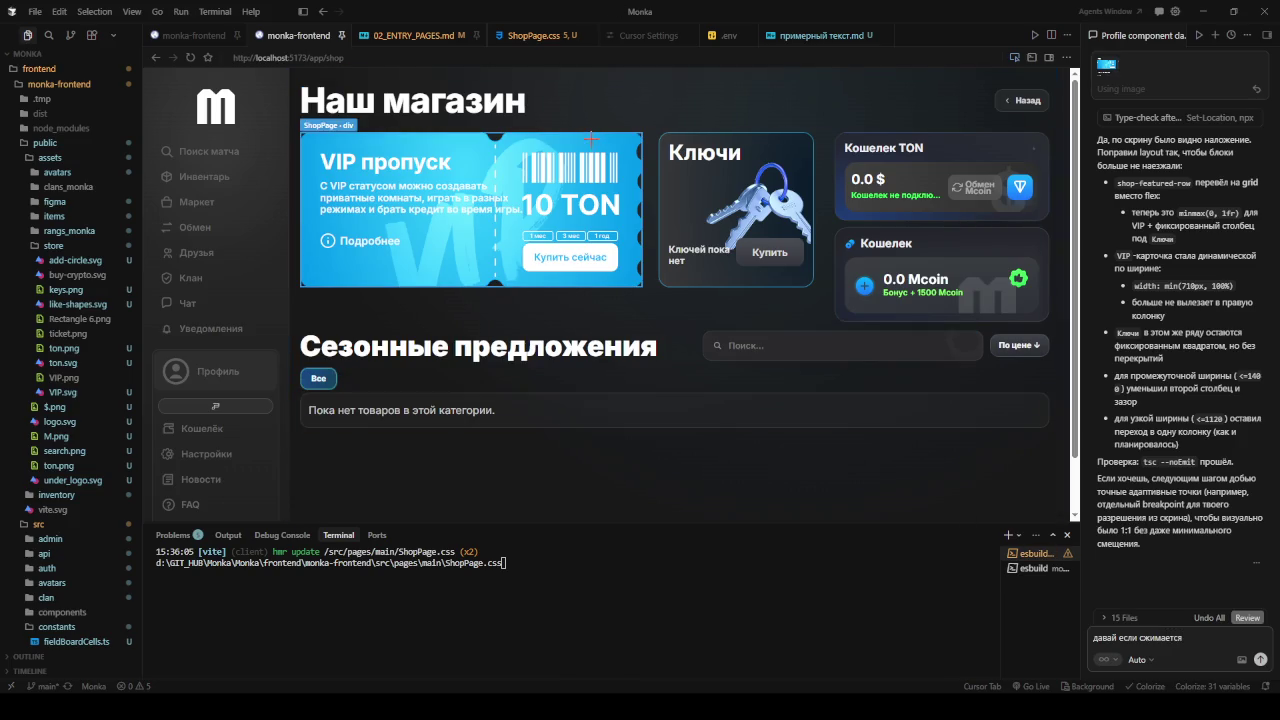
text(то сжимается и)
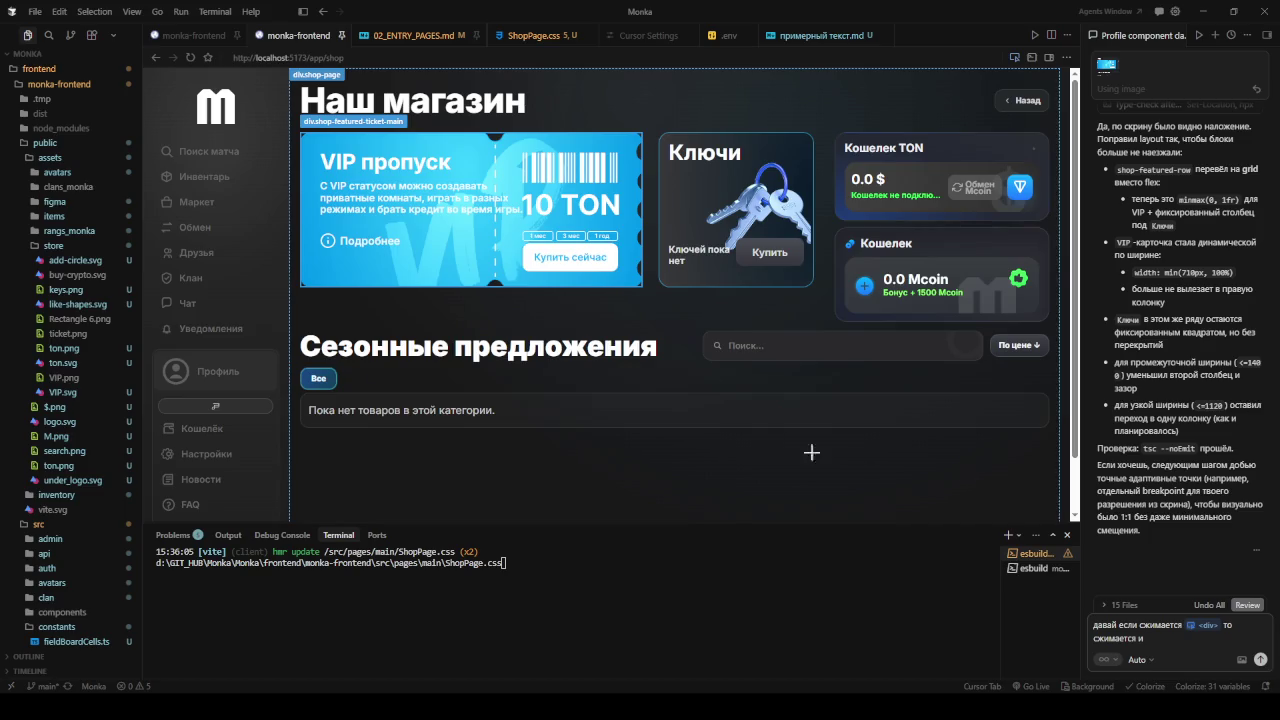
click(438, 190)
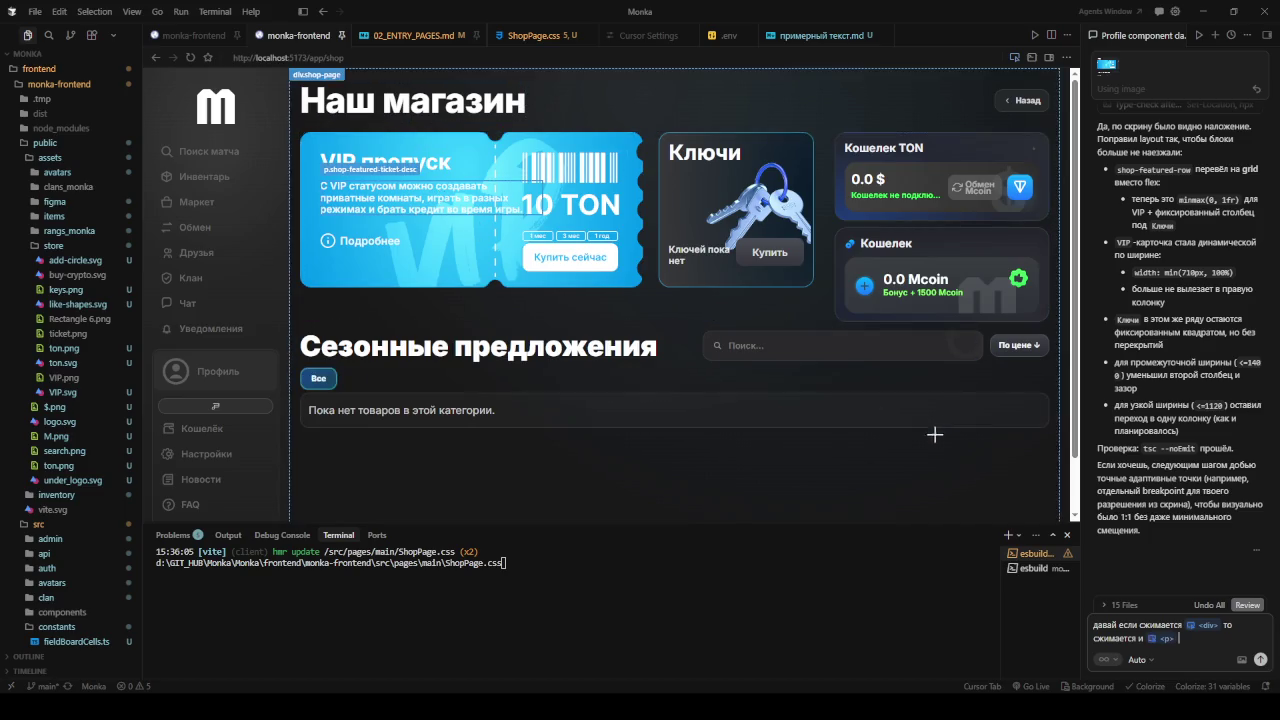
text(т)
text(ак чтобы не)
key(BackSpace)
text(занимать больше чем)
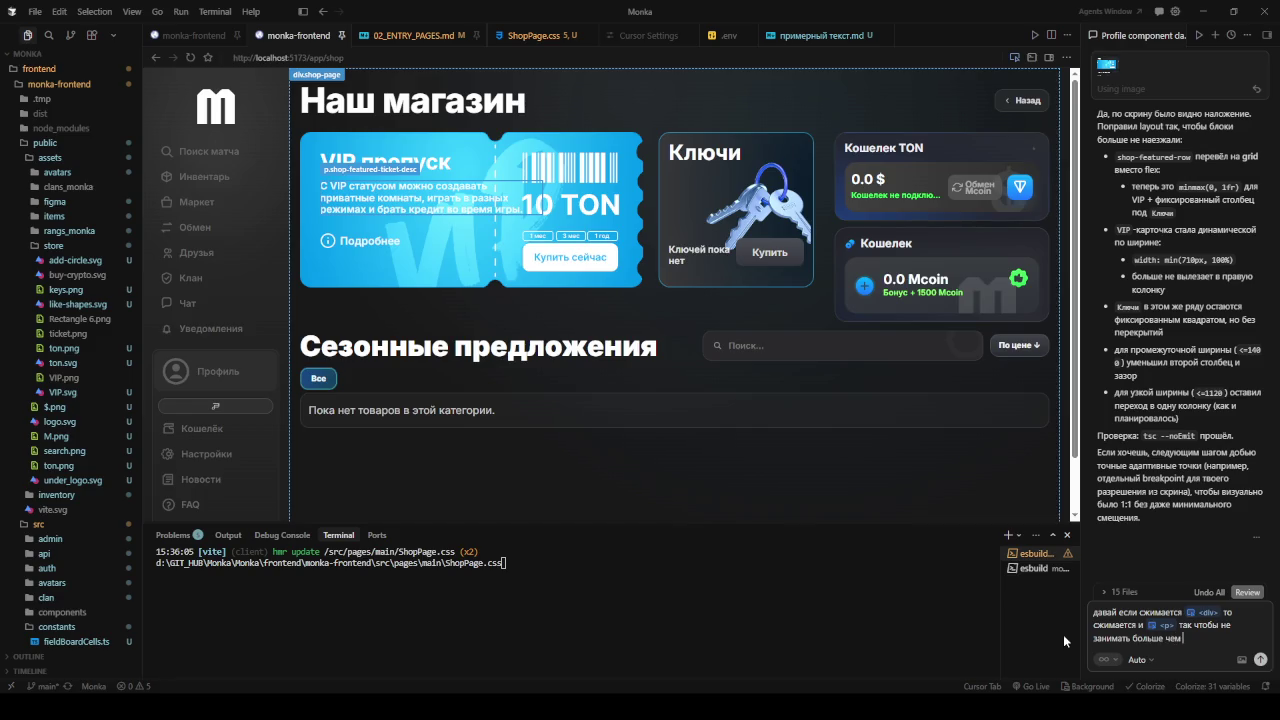
text( 60)
text( %)
key(Return)
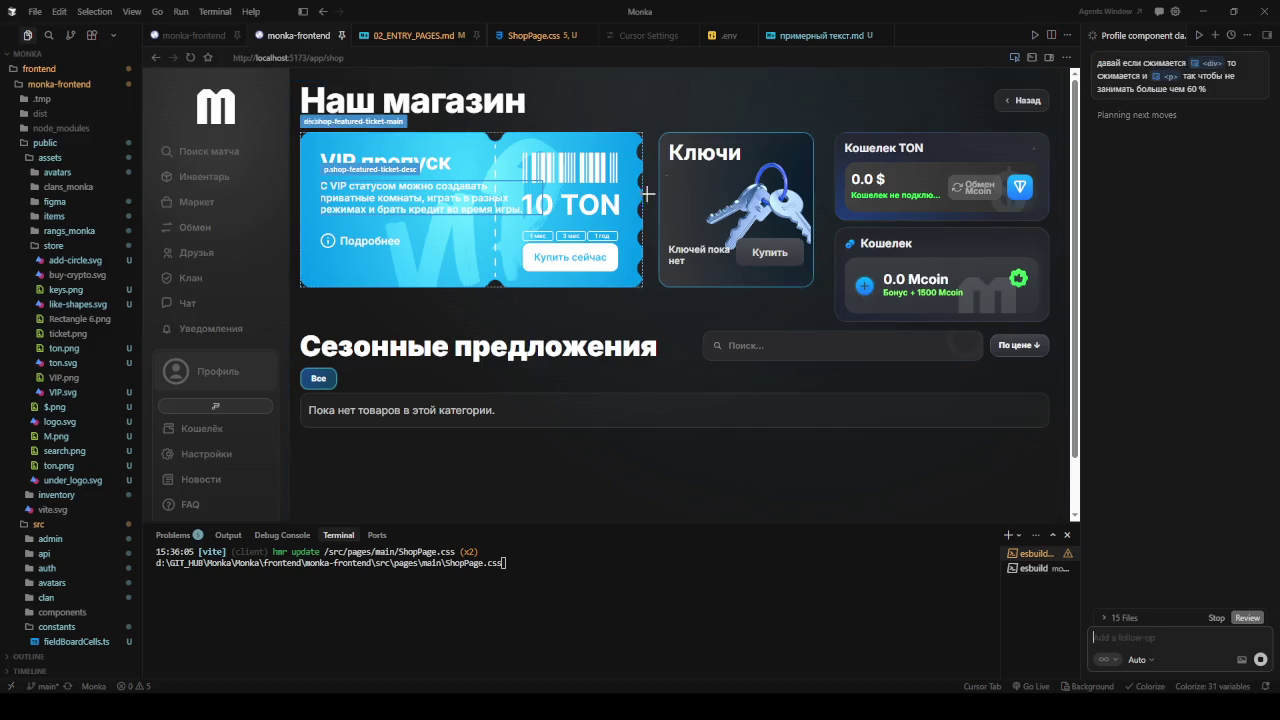
- Toggle the file tree to compare the VIP description at different widths, leaving it hidden
click(303, 13)
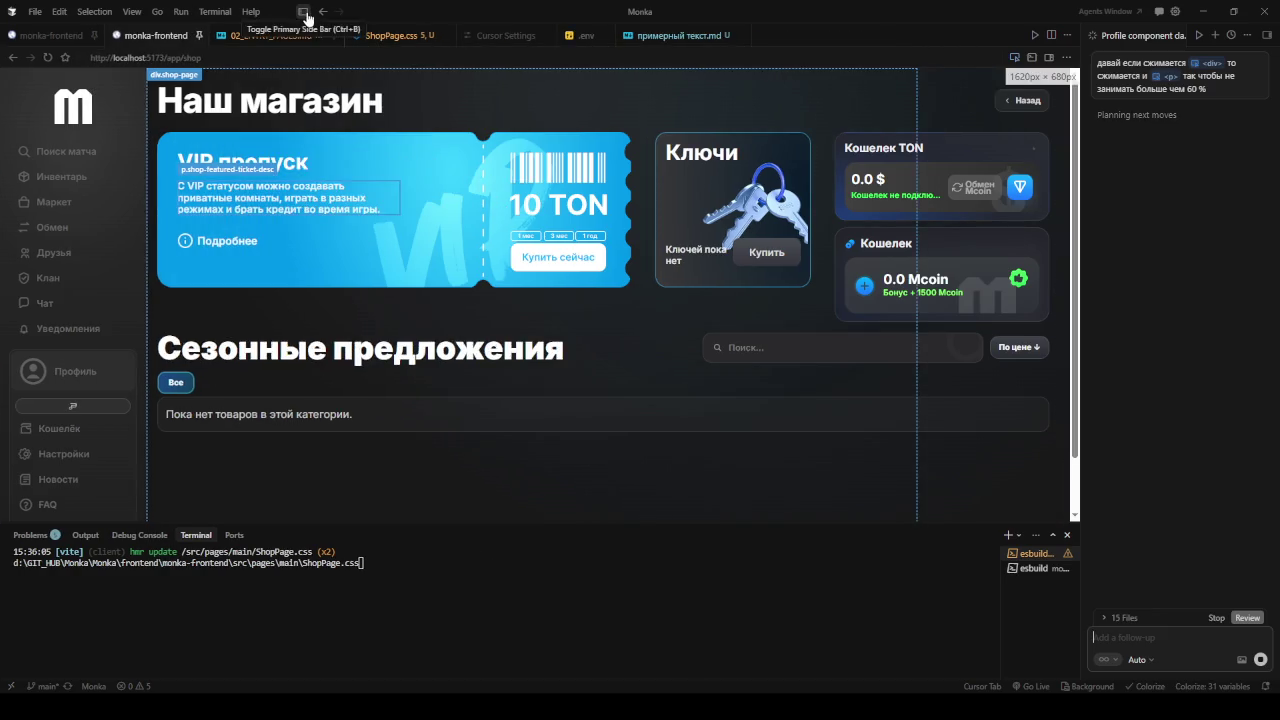
click(305, 14)
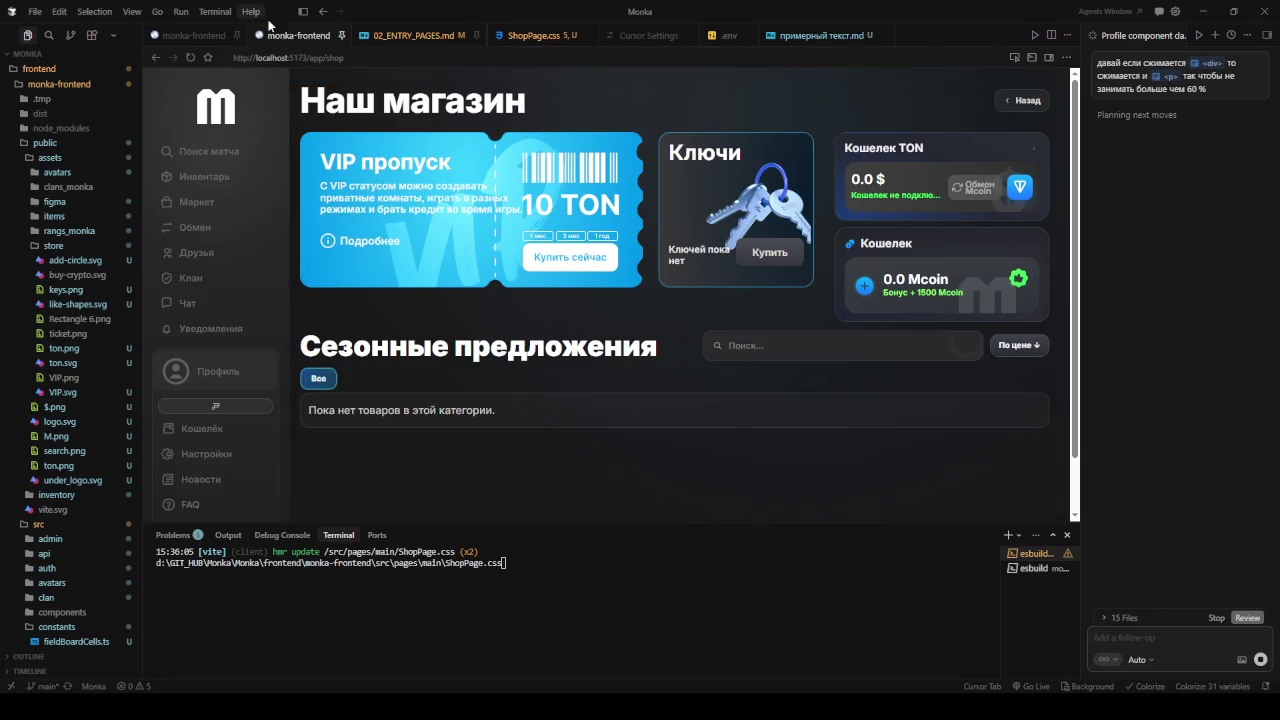
click(302, 16)
click(302, 15)
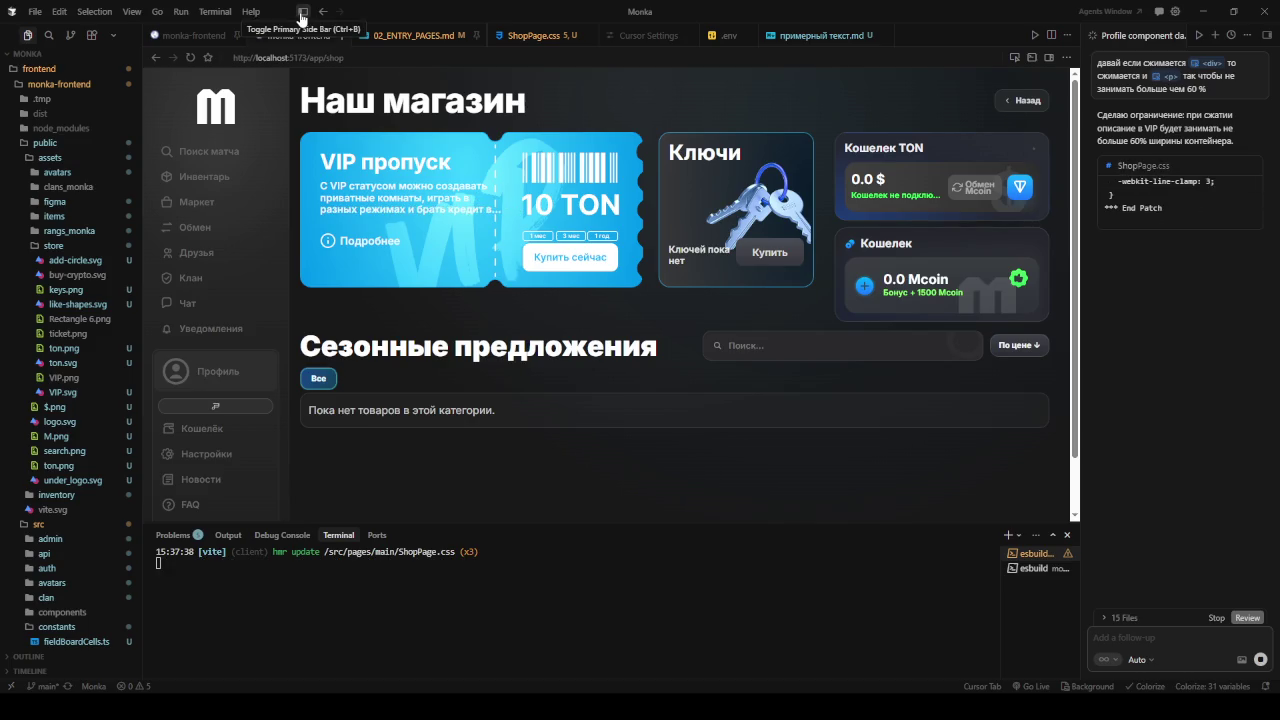
click(302, 15)
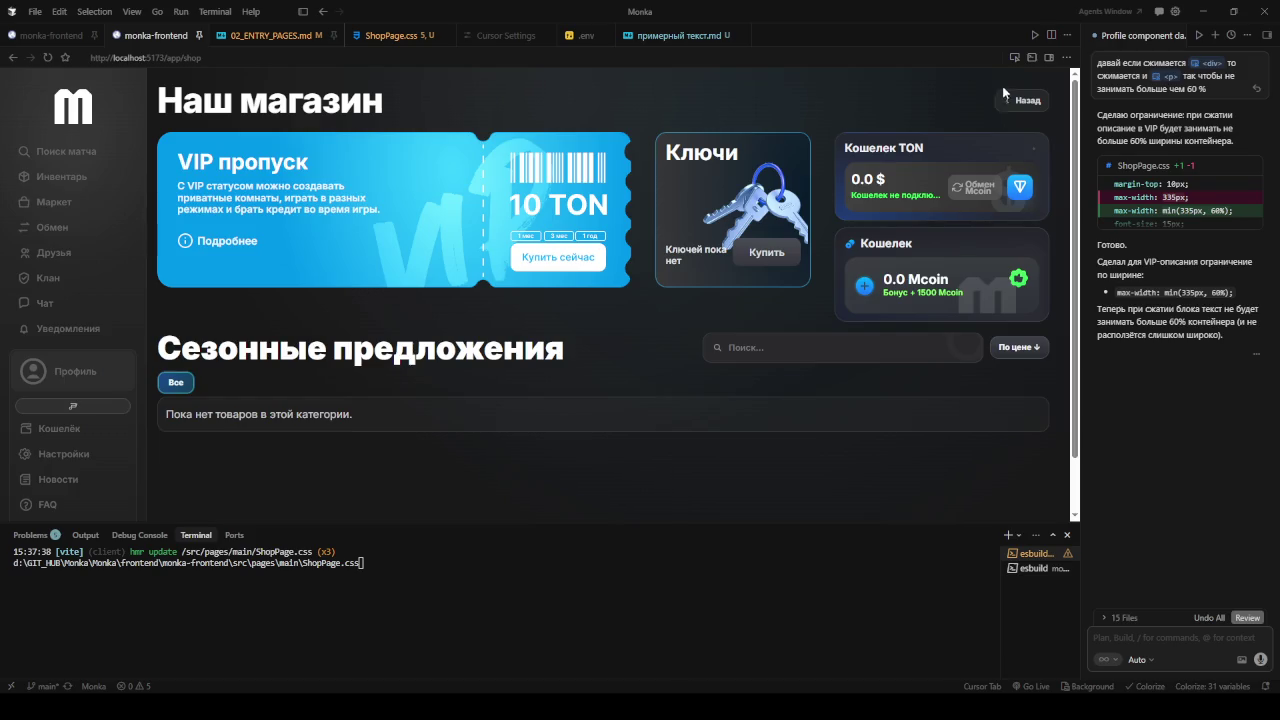
click(1016, 58)
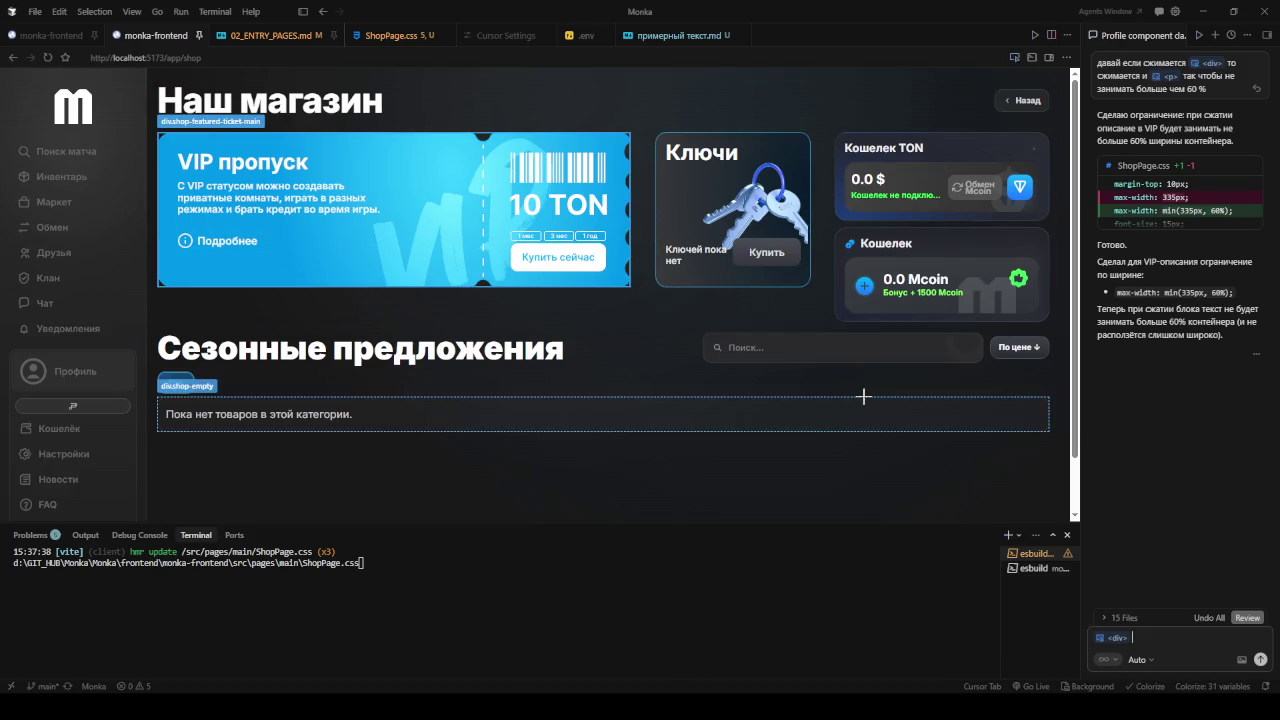
- Attach the VIP ticket div and begin typing what clicking the ticket should do
click(880, 460)
text(тут)
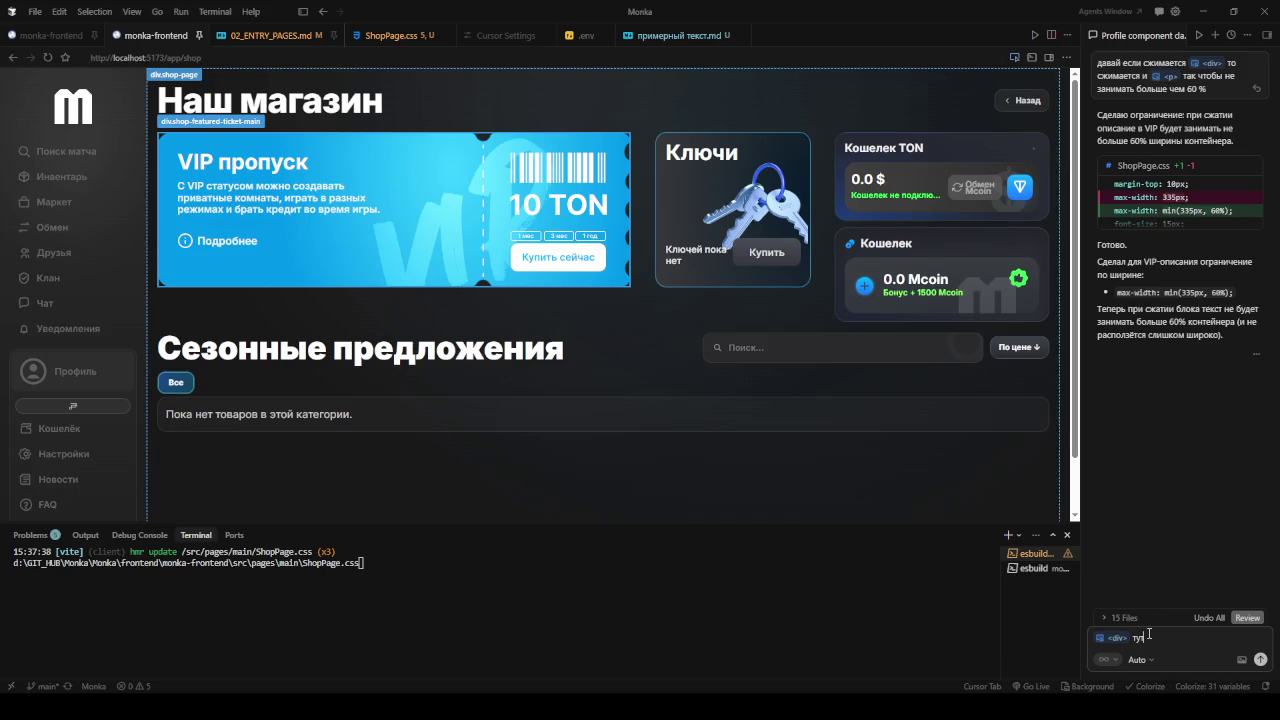
text( на)
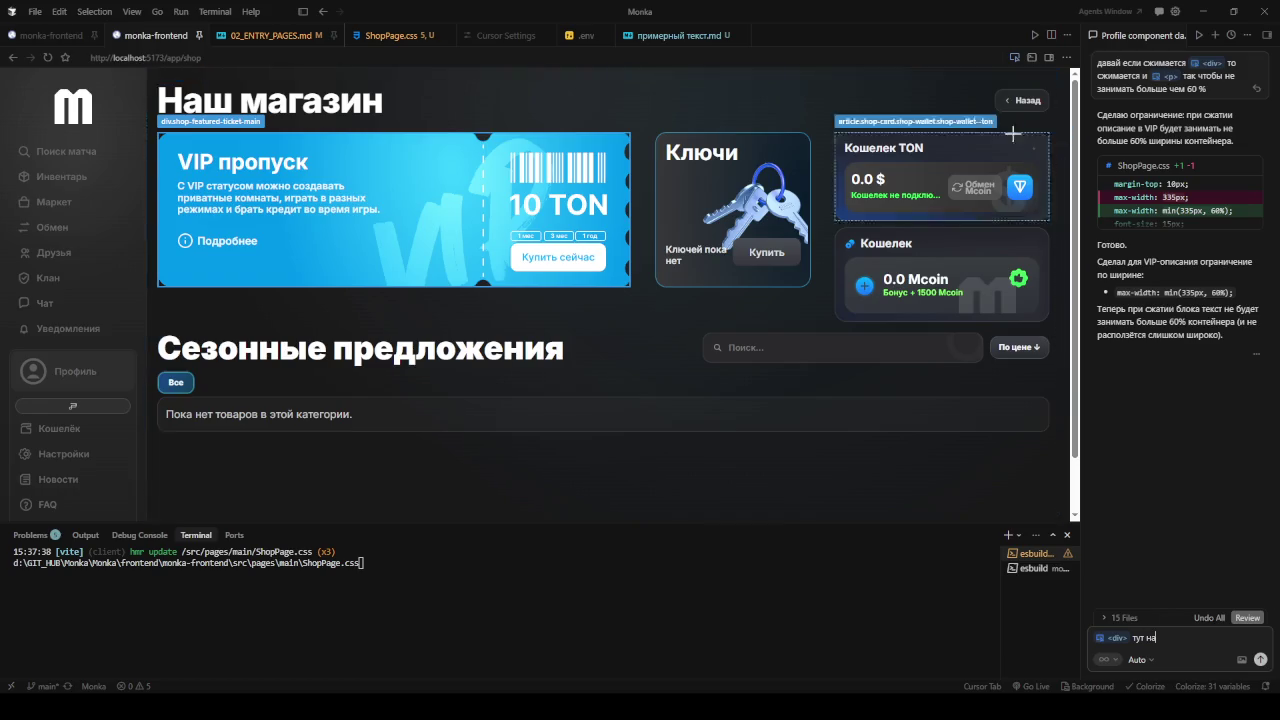
click(1015, 57)
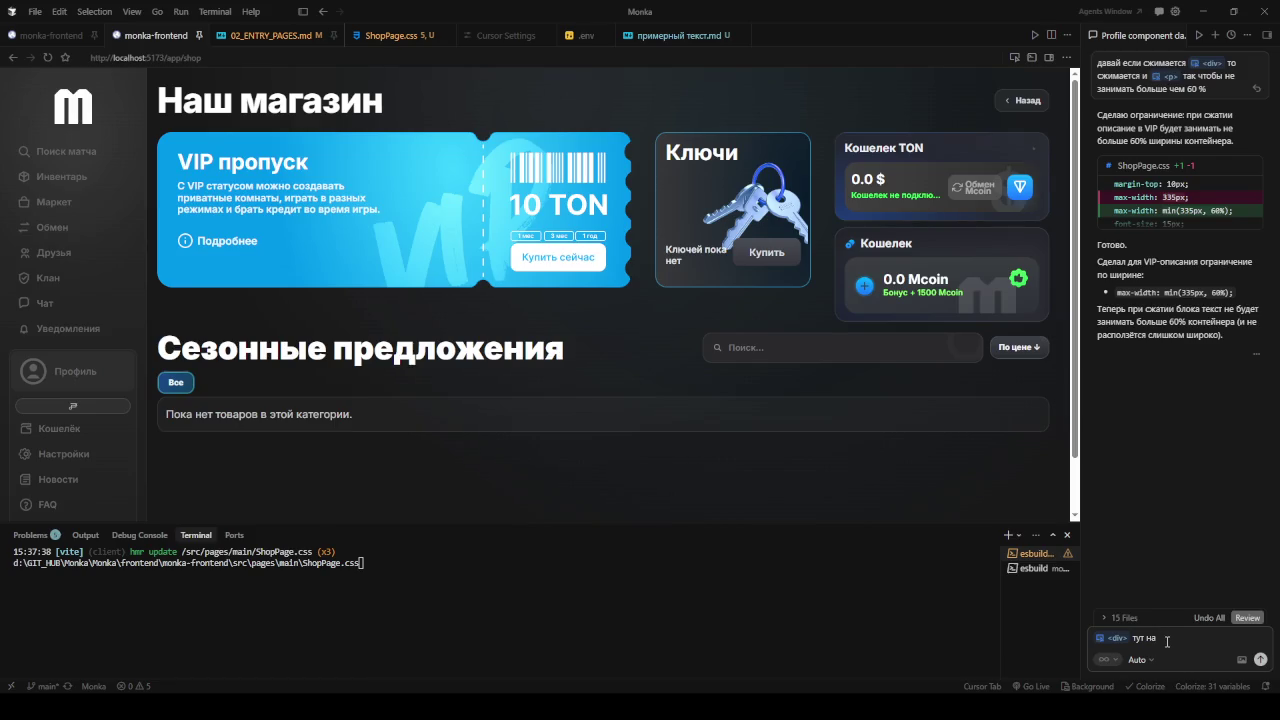
text(если кликнуть на билет)
text(то п)
text(оявится)
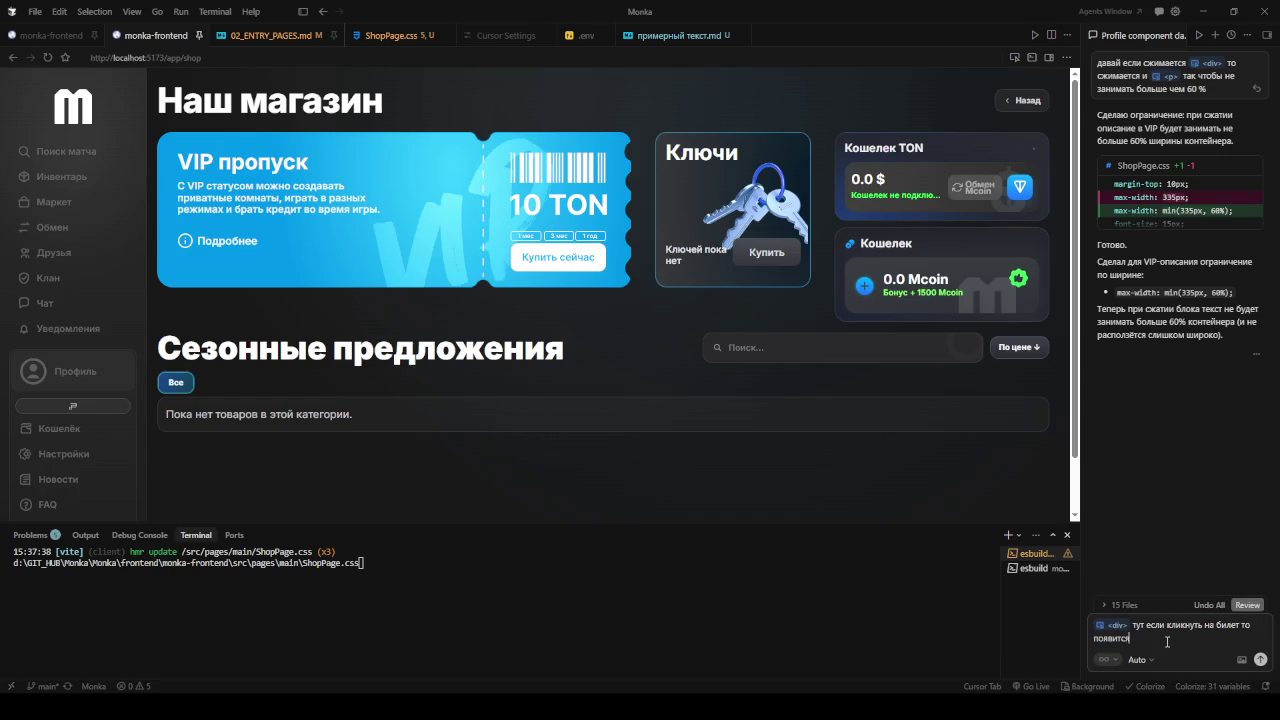
text( возможность)
key(BackSpace)
key(BackSpace)
key(BackSpace)
key(BackSpace)
key(BackSpace)
key(BackSpace)
key(BackSpace)
key(BackSpace)
key(BackSpace)
key(BackSpace)
text(да)
key(BackSpace)
key(BackSpace)
key(BackSpace)
key(BackSpace)
key(BackSpace)
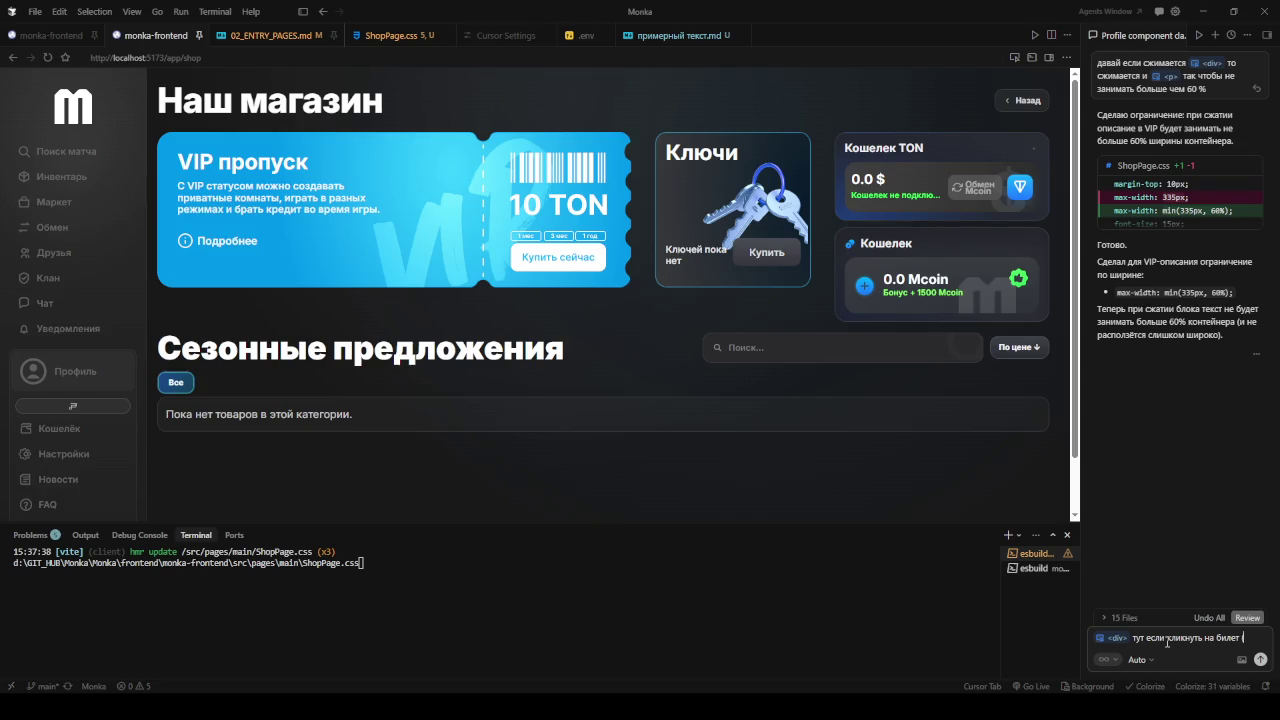
text(скнючение)
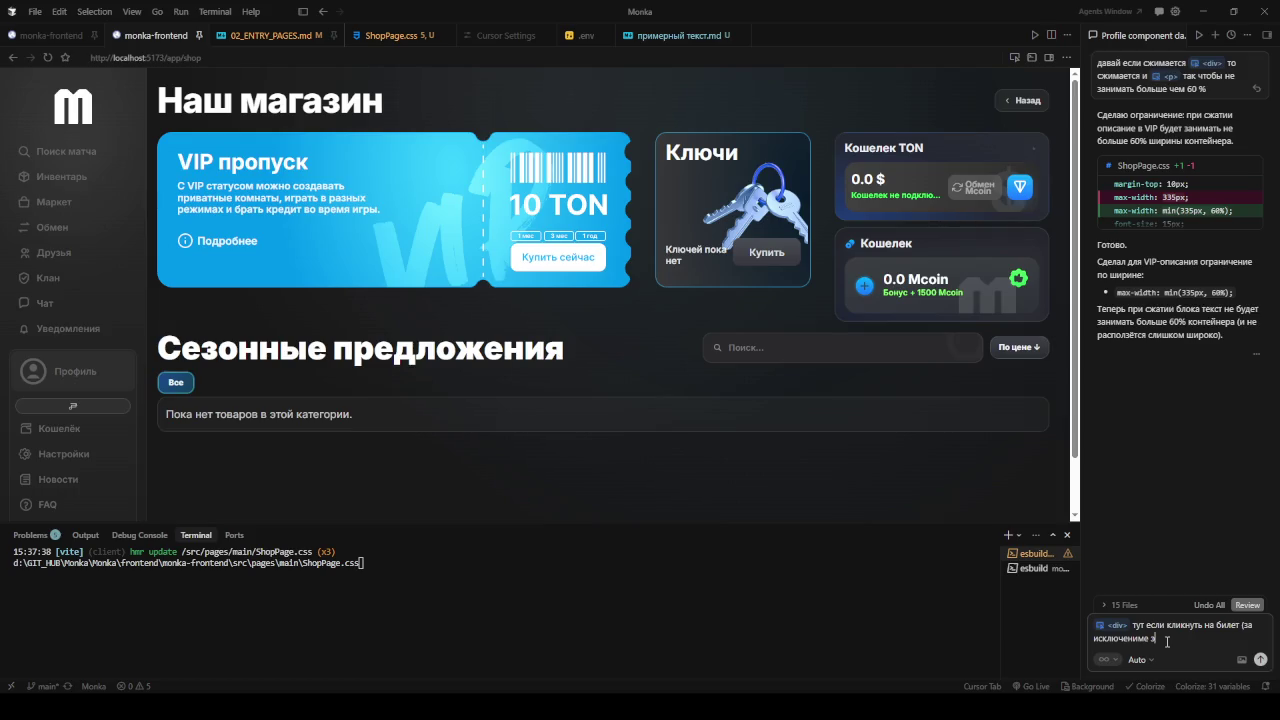
- Describe a site-styled pass-purchase window, opened by clicking the ticket except its details link, showing the pass card
text(емента подробнее то дол)
text(жно открываться окно)
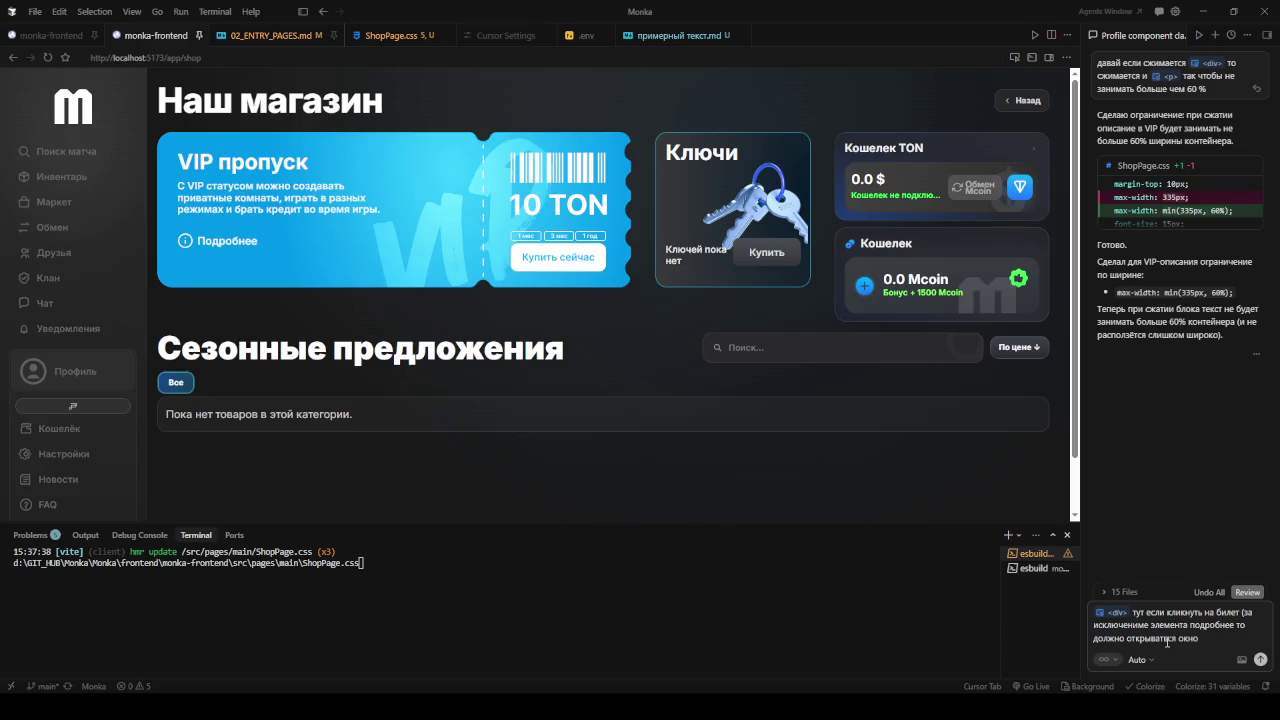
text( в крамивом)
key(BackSpace)
key(BackSpace)
key(BackSpace)
text(сивом н)
text(ашем стиле с)
text(айта с п)
text(окупко)
text(й)
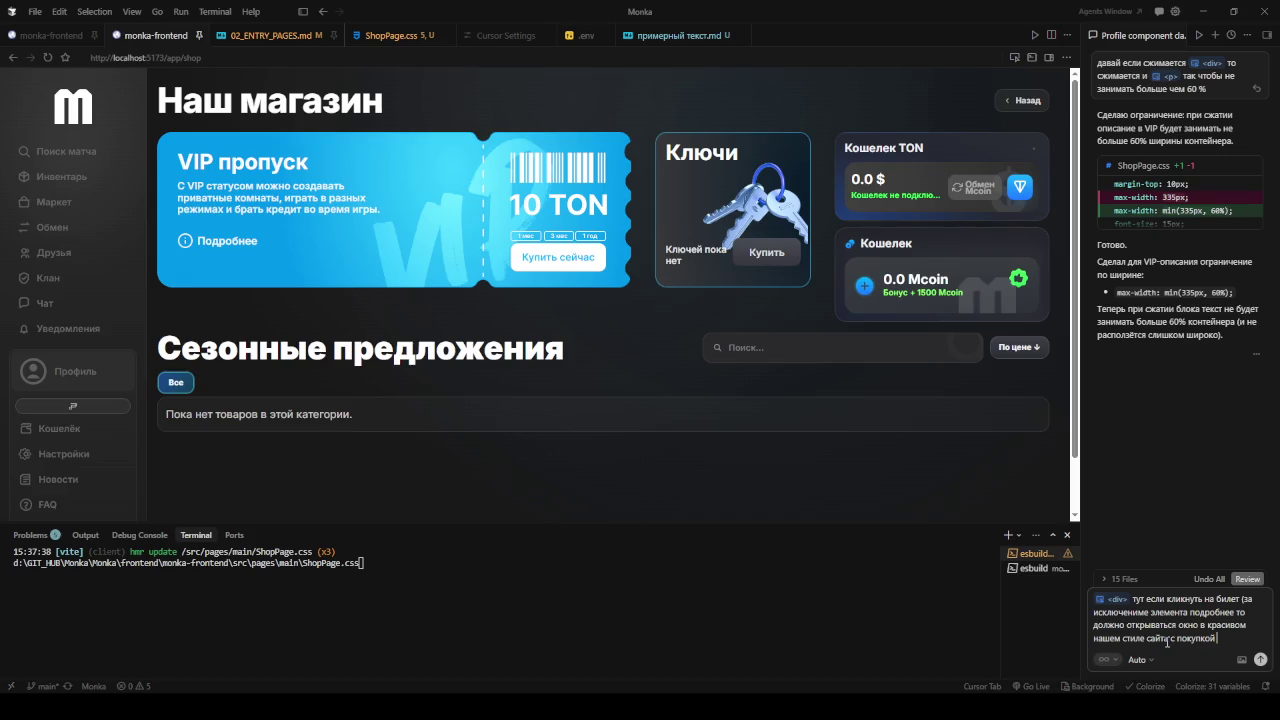
text(пропуска, и там долже)
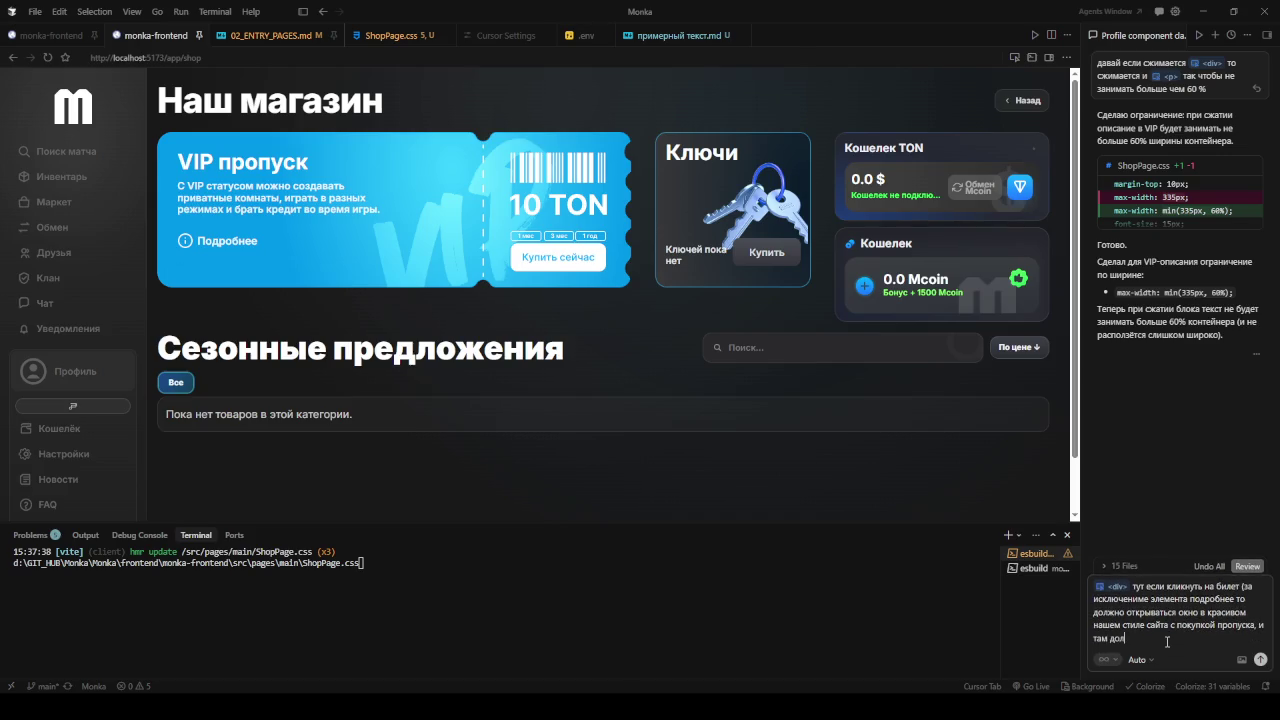
text(н)
key(BackSpace)
text(на )
text(отображаться)
text(рточке)
text( пропуска с)
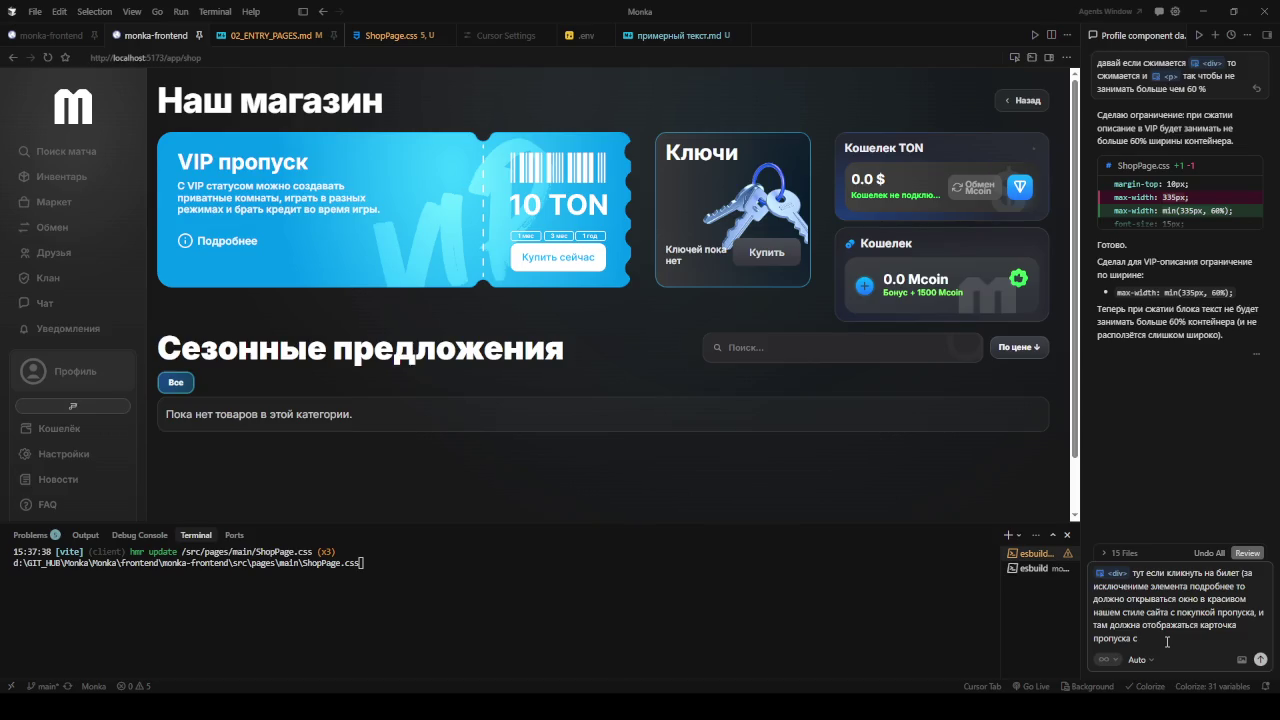
key(BackSpace)
- Add whether the current season's pass is on sale, correcting typos along the way
text(если он)
text(а есть)
text( в продаже)
text(ез)
text(она)
text( т)
text(еу)
text(ущ)
text(ен)
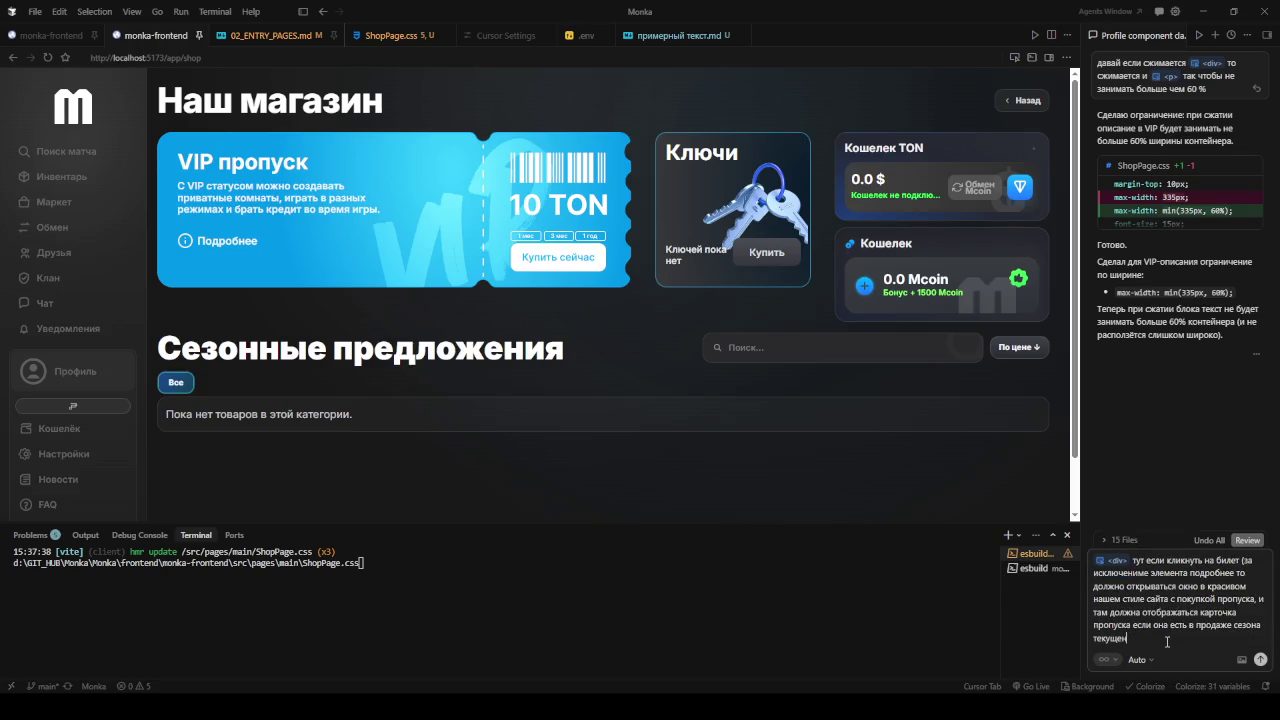
text(о)
text(сли)
key(BackSpace)
key(BackSpace)
key(BackSpace)
key(BackSpace)
text(писать)
key(BackSpace)
key(BackSpace)
key(BackSpace)
key(BackSpace)
text(писать что)
key(BackSpace)
key(BackSpace)
key(BackSpace)
key(BackSpace)
key(BackSpace)
key(BackSpace)
key(BackSpace)
key(BackSpace)
key(ctrl+a)
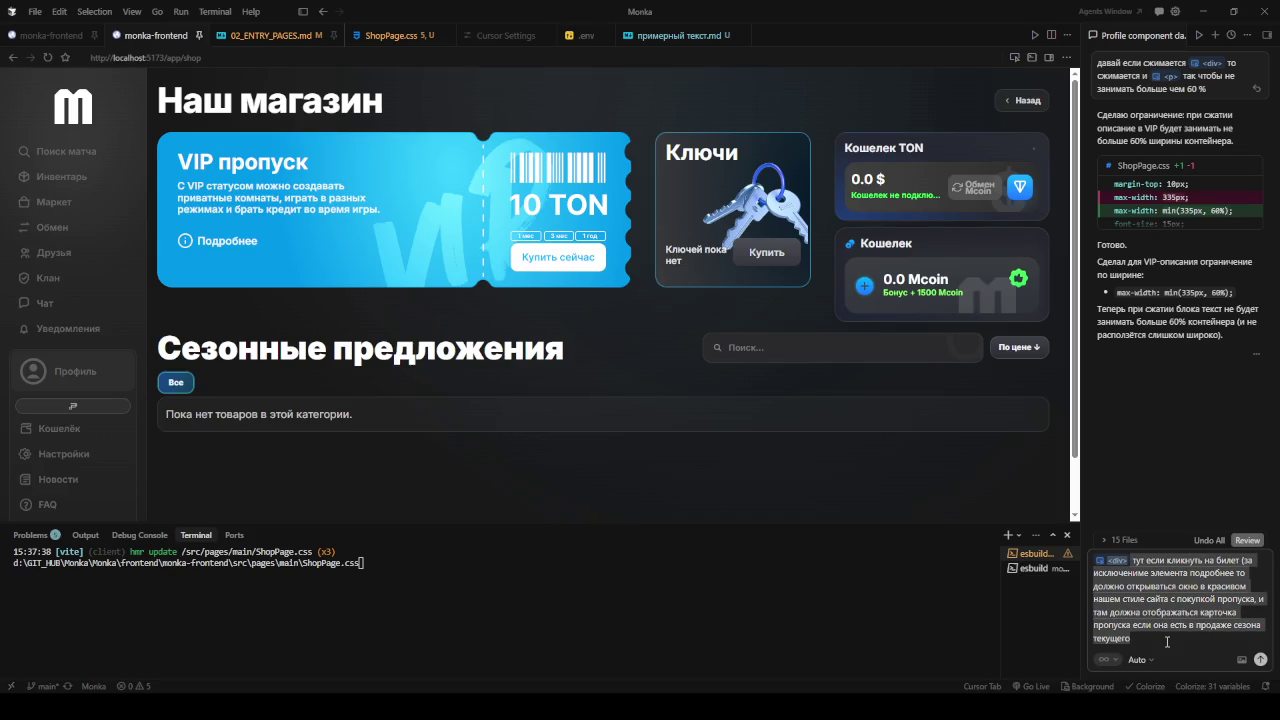
click(1167, 642)
key(BackSpace)
key(BackSpace)
key(BackSpace)
- List the window's info: pass ownership, price, balance payment, sufficient funds, and a top-up link
text(и прочая важная в таком случае)
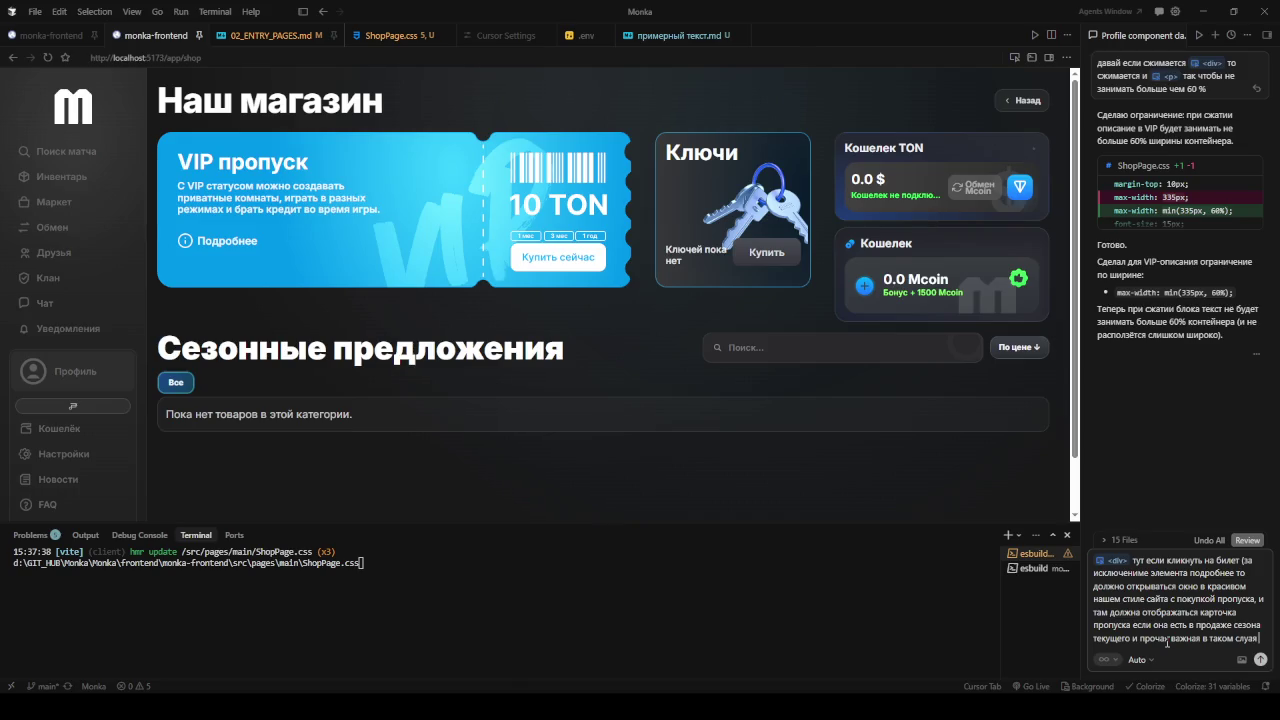
text( инфа, есть ли )
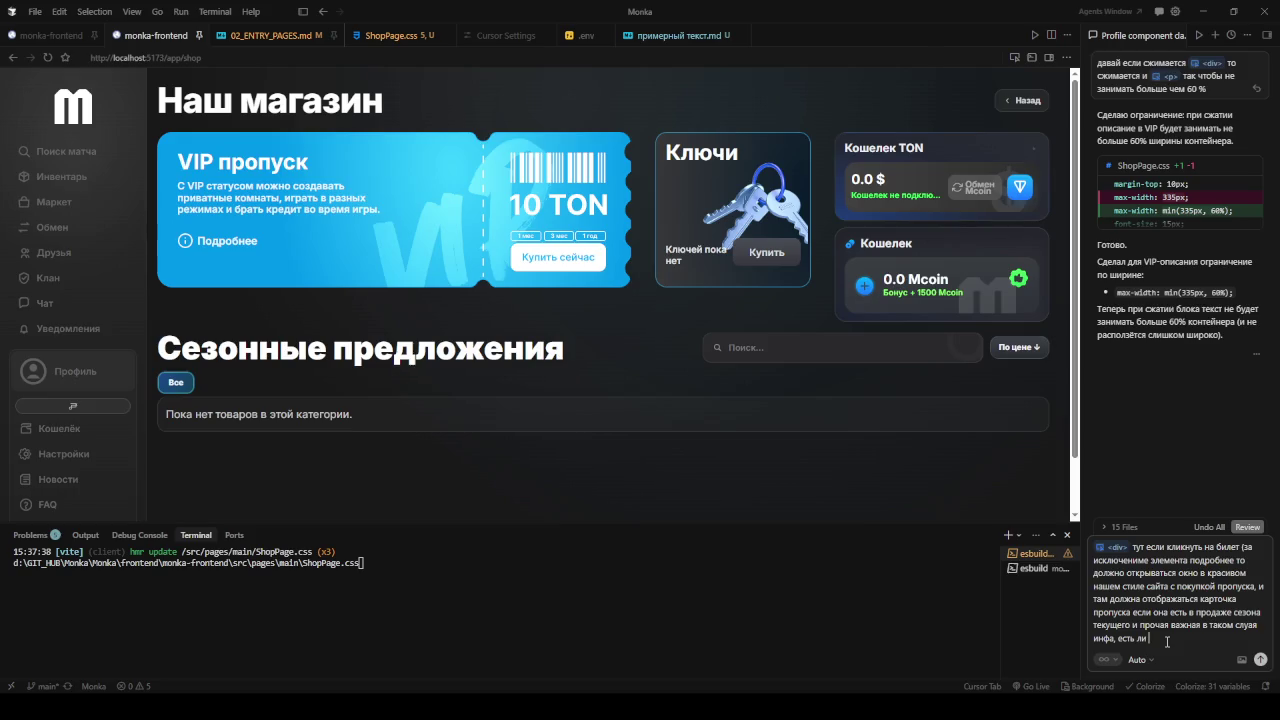
text(пропуск нет, цена )
text(пропуска,)
text( по)
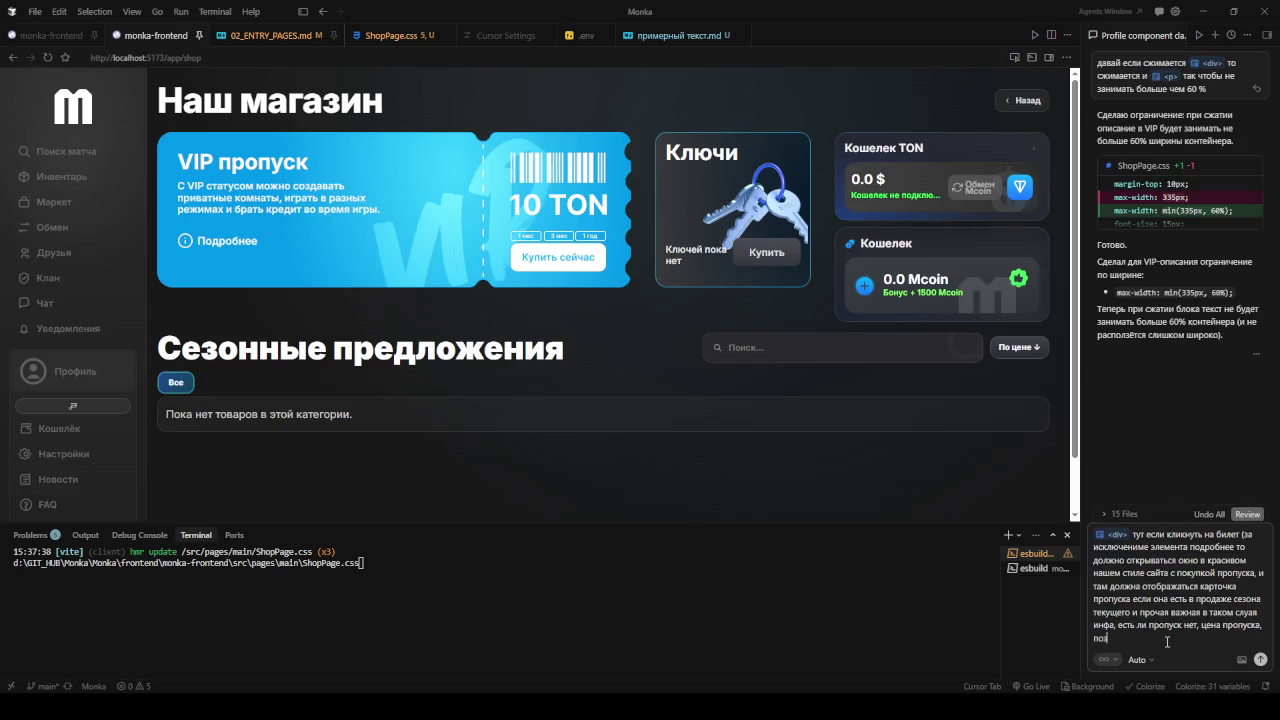
key(BackSpace)
key(BackSpace)
text(через какой к)
text(о)
text(шелек)
text( оплат)
key(BackSpace)
key(BackSpace)
key(BackSpace)
key(BackSpace)
key(BackSpace)
key(BackSpace)
key(BackSpace)
key(BackSpace)
key(BackSpace)
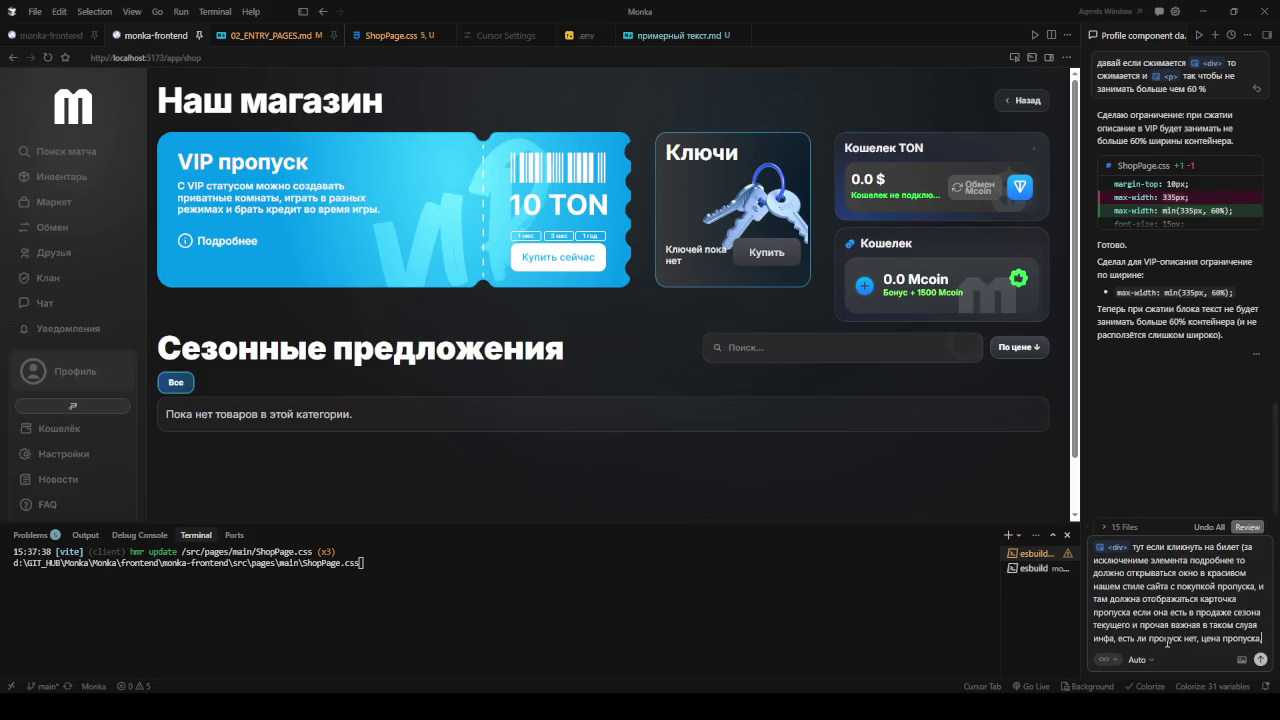
text(оплата через)
key(BackSpace)
key(BackSpace)
key(BackSpace)
key(BackSpace)
key(BackSpace)
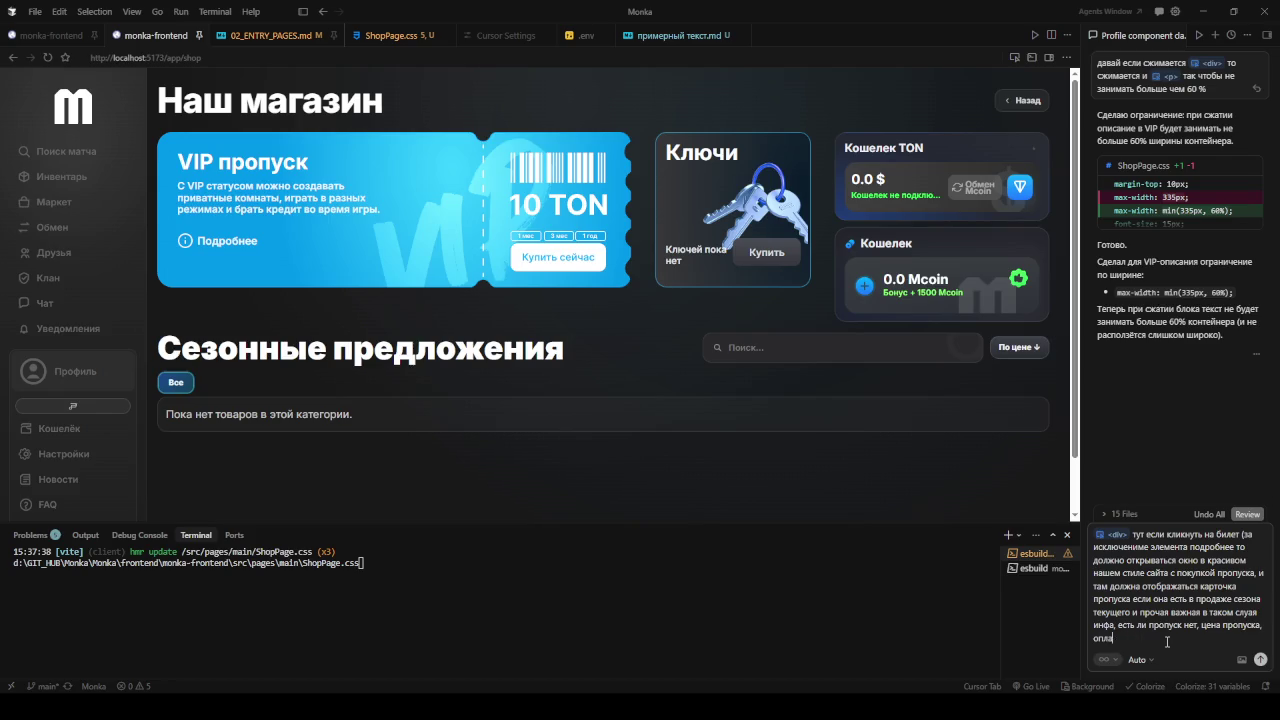
text(через мут)
key(BackSpace)
key(BackSpace)
text(кт бацан)
text(есть ли денги)
key(BackSpace)
key(BackSpace)
text(ьги достаточно ли, если нет то пополнить ссылка на)
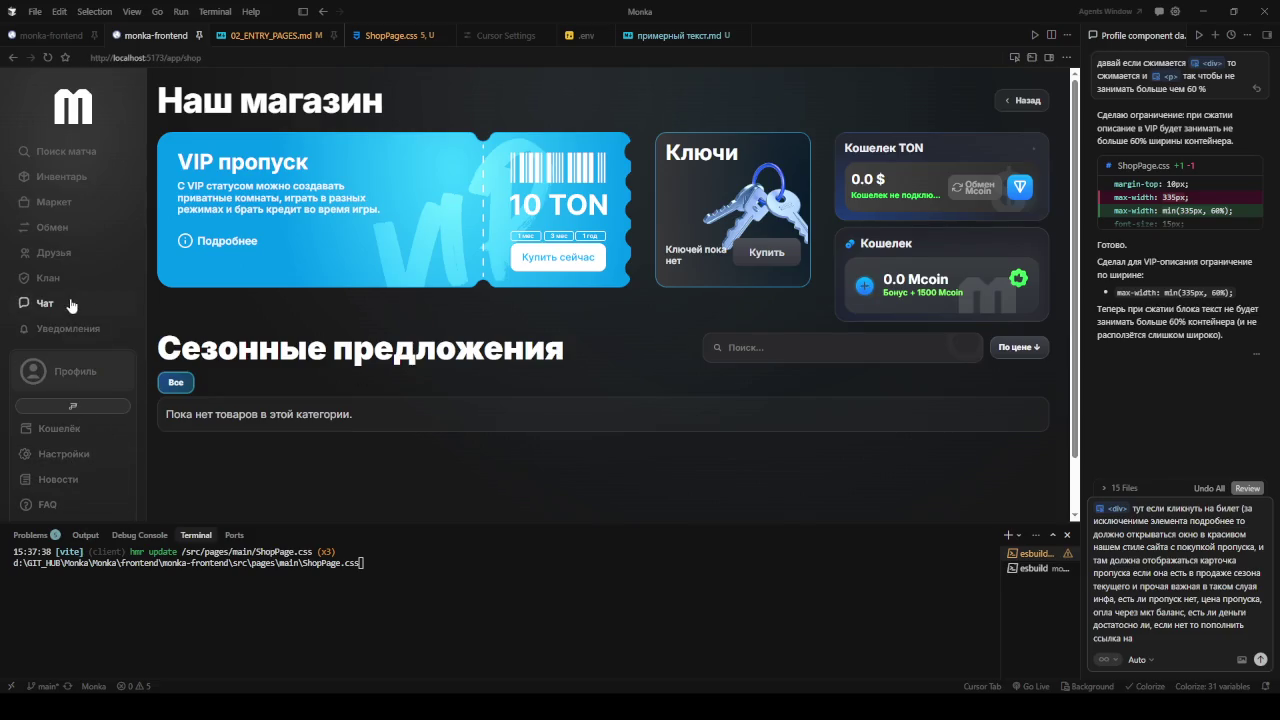
click(85, 430)
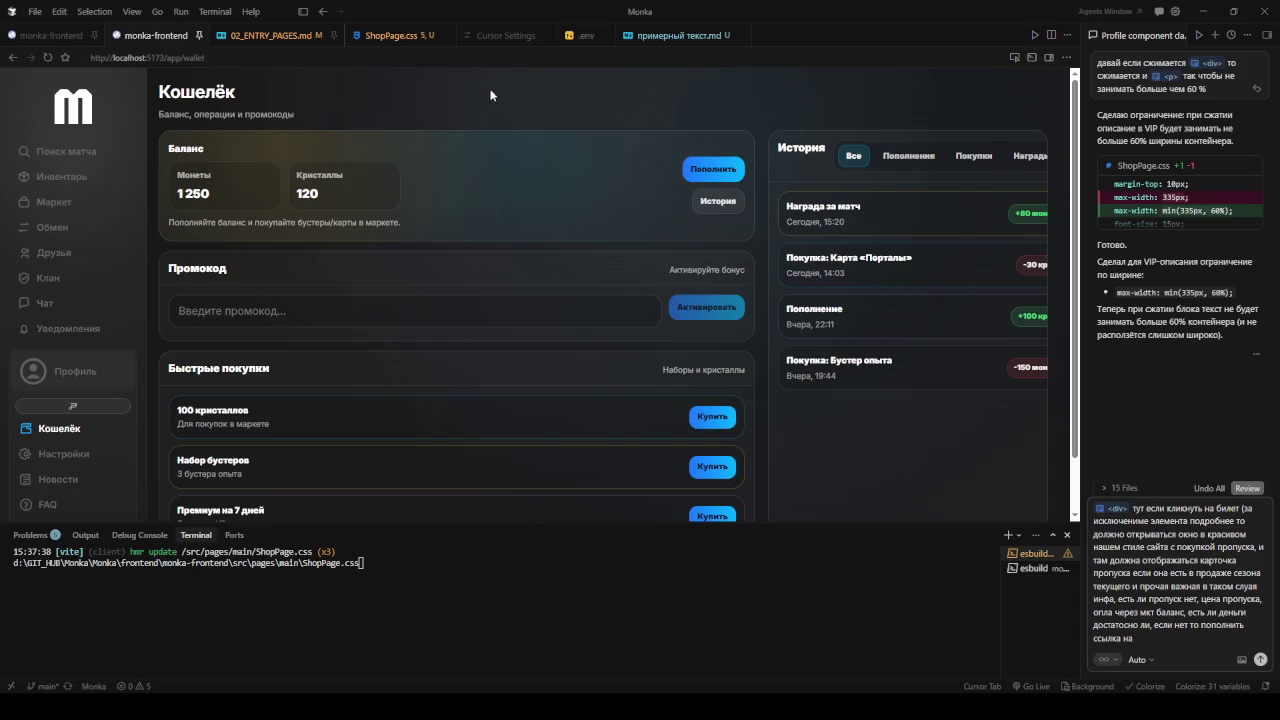
click(474, 62)
key(ctrl+c)
click(1158, 642)
key(ctrl+v)
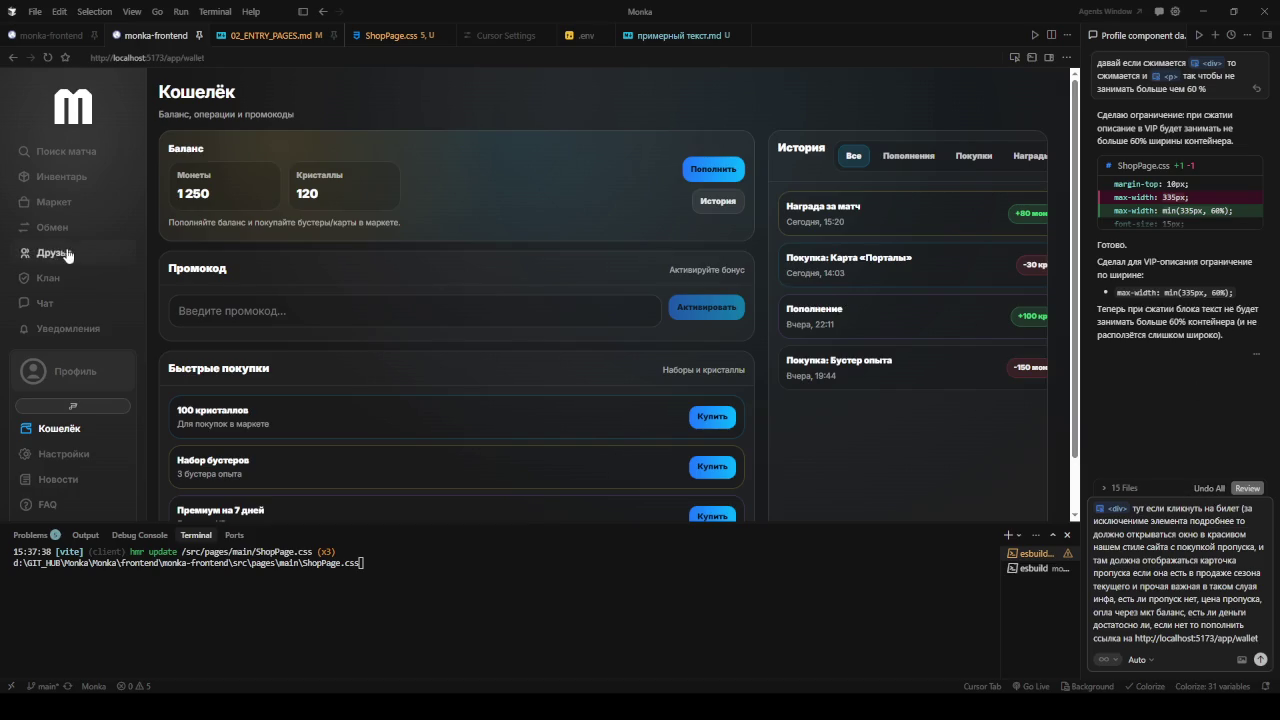
- Back on the shop page, attach the Mcoin icon <img> and wallet <button> elements
click(13, 62)
click(1015, 57)
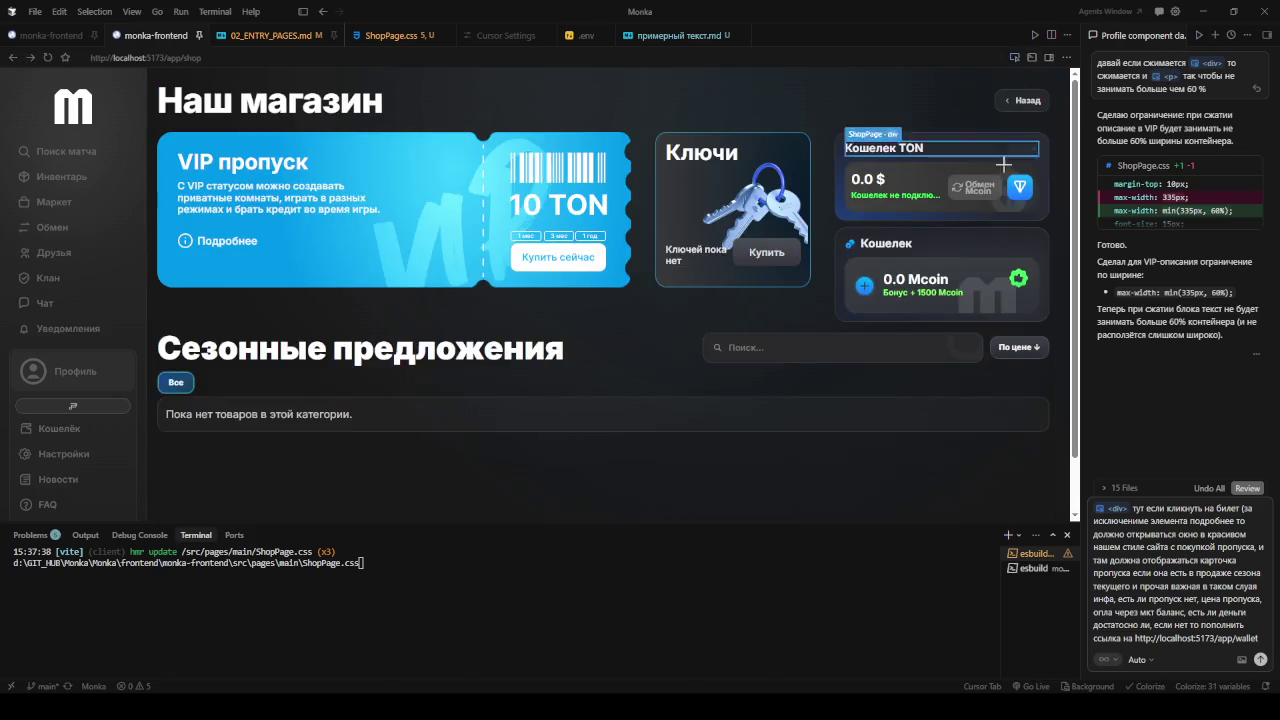
click(864, 286)
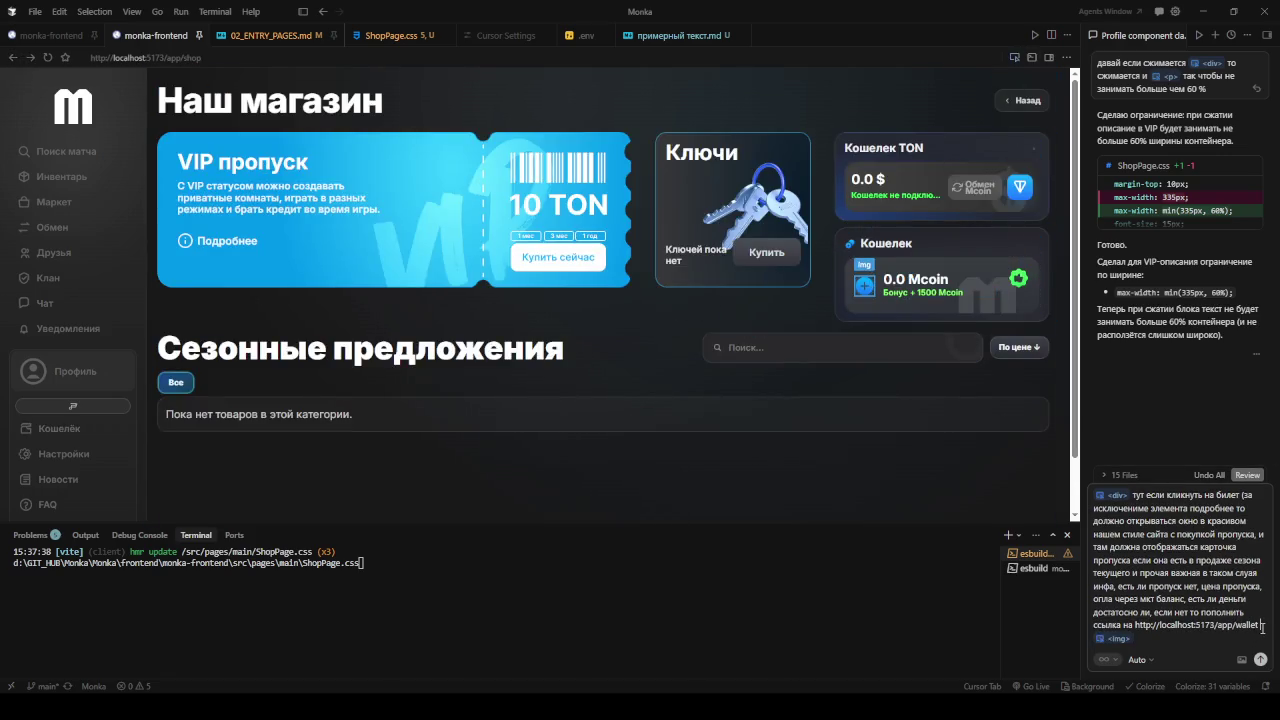
text(ее ж)
text(е сюда <img> )
text(и)
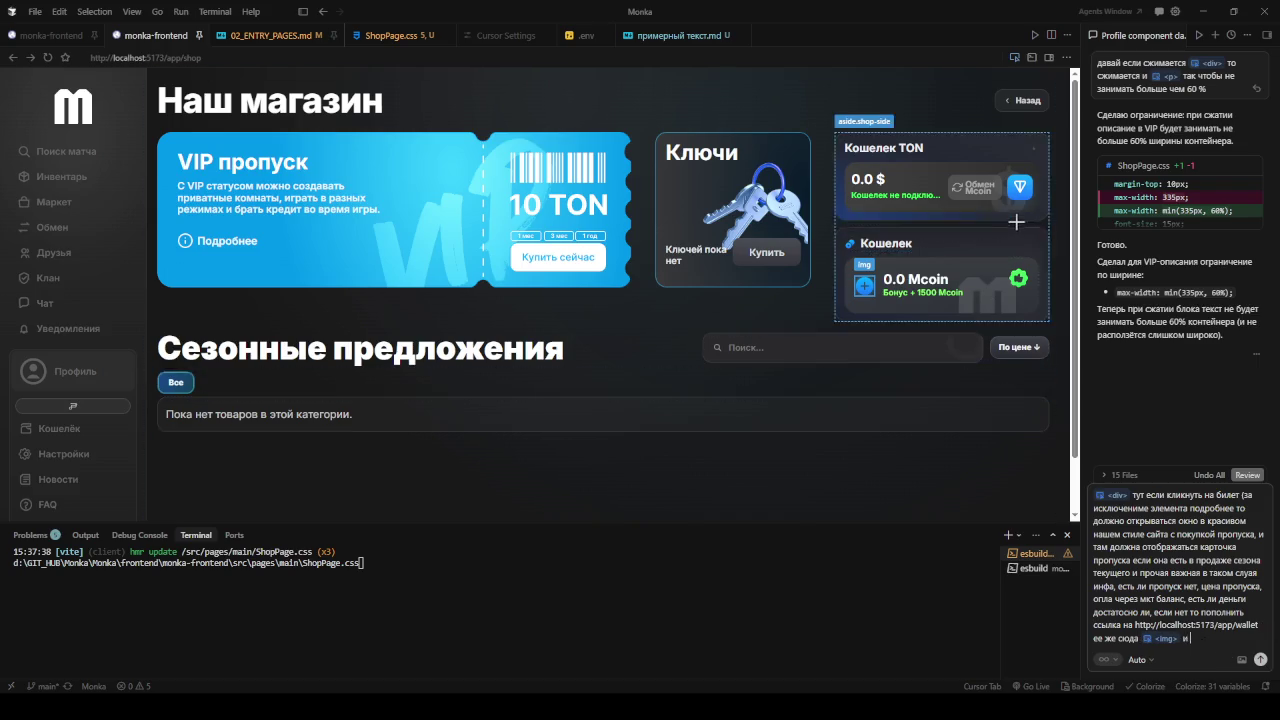
click(1027, 193)
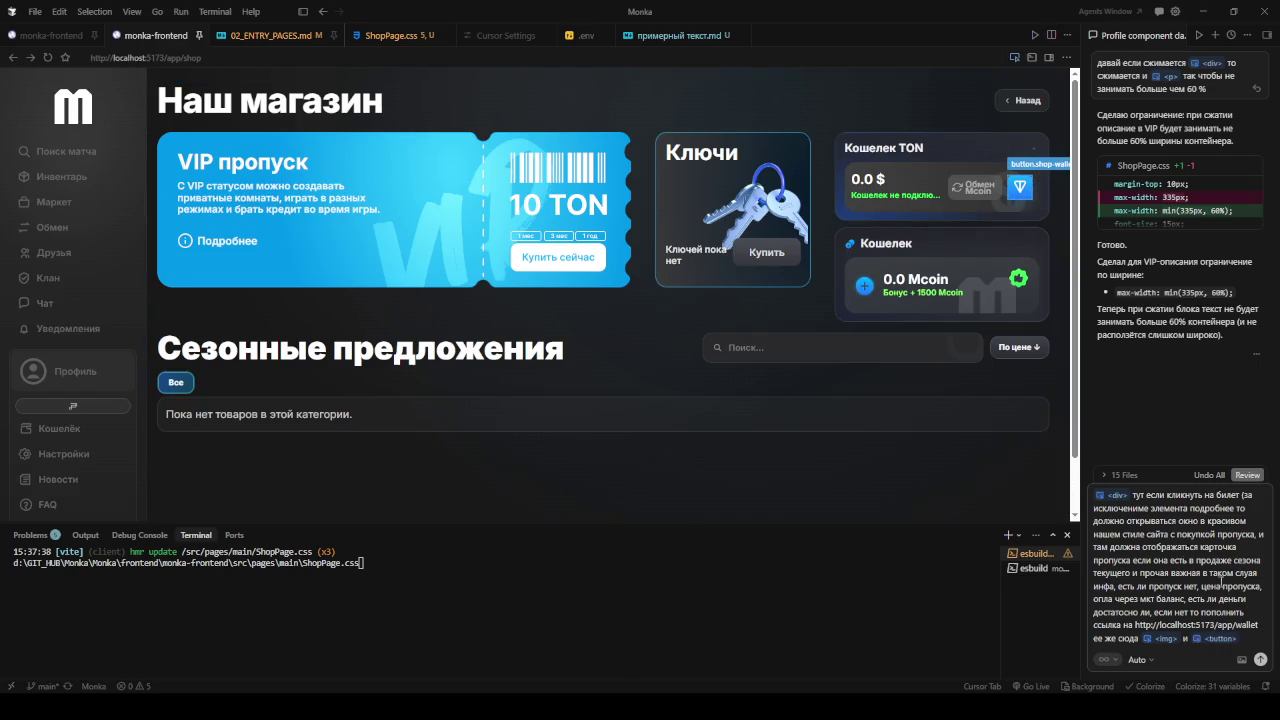
scroll(1020, 309, down, 1)
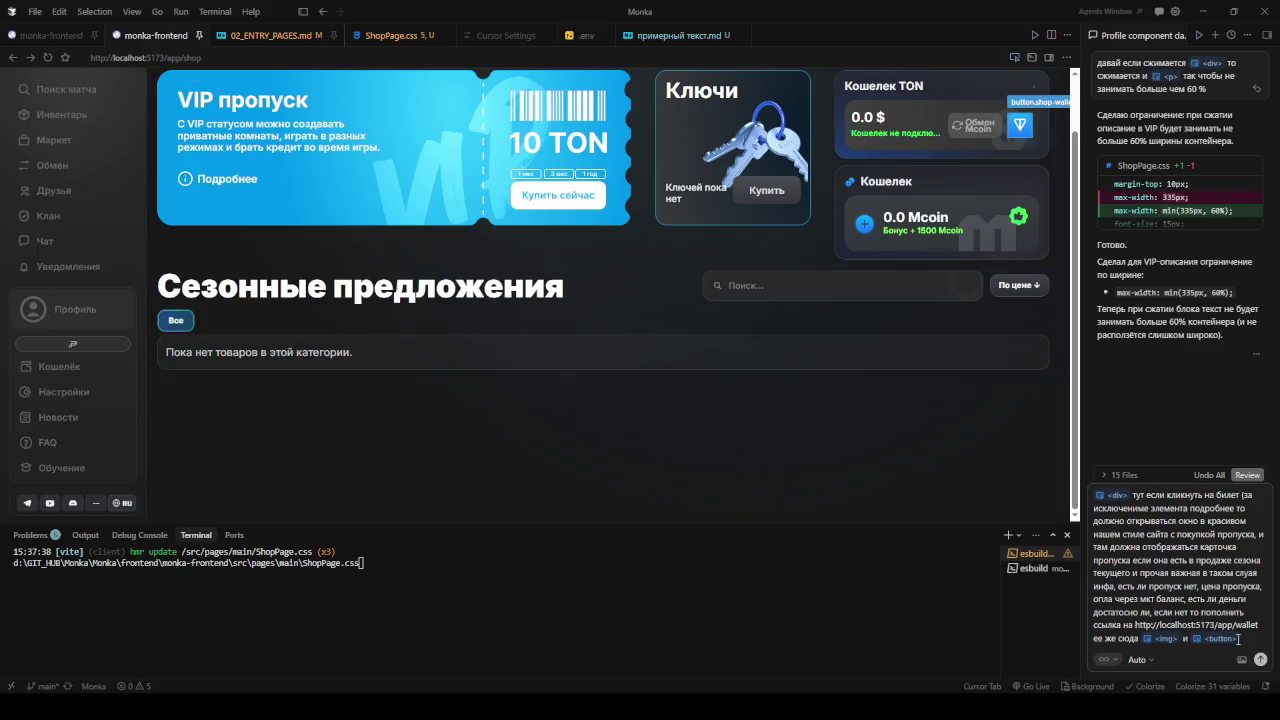
- Submit the finished VIP purchase-modal prompt with the send arrow
click(1261, 659)
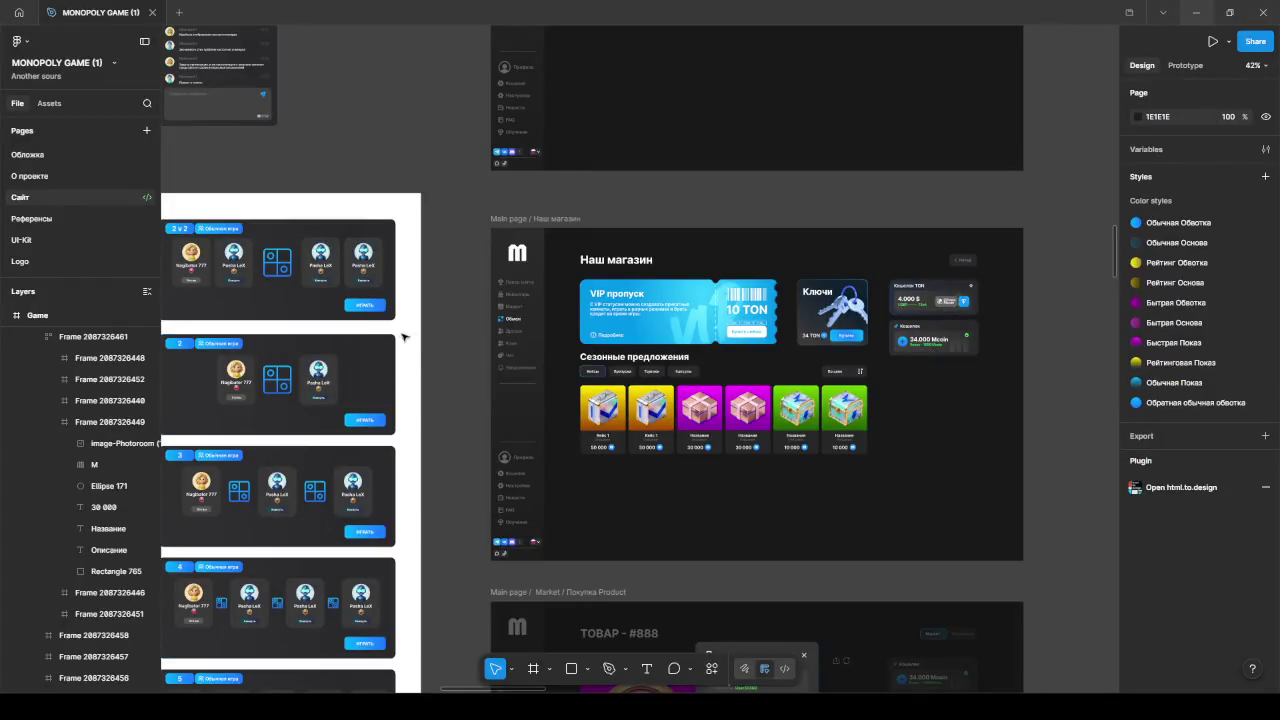
- Zoom out, jump to the Game section, and zoom into the purple-track Monopoly board
scroll(459, 368, down, 3)
scroll(459, 368, down, 4)
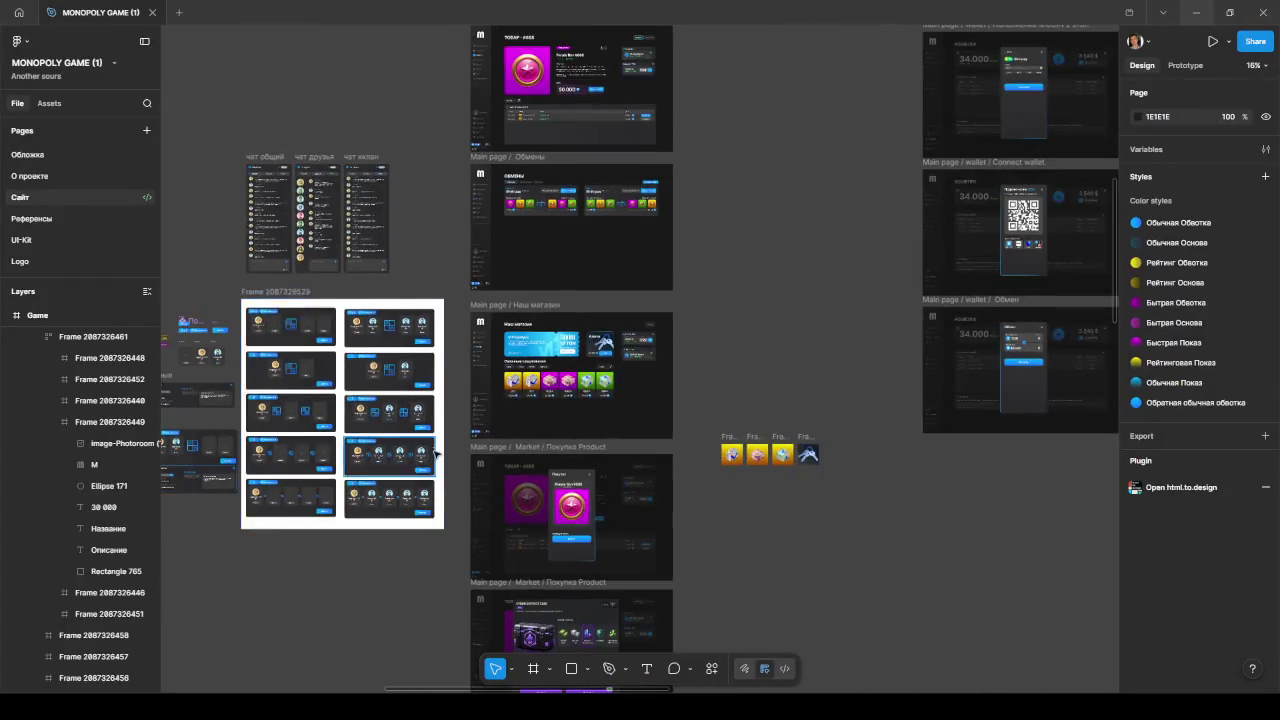
scroll(459, 368, down, 3)
drag(369, 550, 425, 488)
click(282, 562)
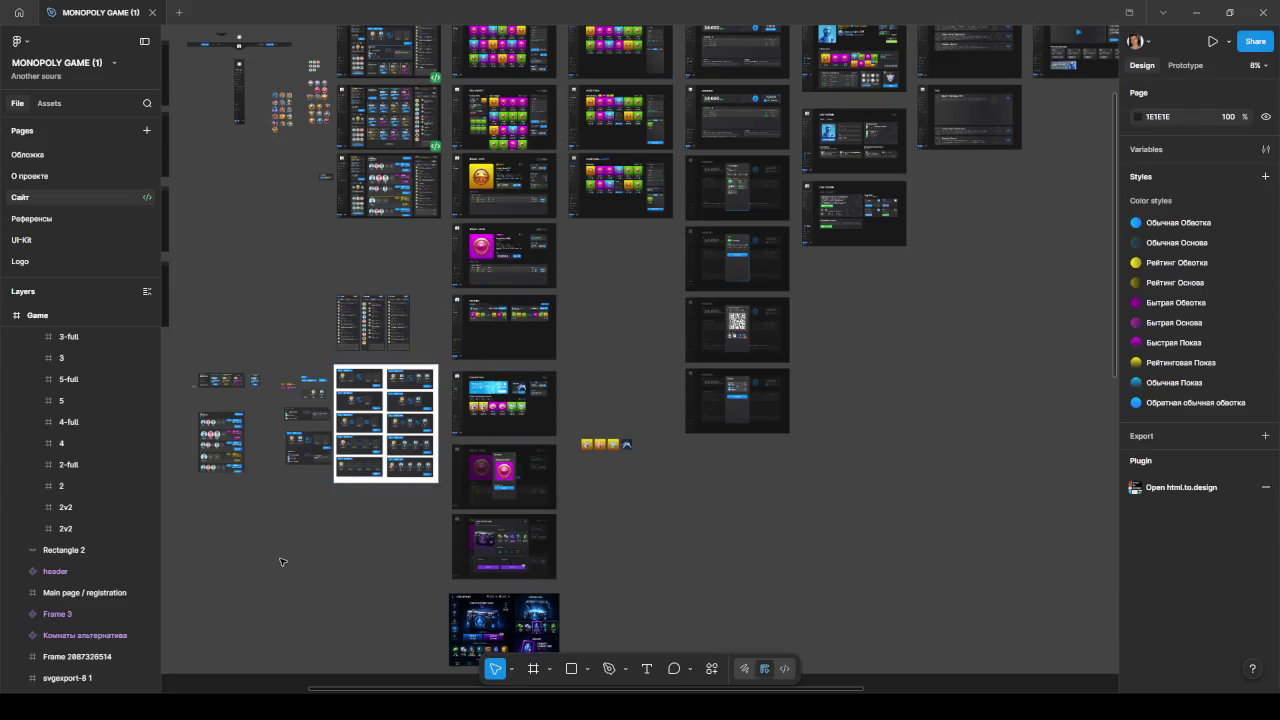
scroll(287, 574, down, 1)
click(457, 434)
scroll(466, 394, up, 3)
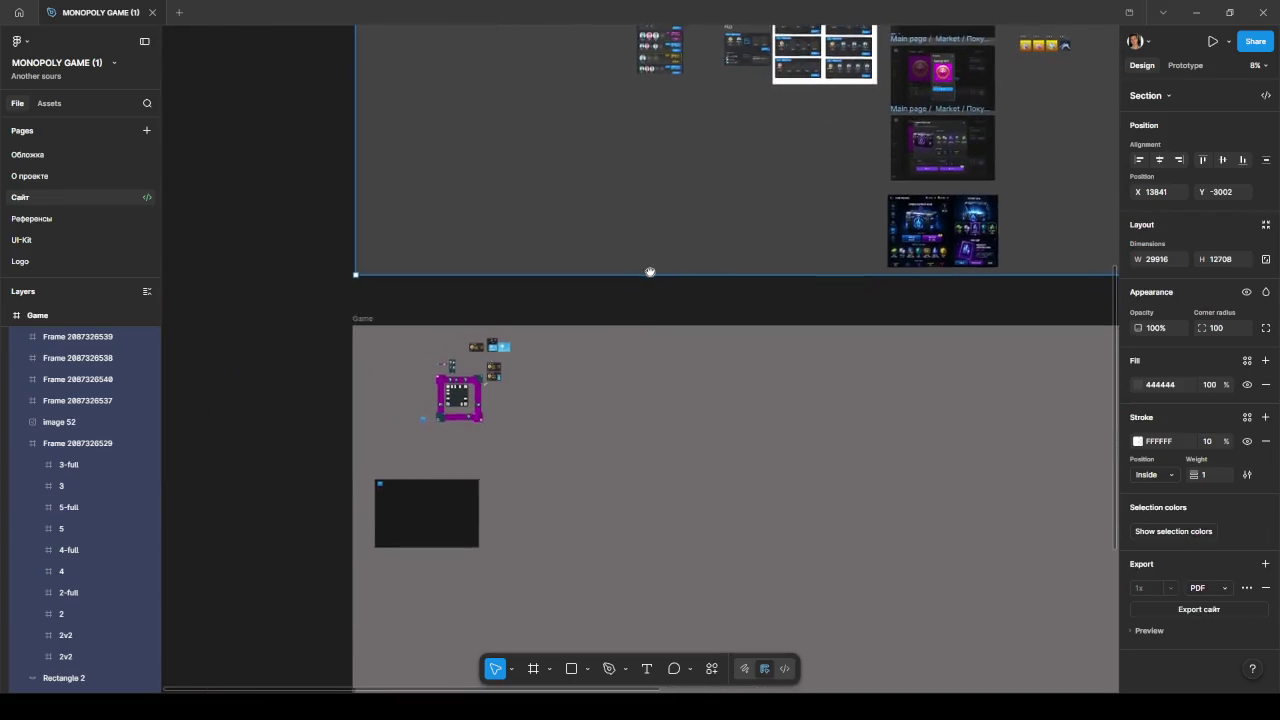
scroll(459, 418, up, 2)
scroll(461, 413, up, 5)
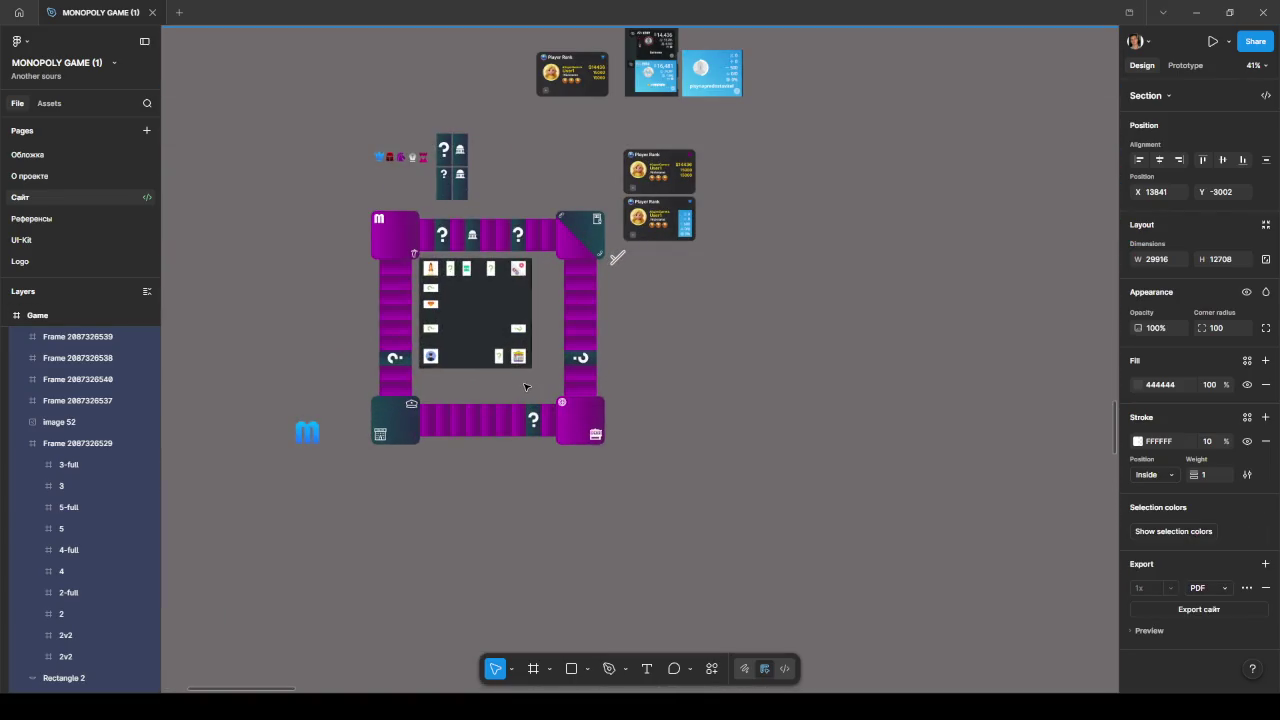
scroll(620, 260, up, 1)
scroll(674, 283, up, 2)
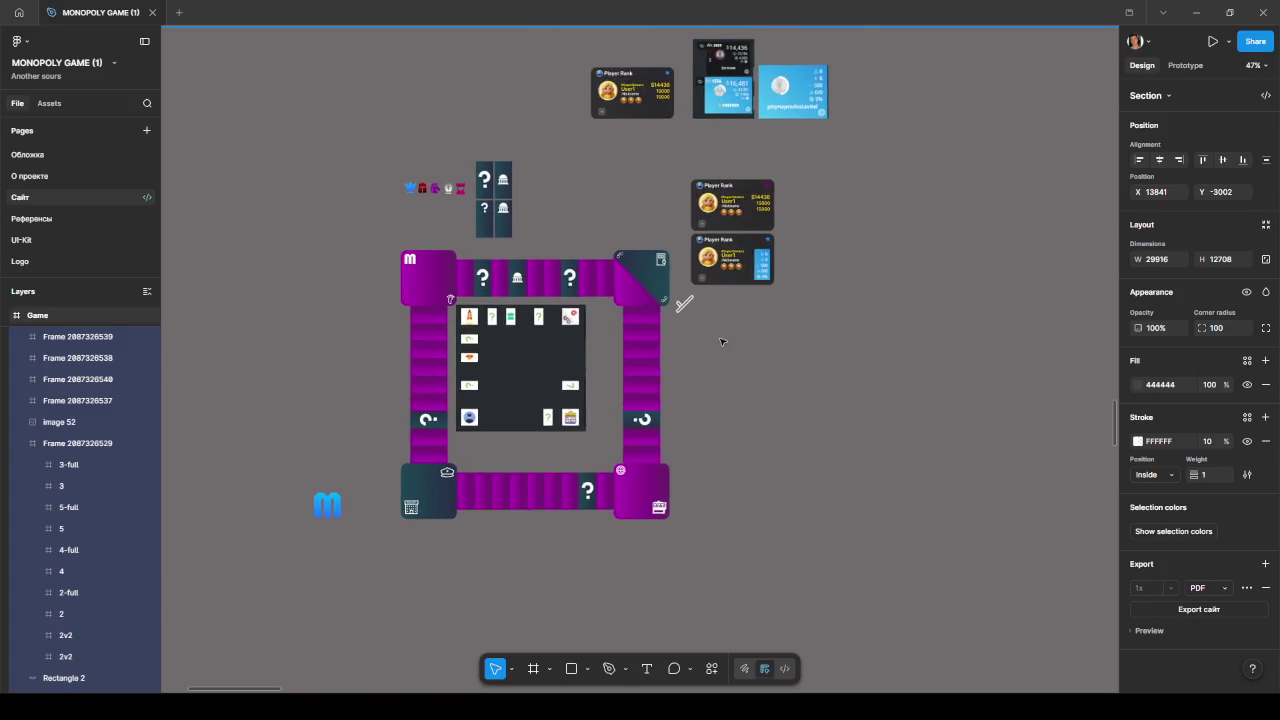
scroll(680, 357, up, 3)
scroll(720, 345, up, 1)
scroll(777, 331, up, 1)
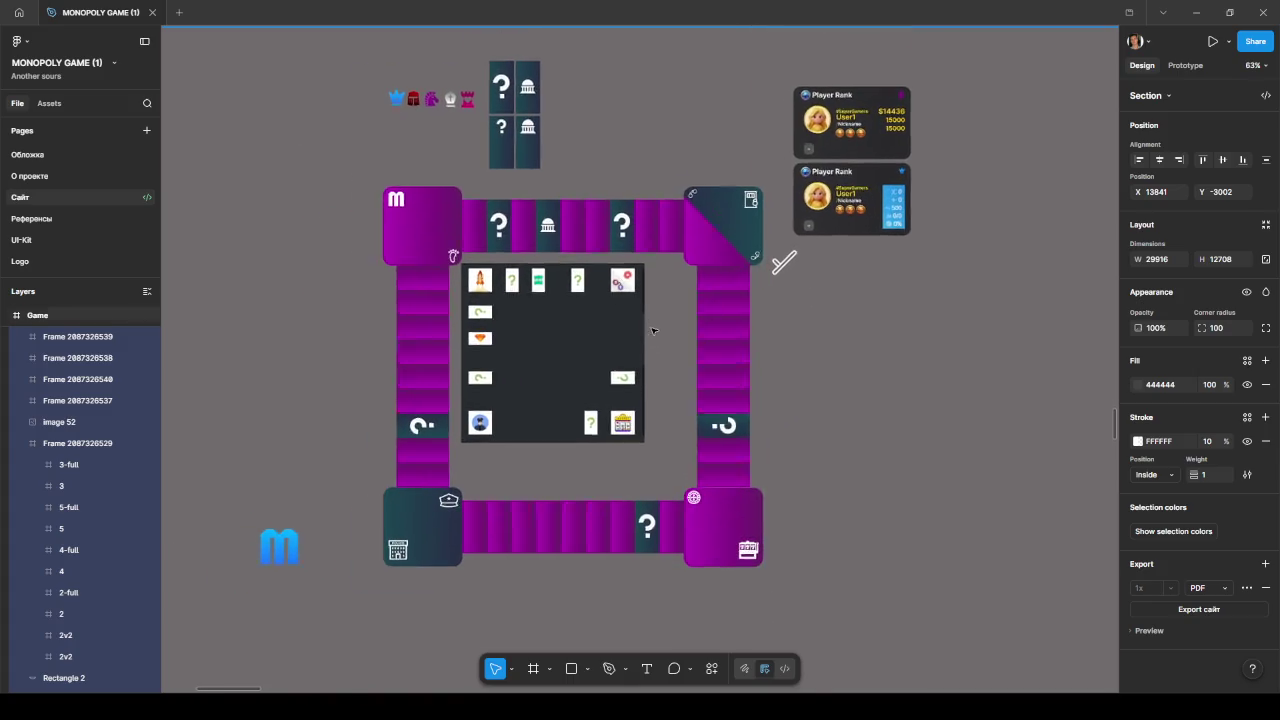
scroll(865, 272, up, 2)
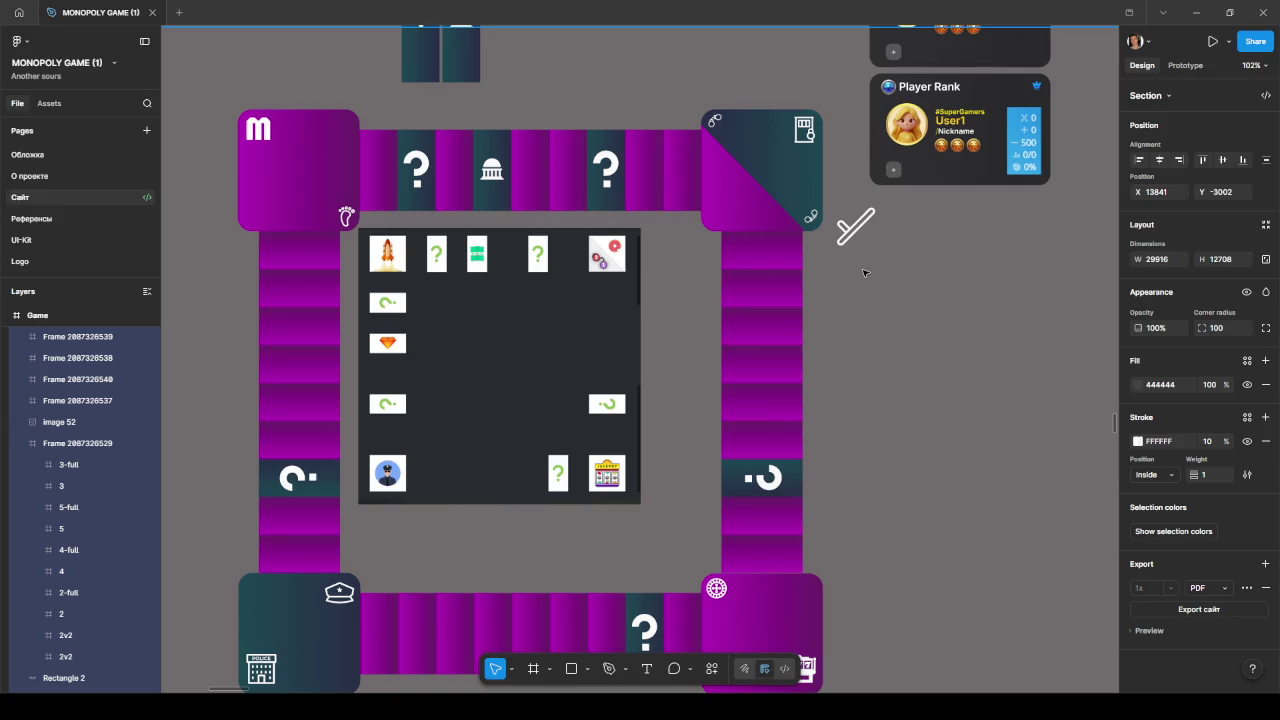
- Deselect, then pan and zoom onto the top-right jail corner tile with handcuff icons
click(865, 272)
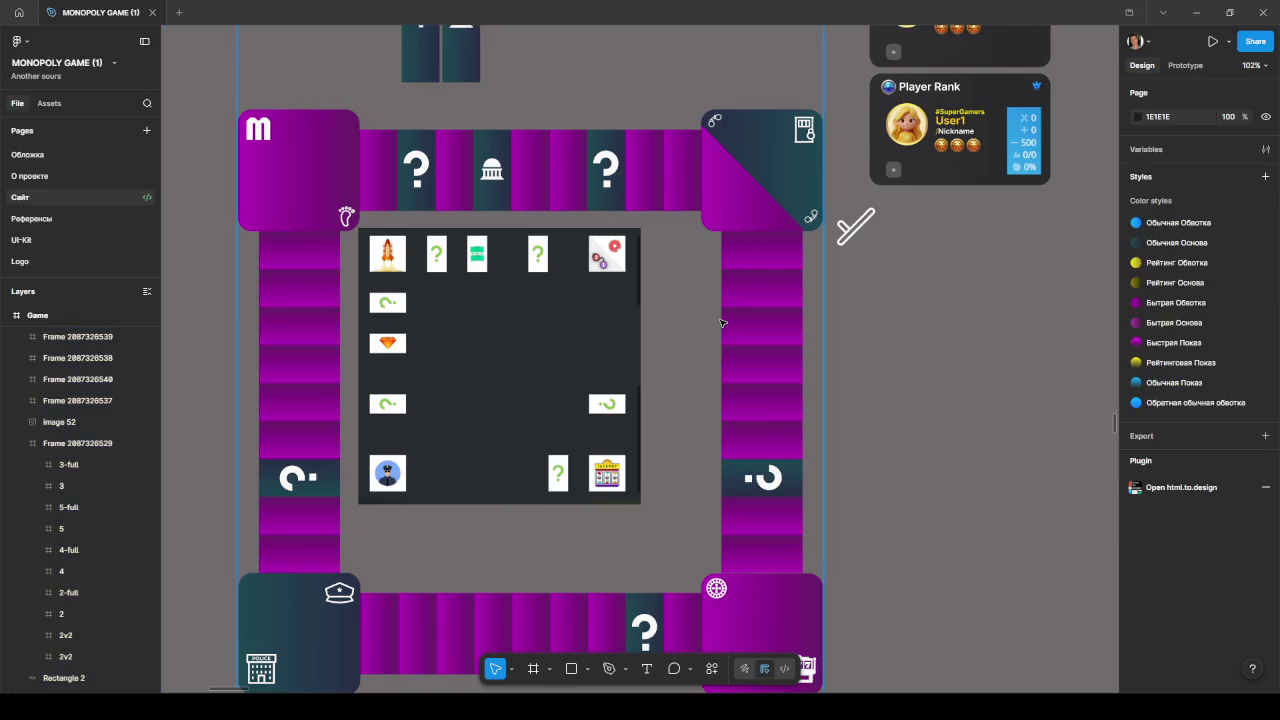
mouse_move(859, 308)
mouse_down()
mouse_move(873, 214)
mouse_move(810, 318)
mouse_up()
scroll(586, 285, up, 2)
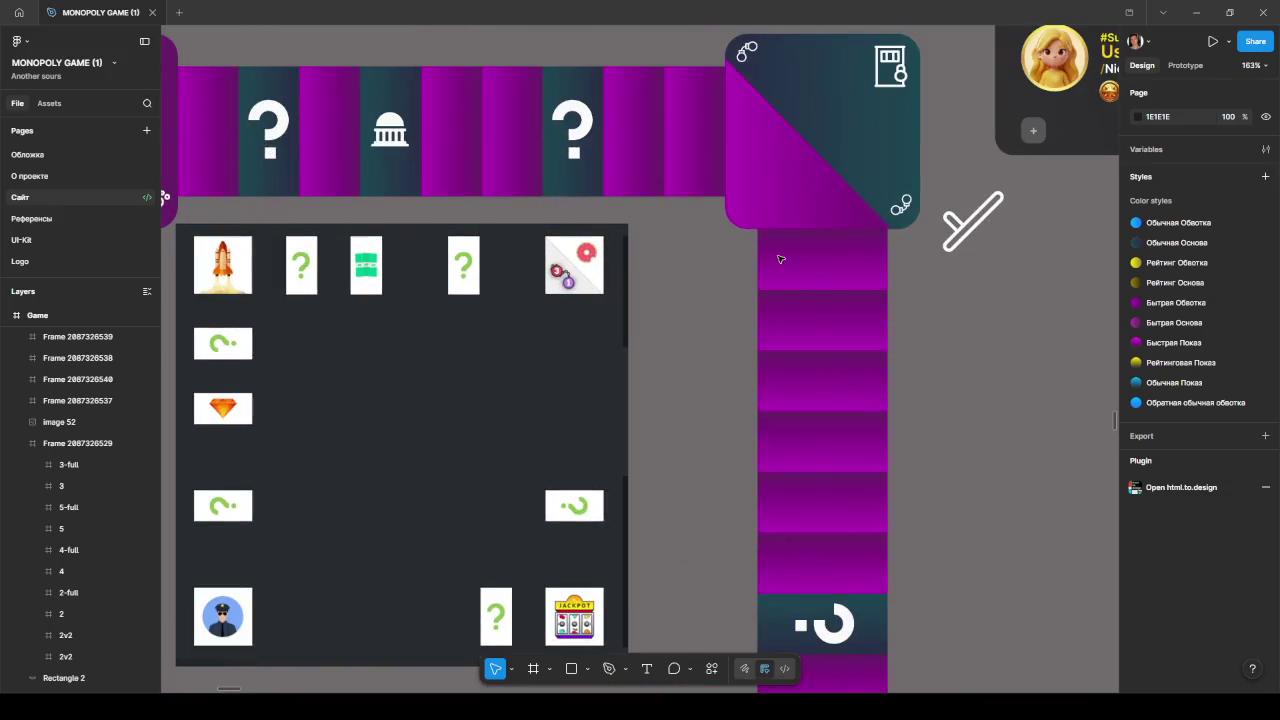
drag(911, 289, 853, 334)
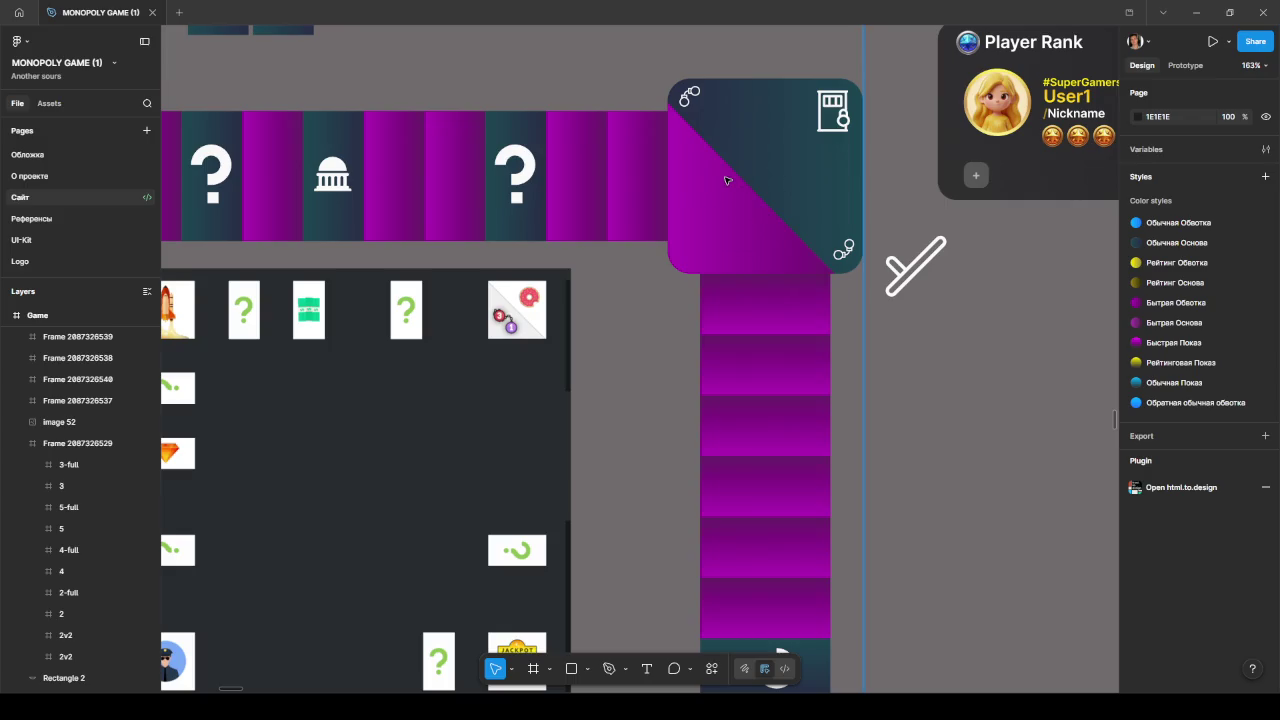
- Recolour the tile base to dark Обычная Основа and the diagonal half to purple Быстрая Обвотка
ctrl+click(728, 193)
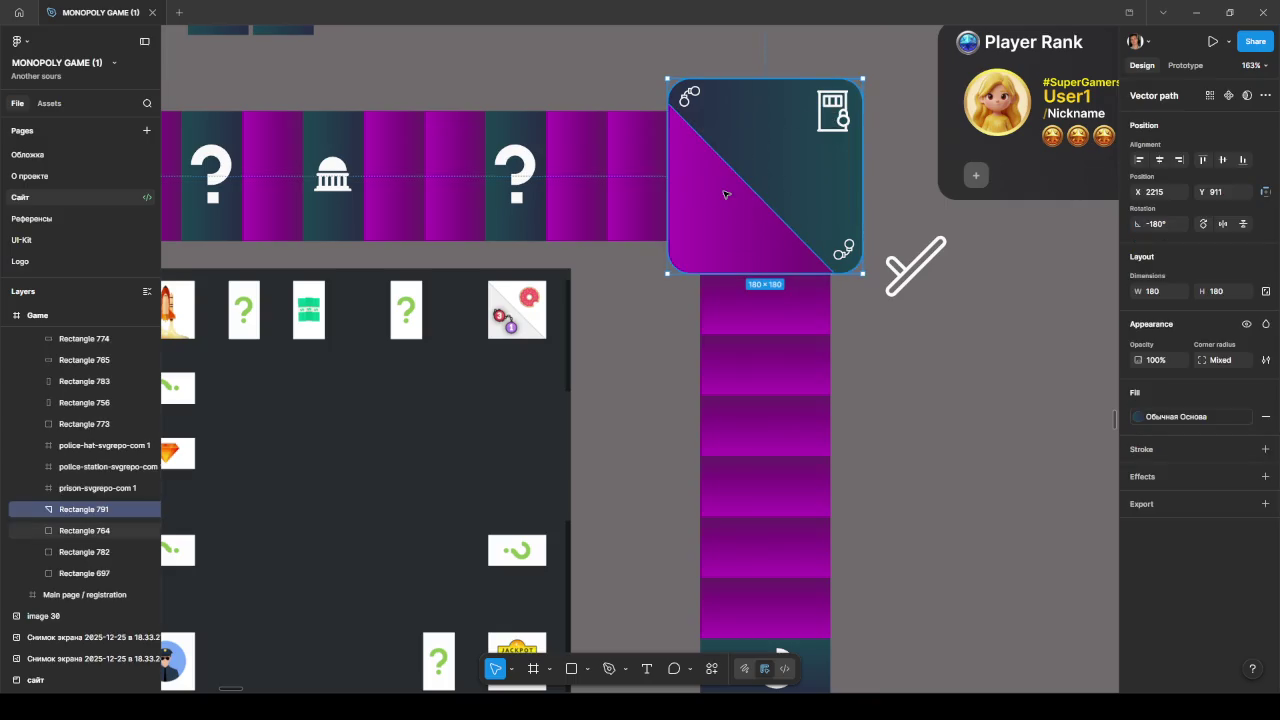
click(726, 194)
click(1137, 416)
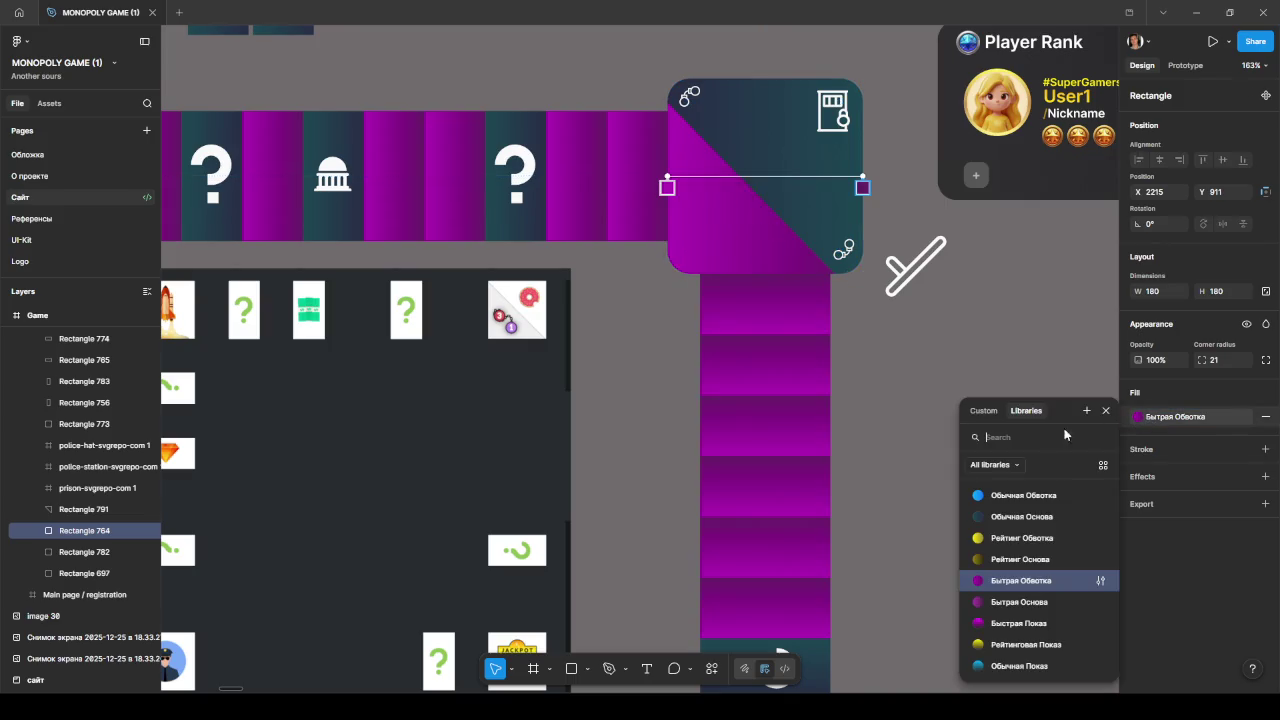
click(1020, 516)
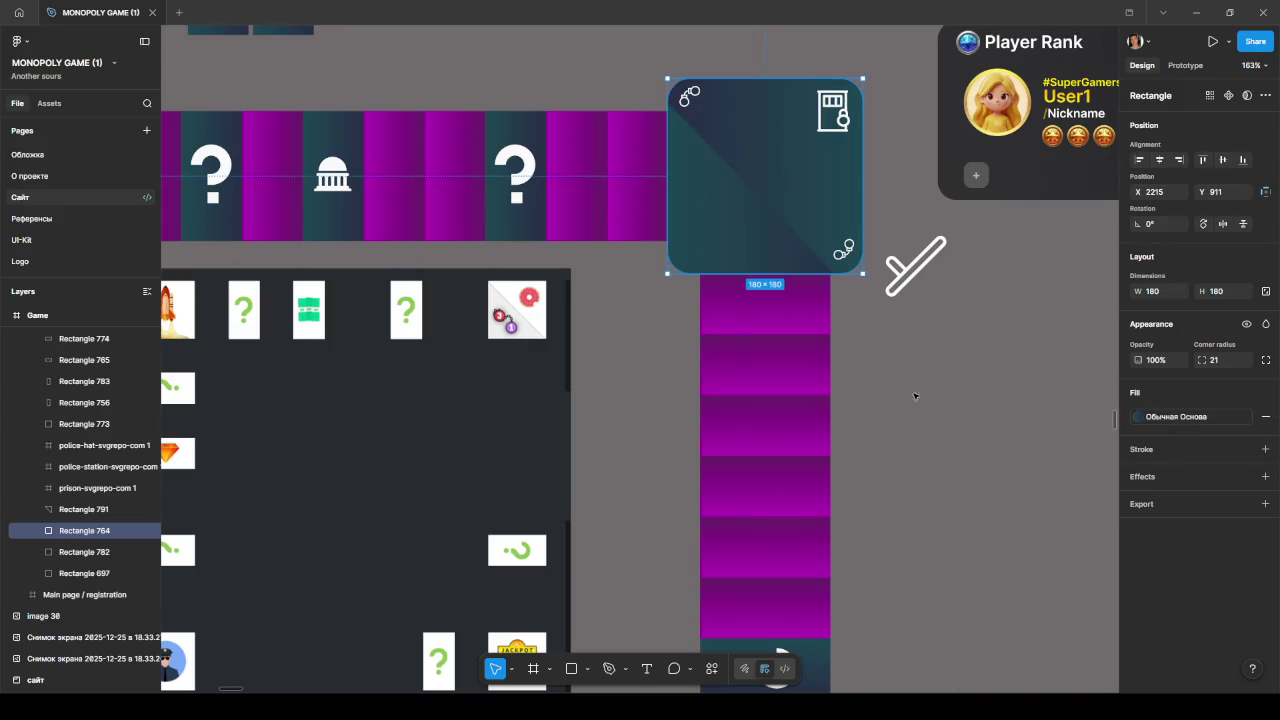
ctrl+click(785, 178)
click(1140, 416)
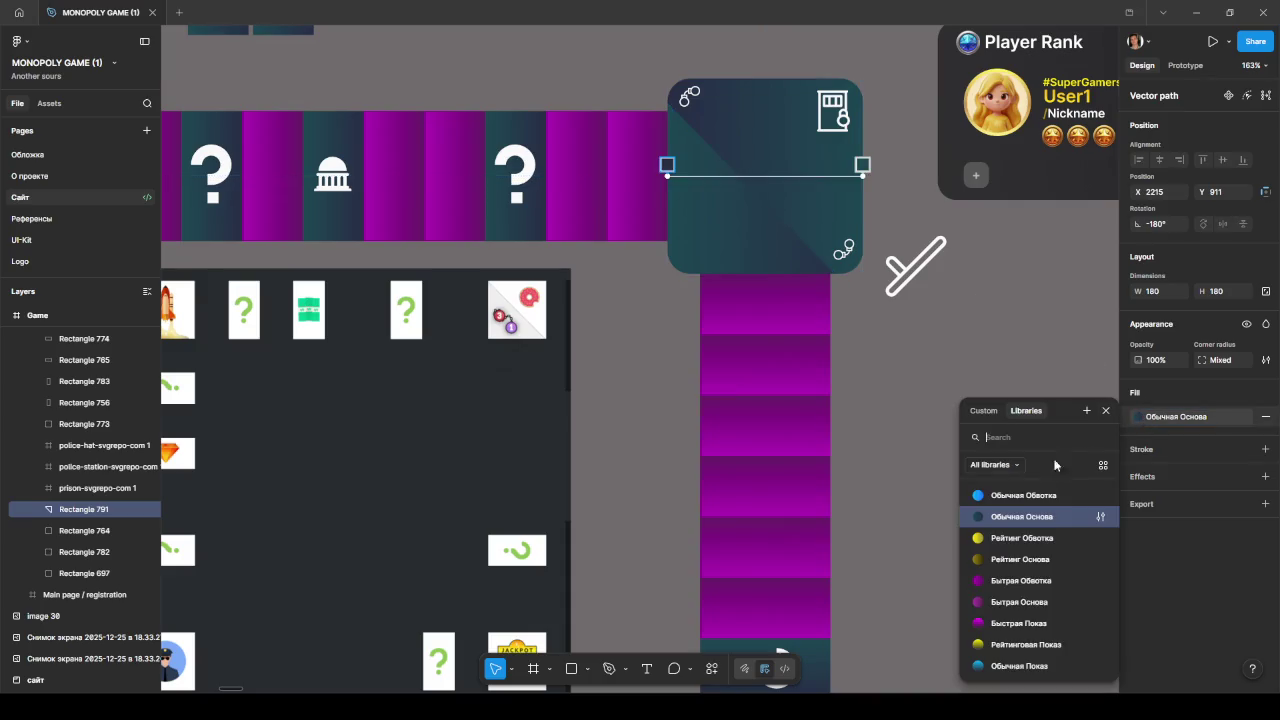
click(1017, 580)
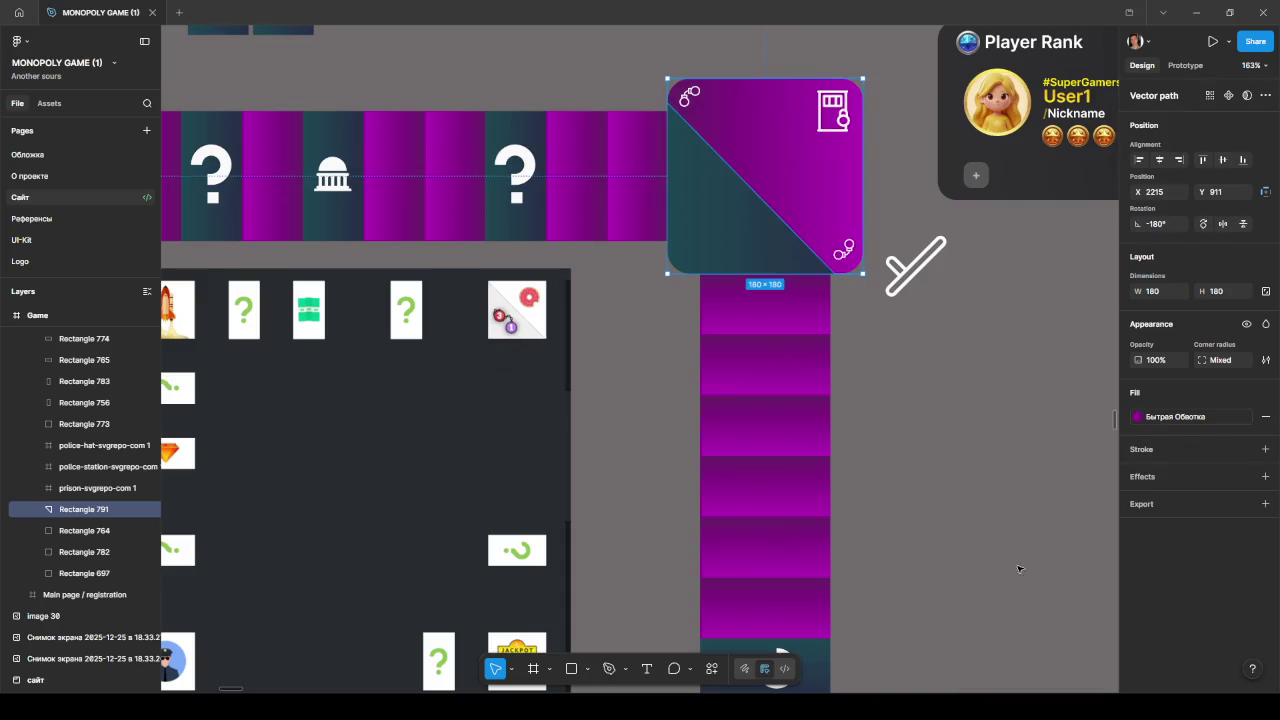
- Try moving the prison icon to the lower-left, then undo three changes to restore the tile
click(840, 116)
mouse_move(815, 134)
mouse_down()
mouse_move(705, 243)
mouse_move(711, 230)
mouse_up()
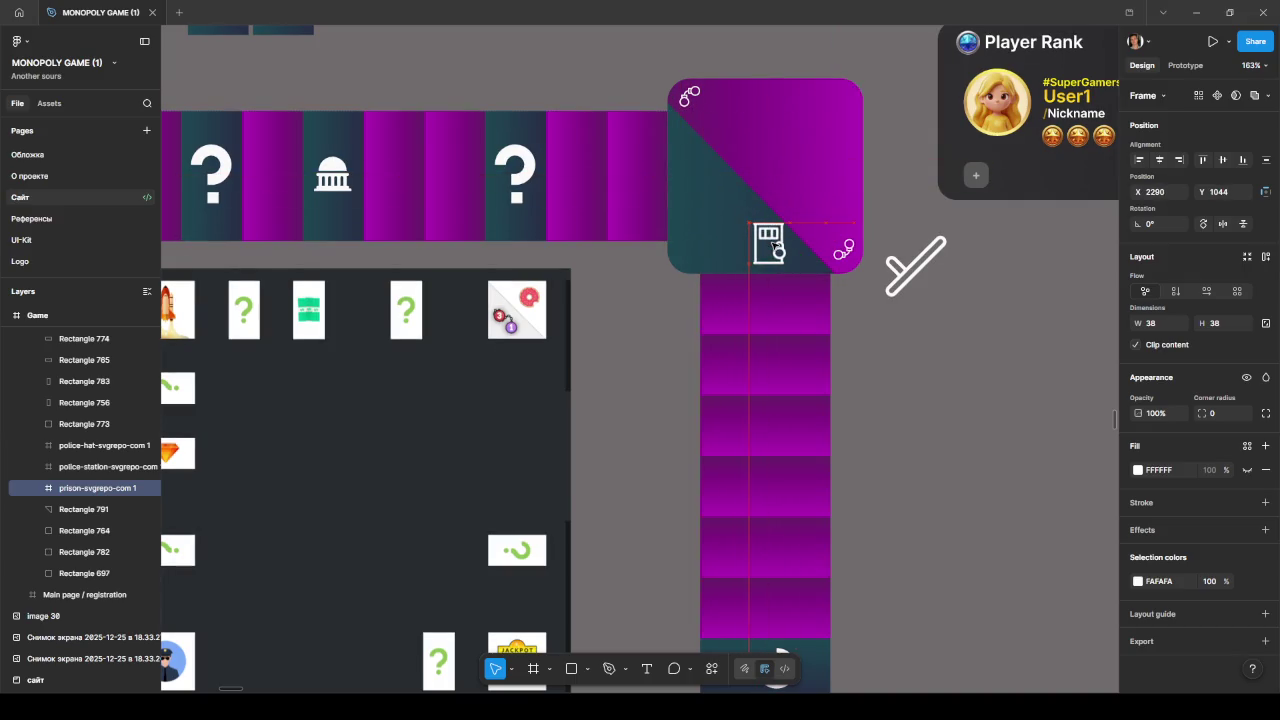
key(ctrl+z)
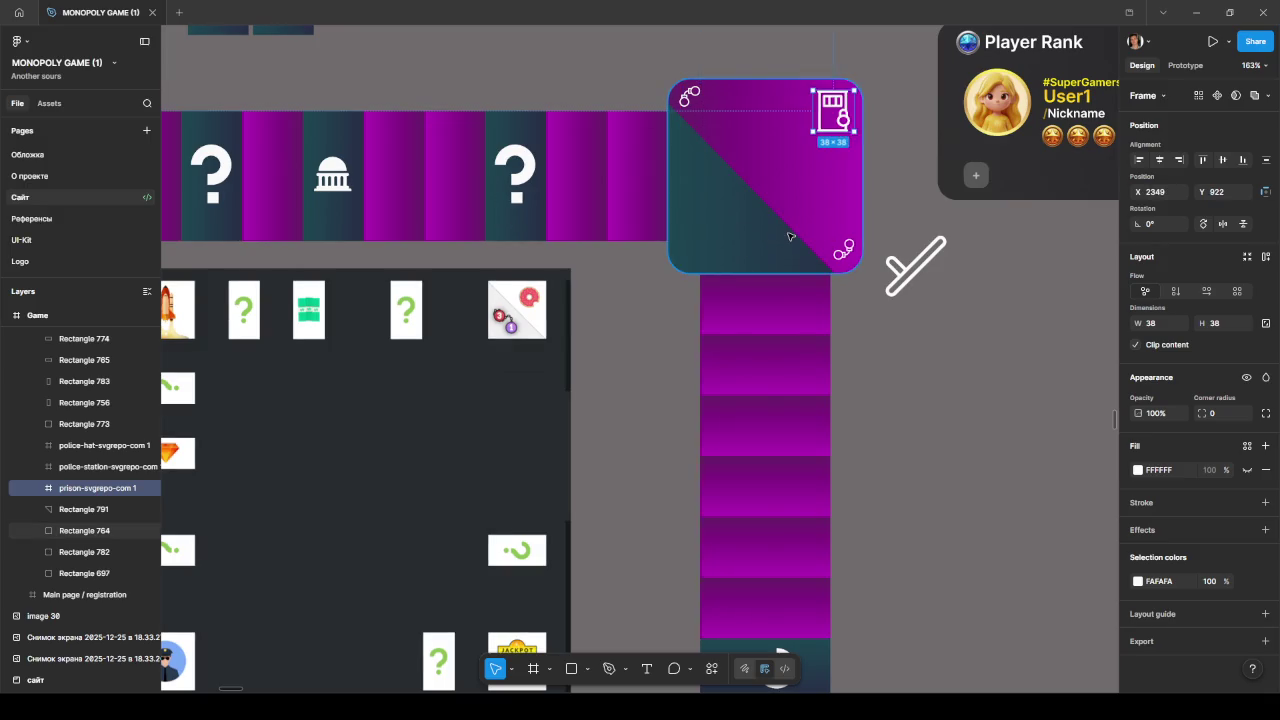
key(ctrl+z)
key(ctrl+z)
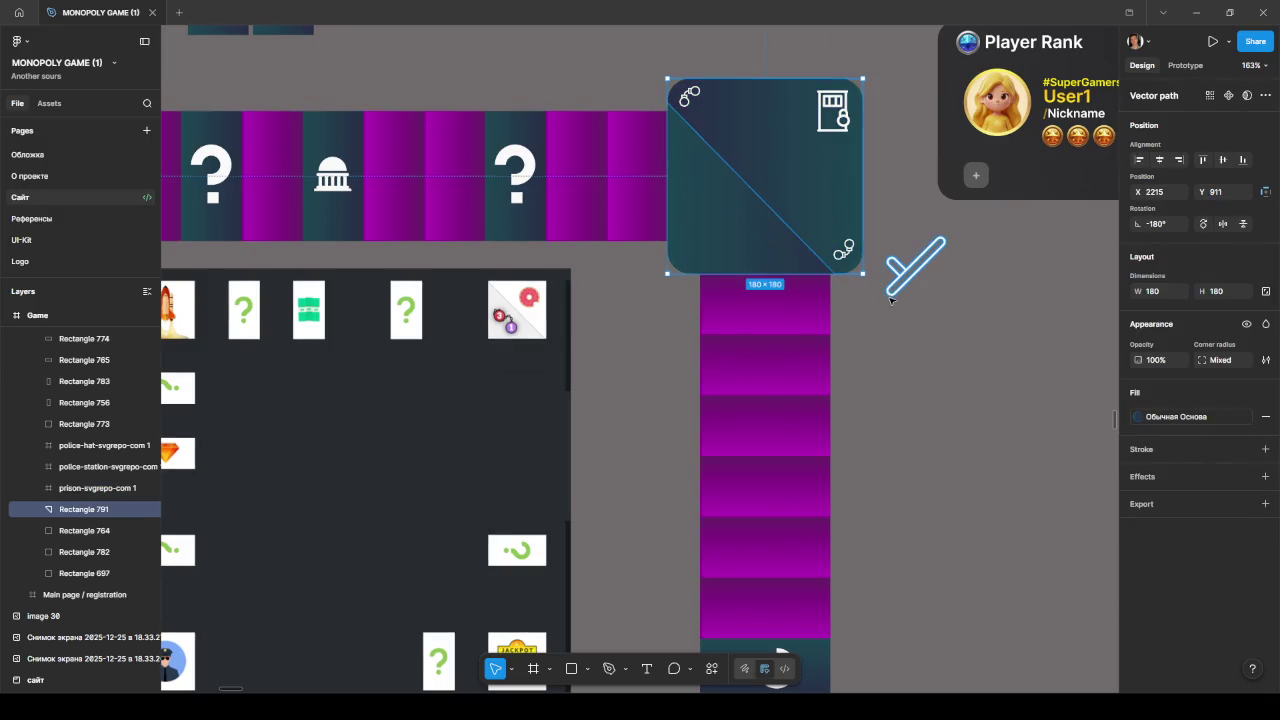
key(ctrl+z)
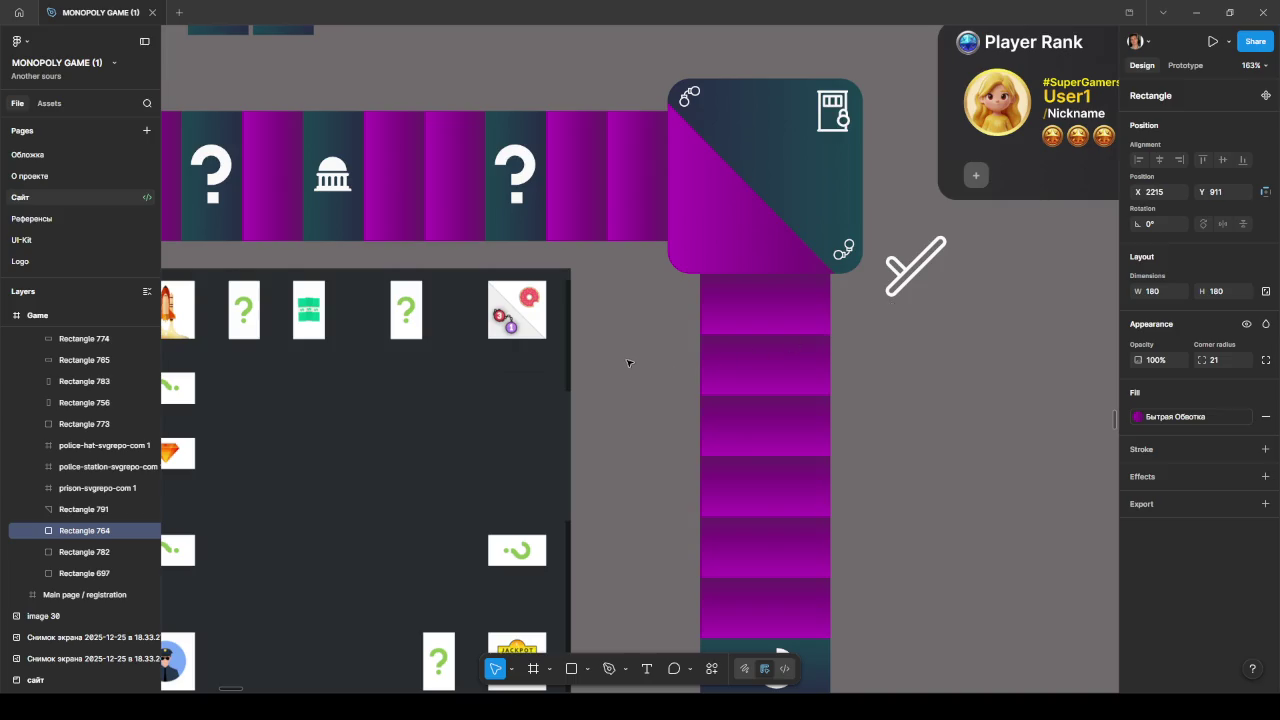
- Zoom out to the whole board and drag the broom icon group toward the corner tile
scroll(627, 363, down, 5)
drag(771, 363, 922, 246)
click(928, 195)
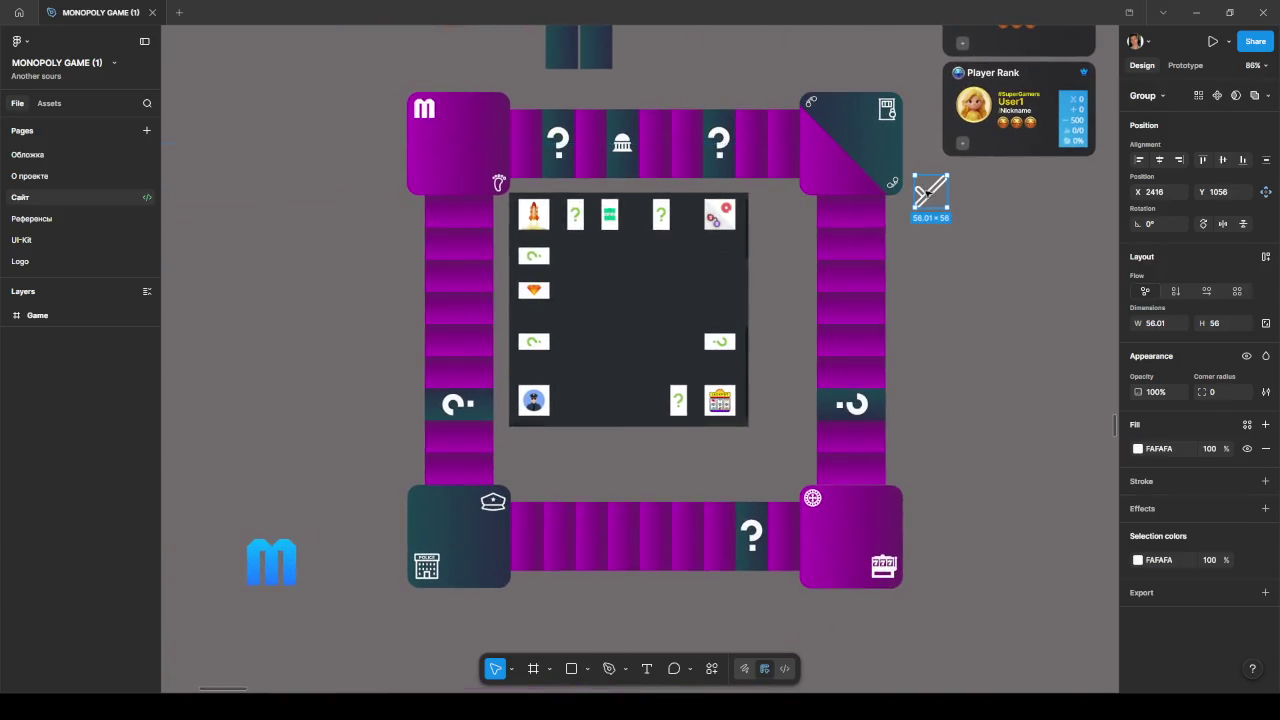
drag(928, 195, 941, 216)
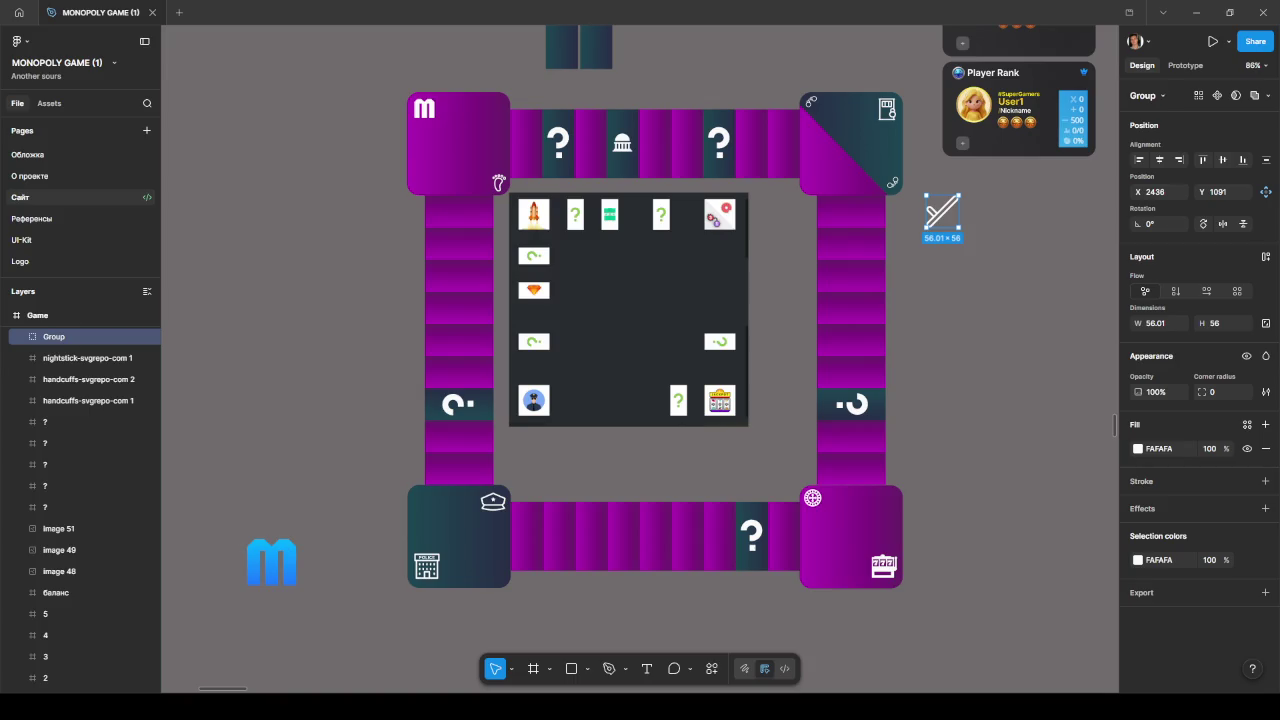
- Paste the beach-umbrella icon and shrink it to 42×42 in the tile's lower-left
key(ctrl+v)
scroll(312, 332, down, 5)
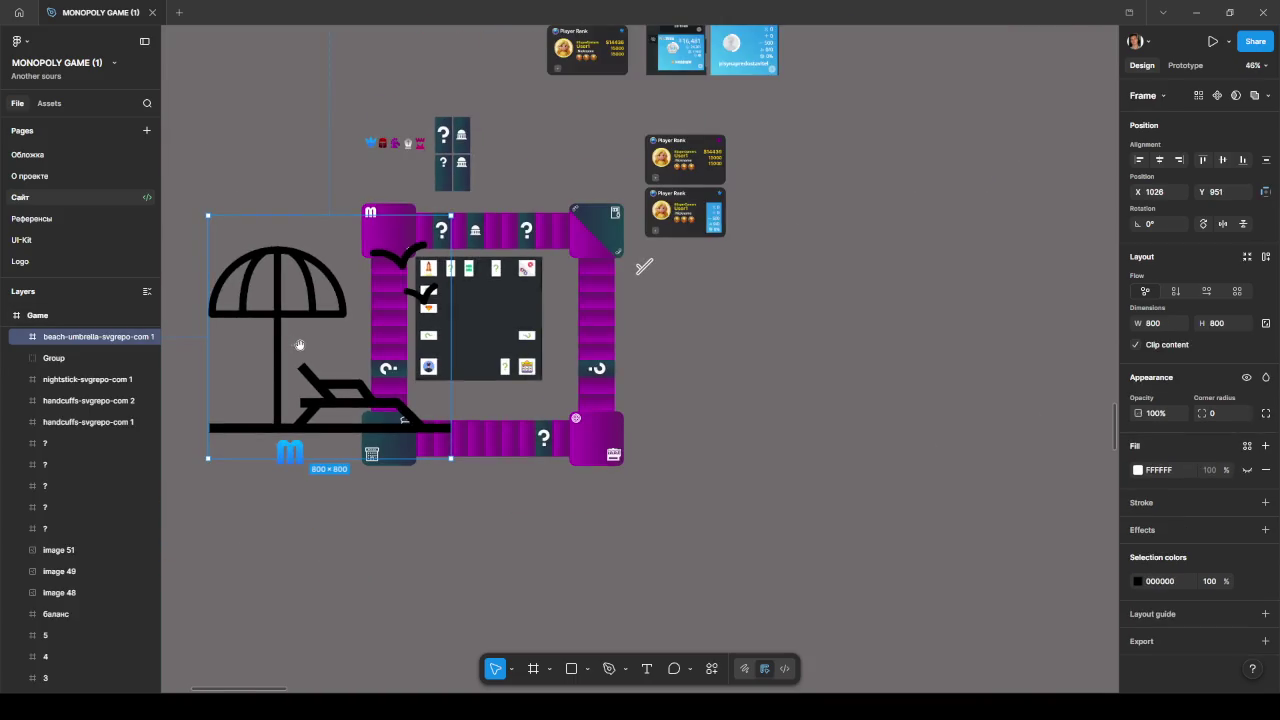
drag(299, 345, 500, 284)
mouse_move(652, 156)
mouse_down()
mouse_move(450, 355)
mouse_move(583, 237)
mouse_up()
scroll(581, 254, up, 5)
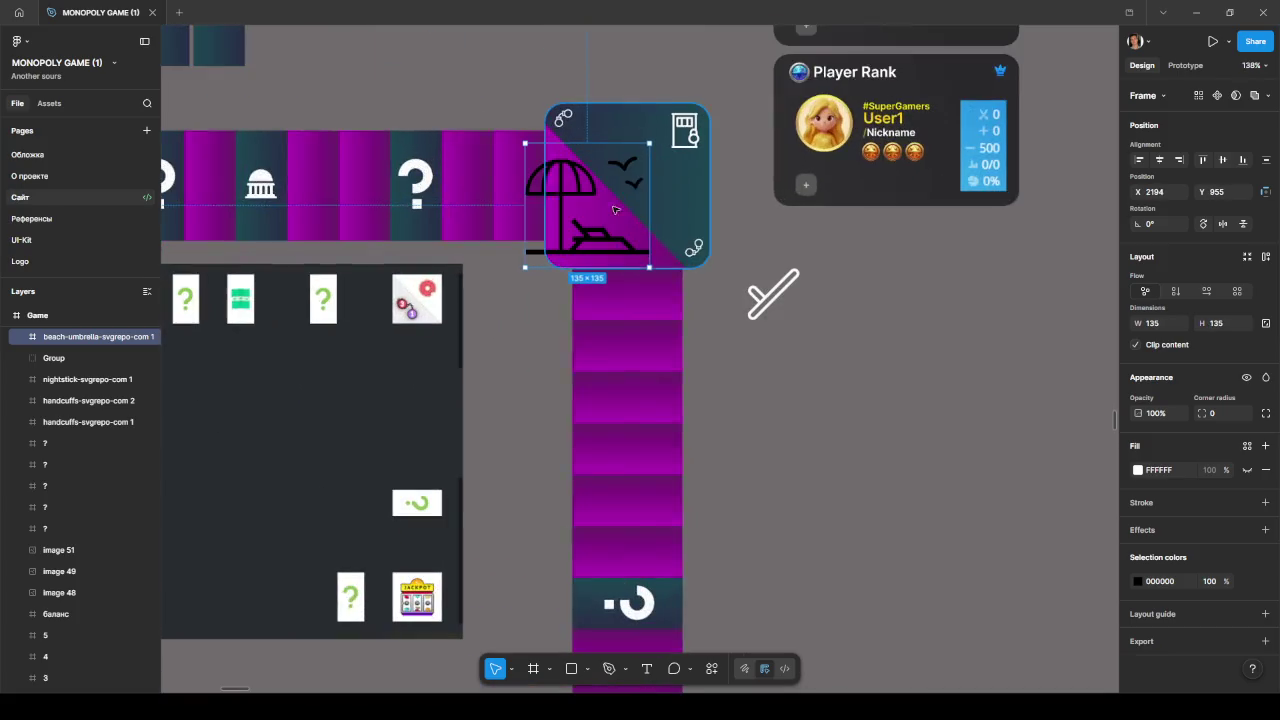
drag(649, 144, 583, 209)
drag(534, 256, 579, 245)
scroll(579, 245, up, 3)
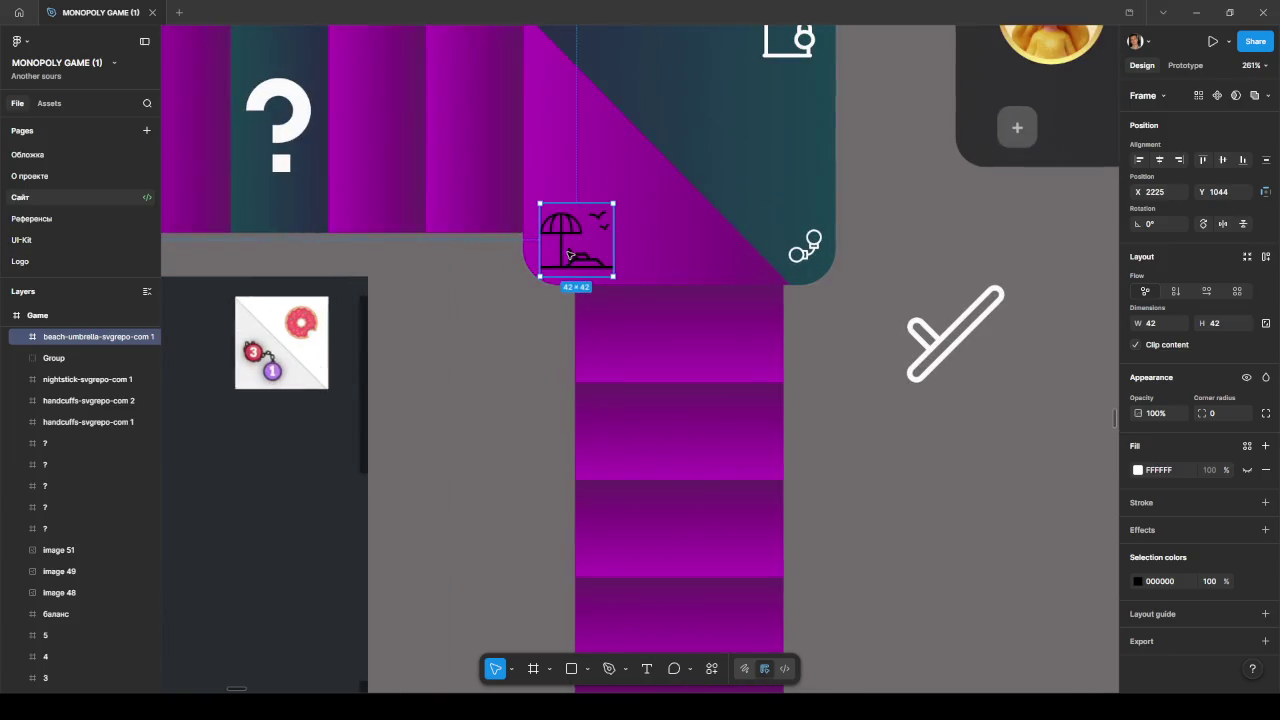
- Compare fill styles and settle on yellow Рейтинг Обводка for the tile's lower-left half
click(666, 240)
double_click(669, 241)
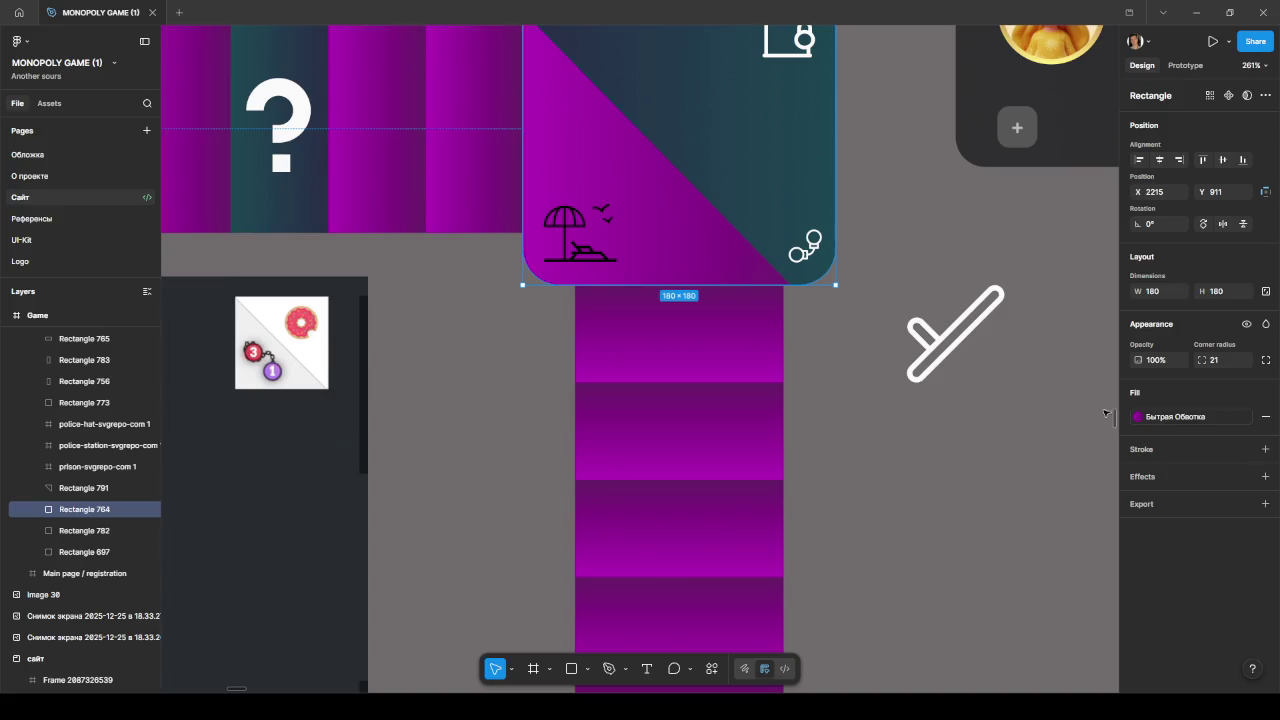
click(1138, 416)
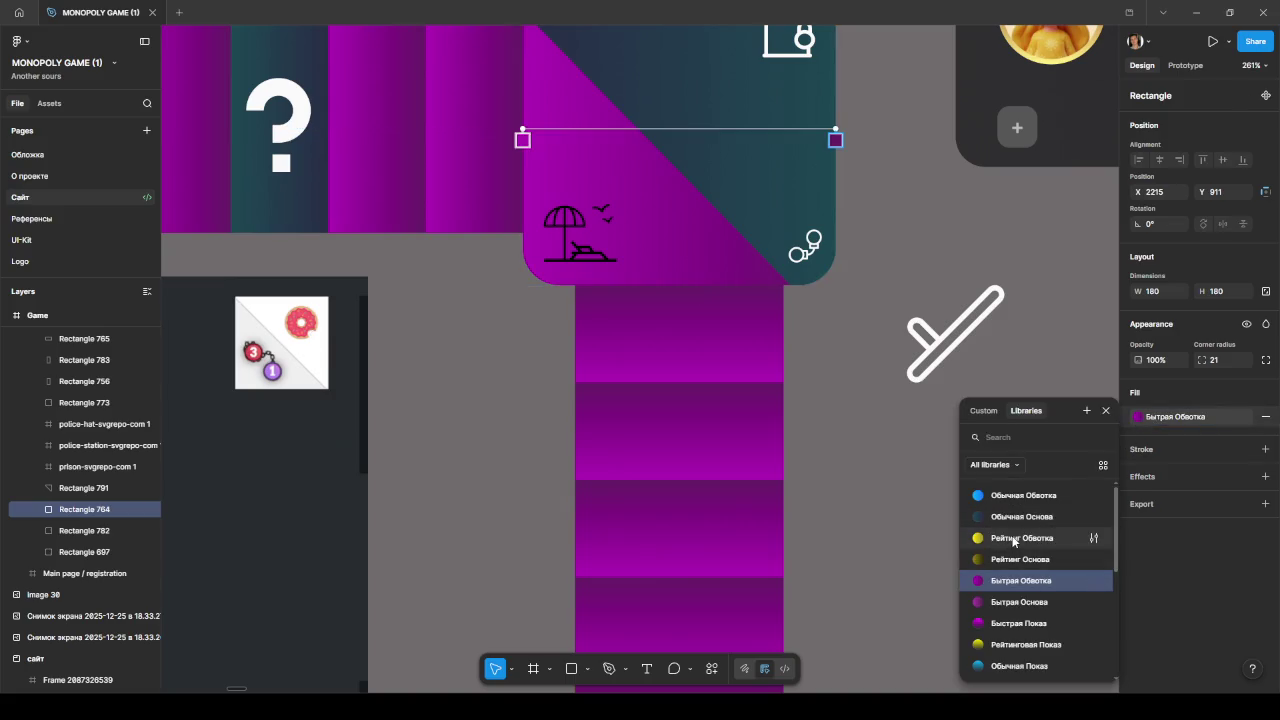
click(1013, 538)
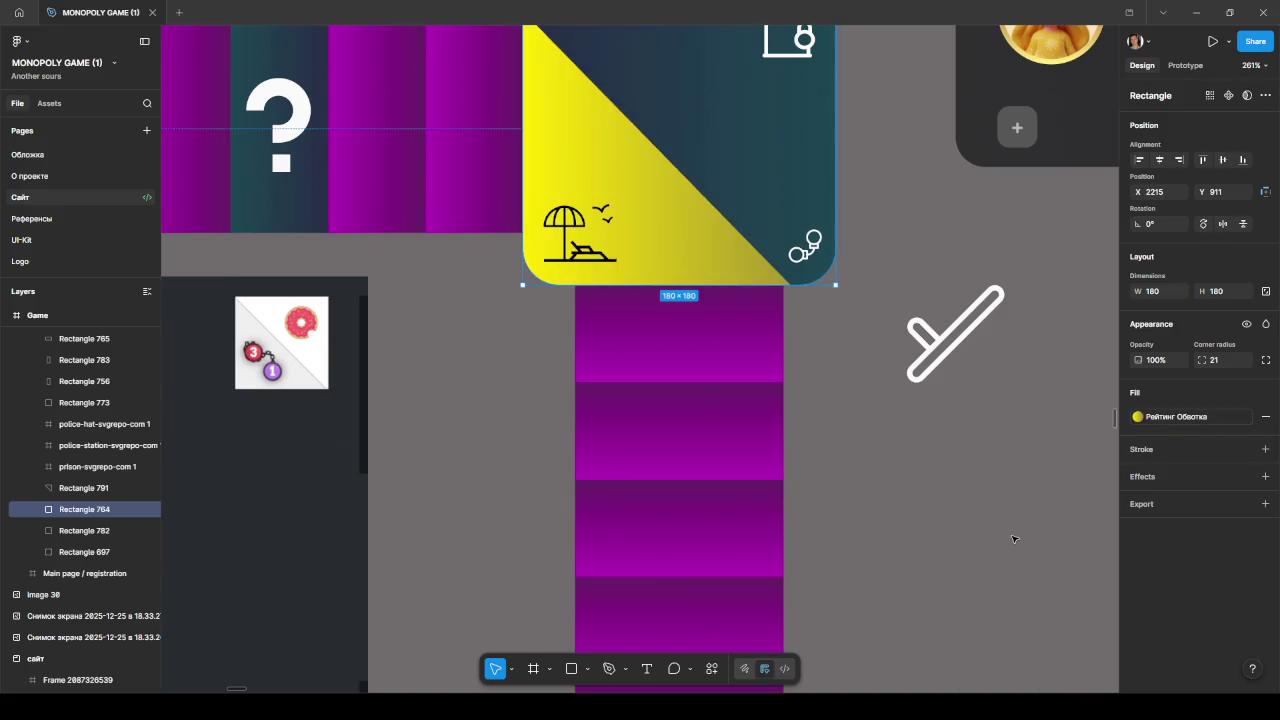
click(1139, 417)
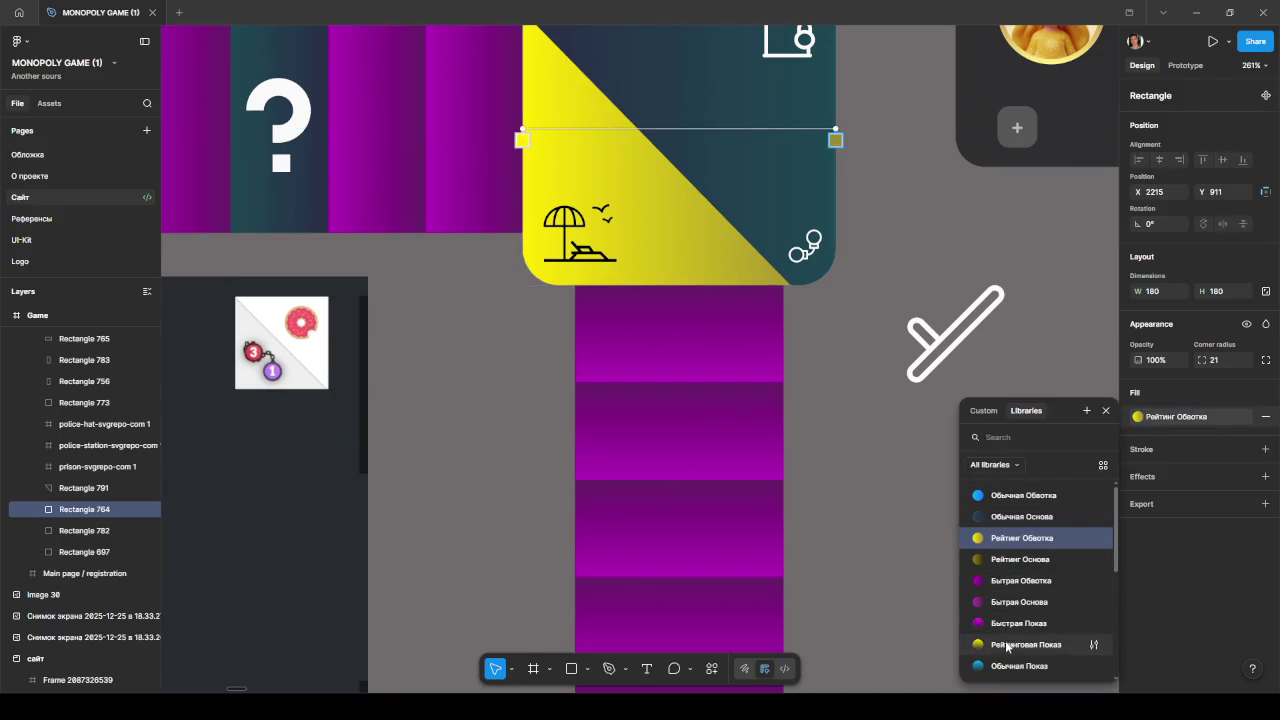
click(1007, 646)
click(1138, 416)
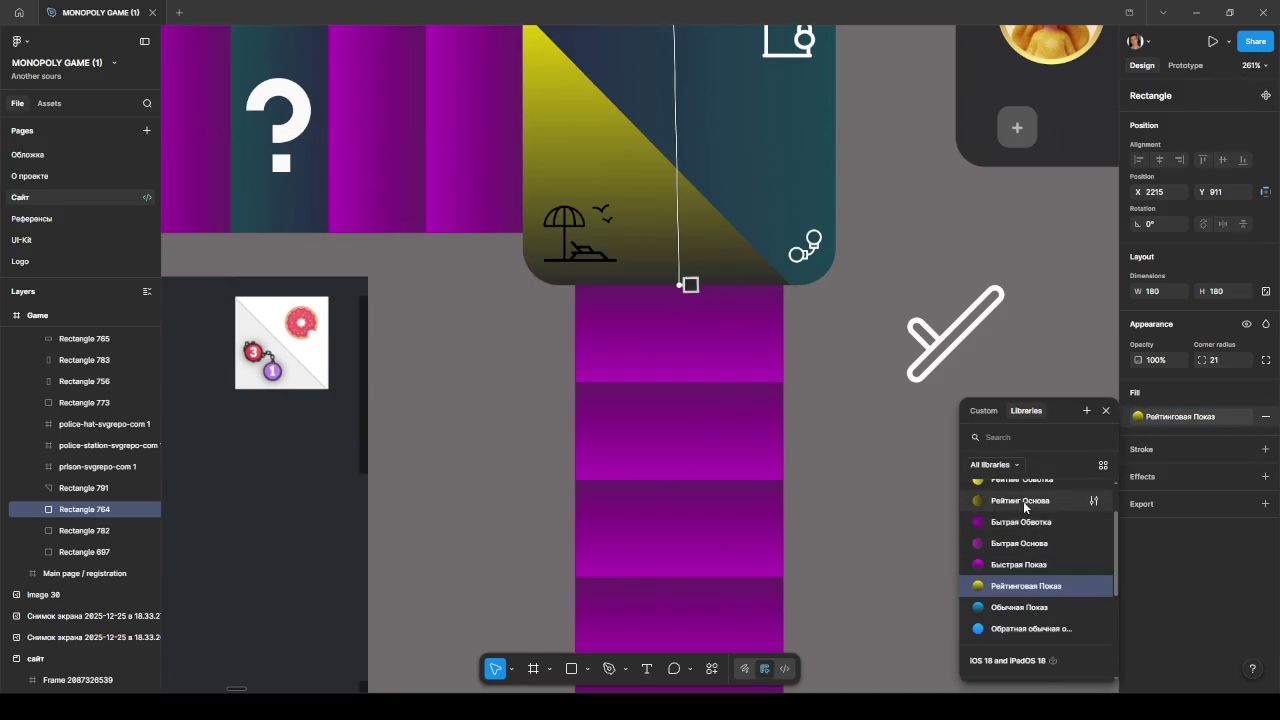
click(1023, 501)
click(1138, 416)
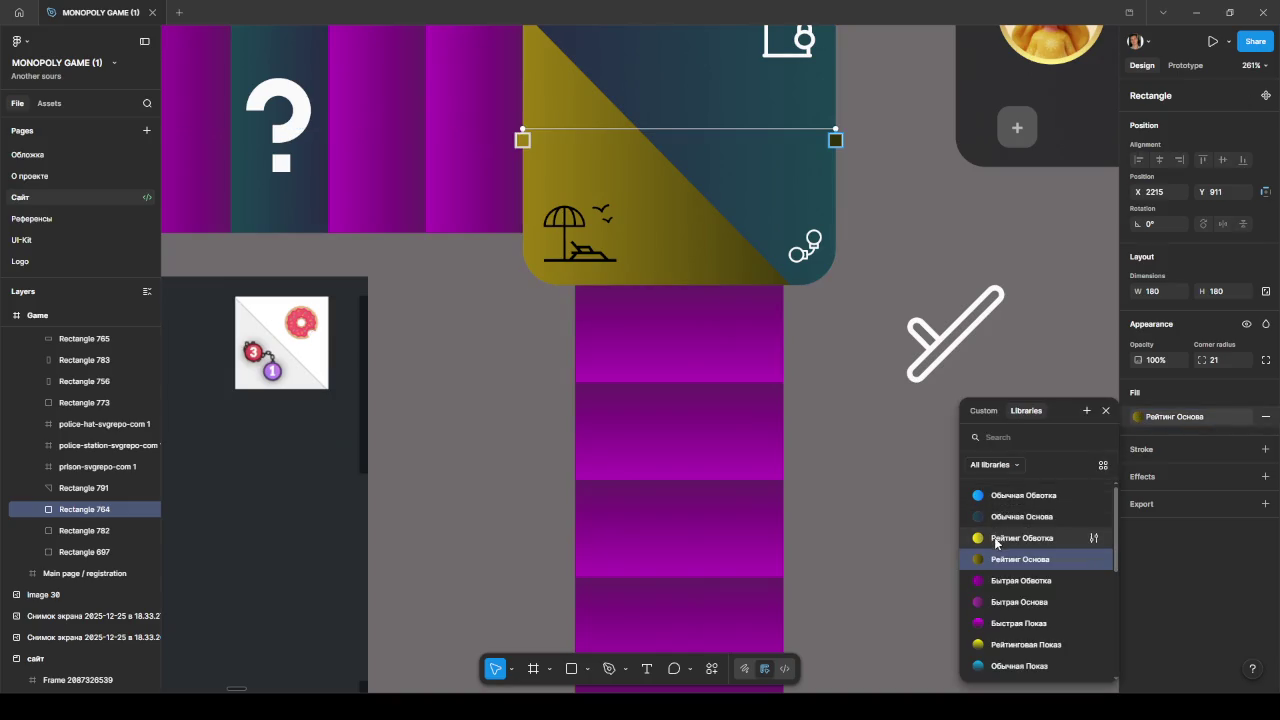
click(1020, 538)
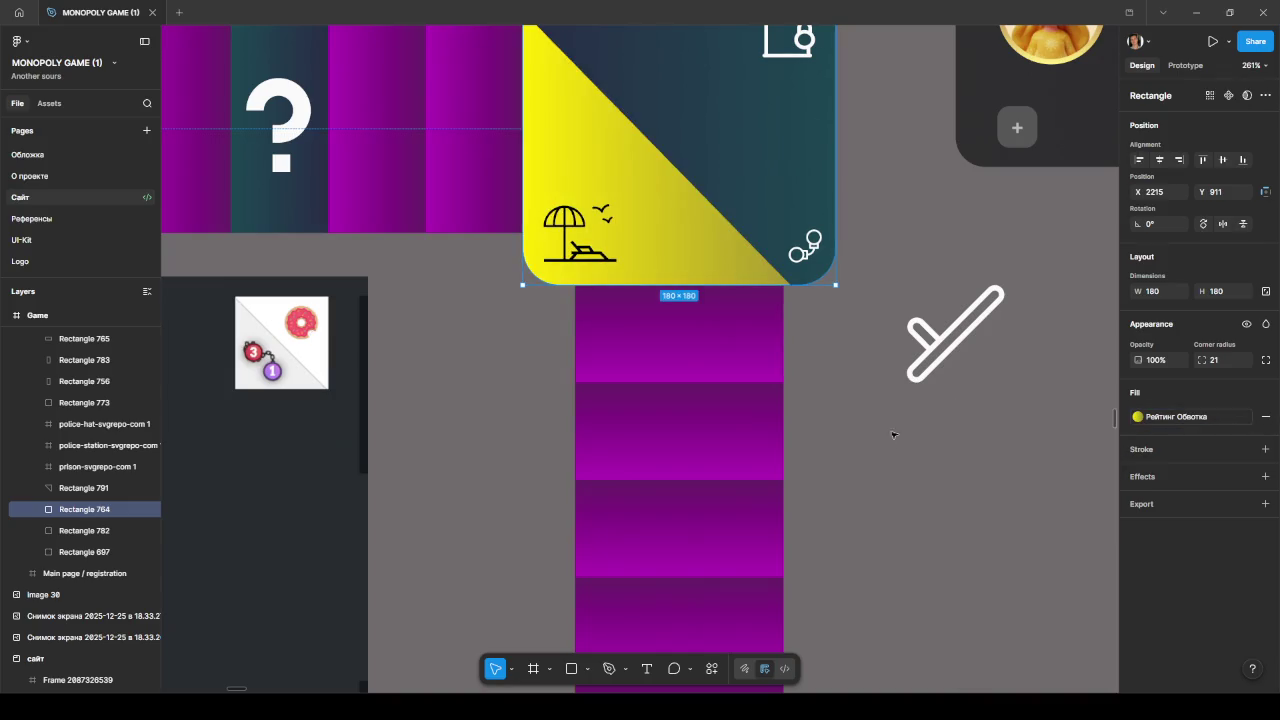
click(899, 233)
scroll(834, 354, up, 3)
click(603, 327)
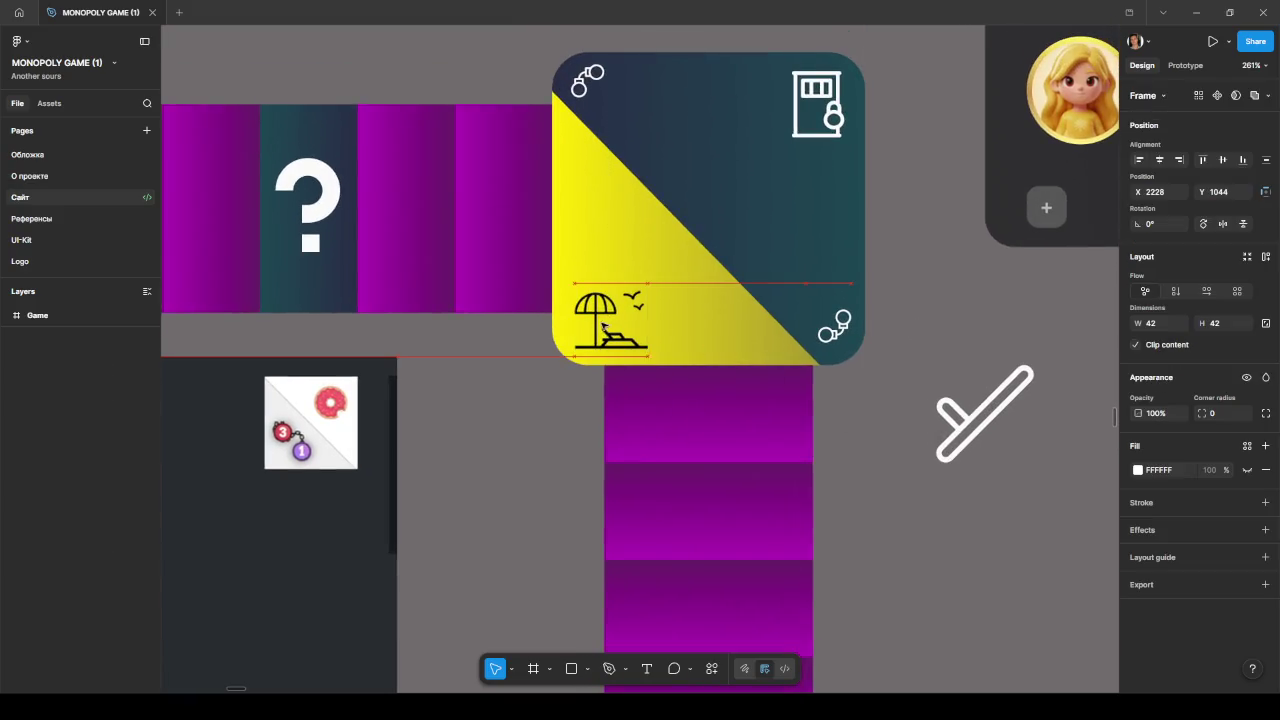
drag(603, 327, 603, 322)
click(1137, 581)
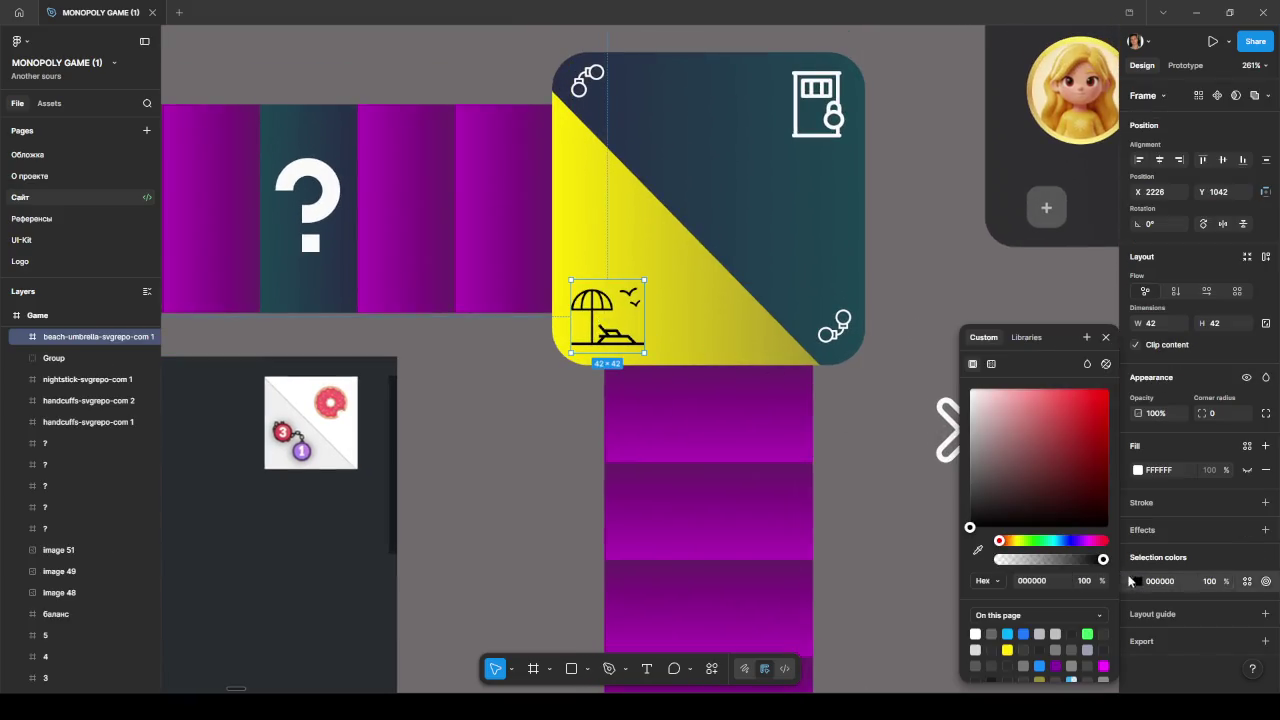
click(975, 634)
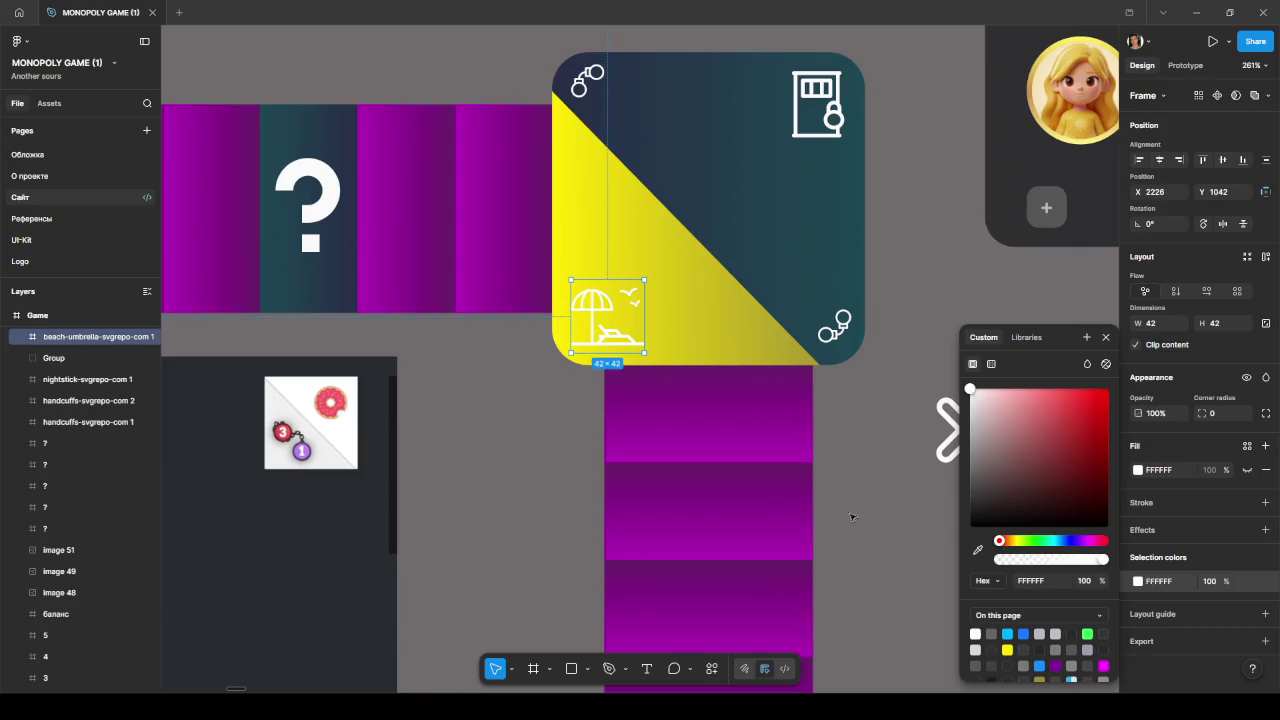
key(ctrl+z)
click(895, 480)
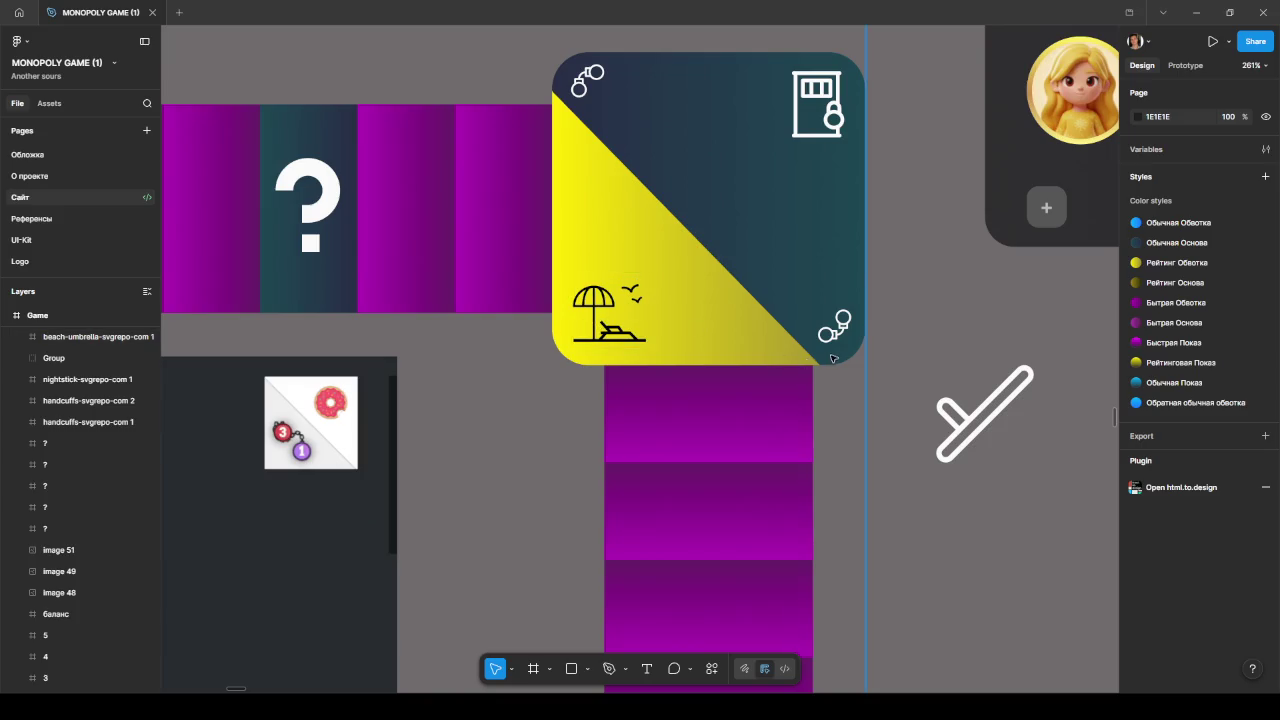
click(593, 219)
click(1137, 416)
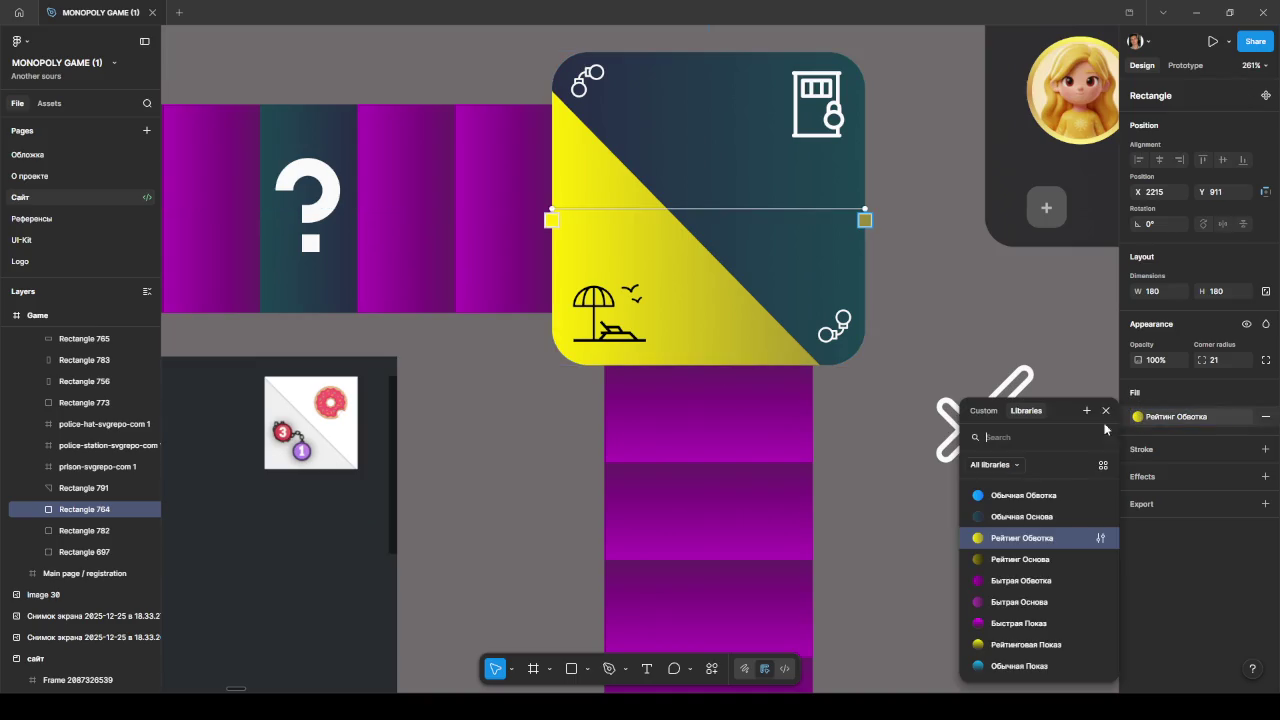
mouse_move(1022, 495)
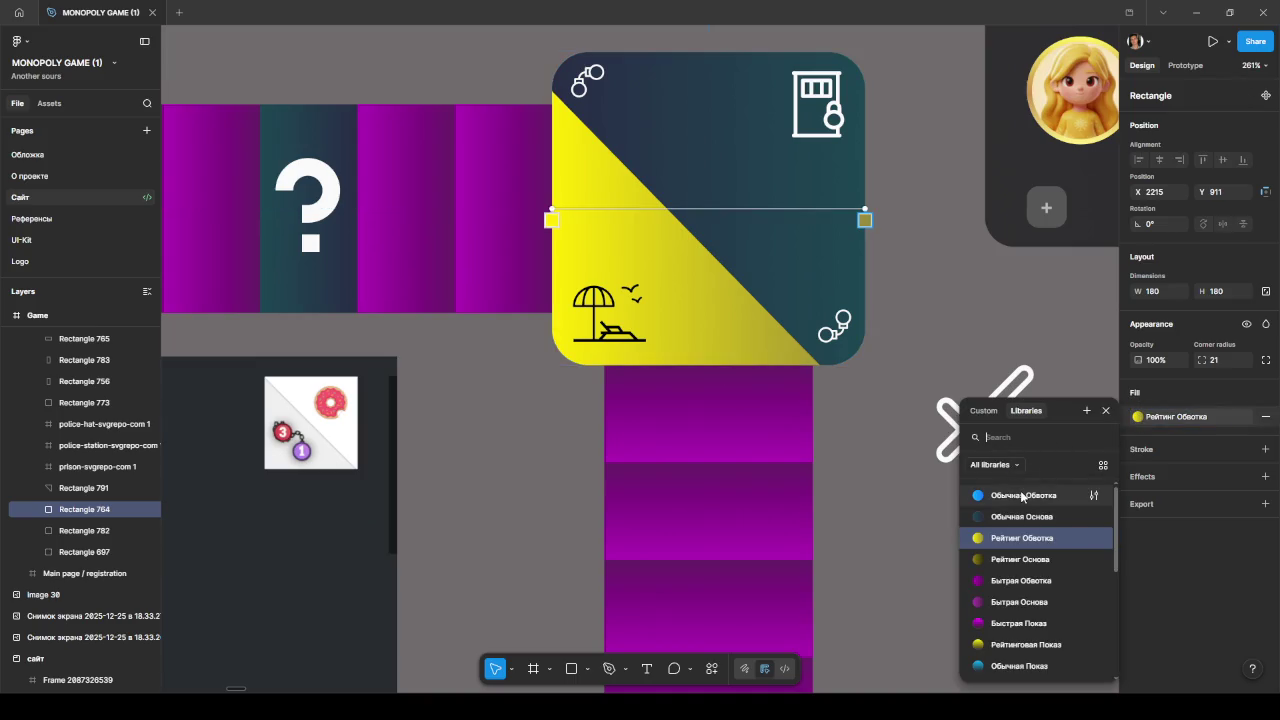
- Shift the custom gradient's 100% stop from FFEA02 to golden FFBC02
click(983, 410)
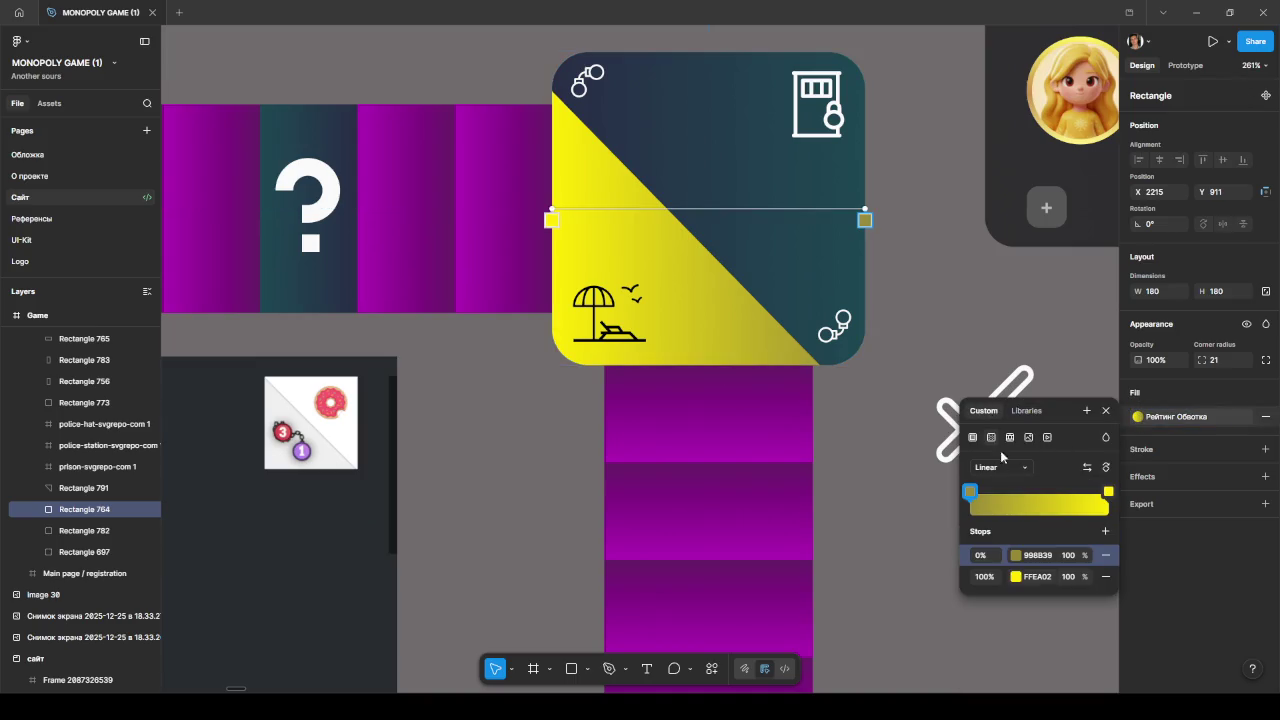
click(1016, 578)
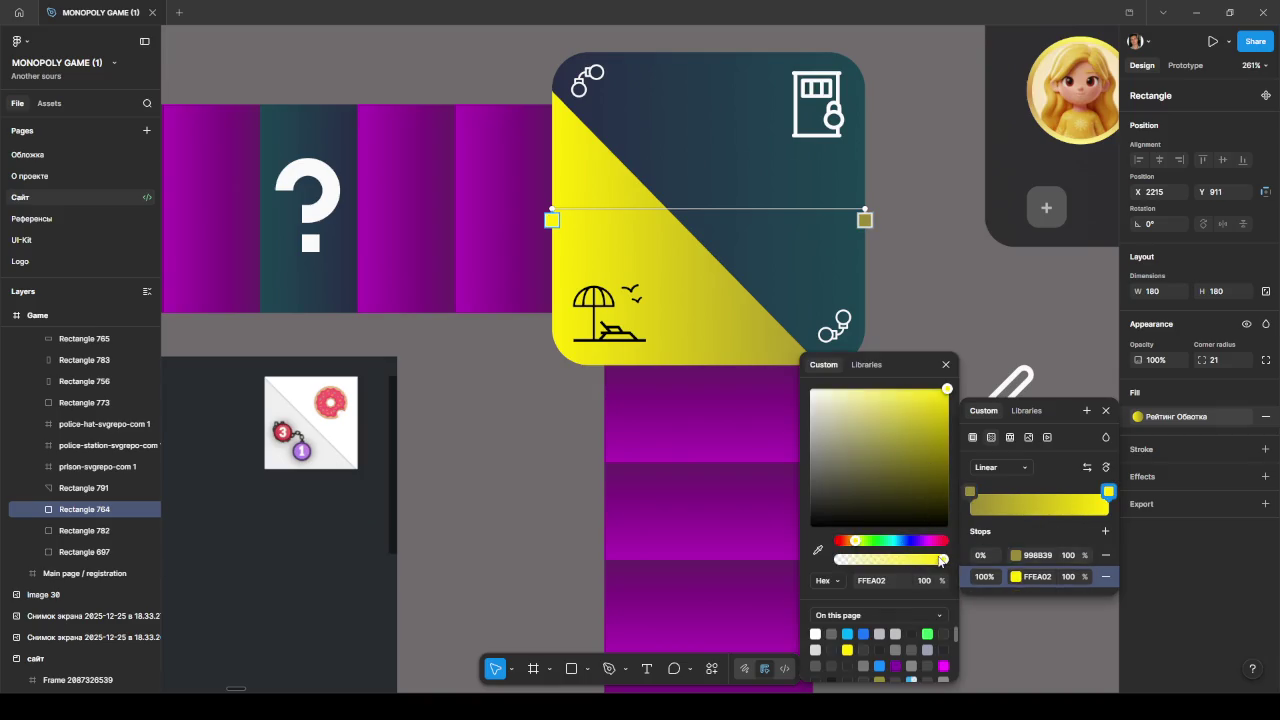
drag(859, 541, 852, 543)
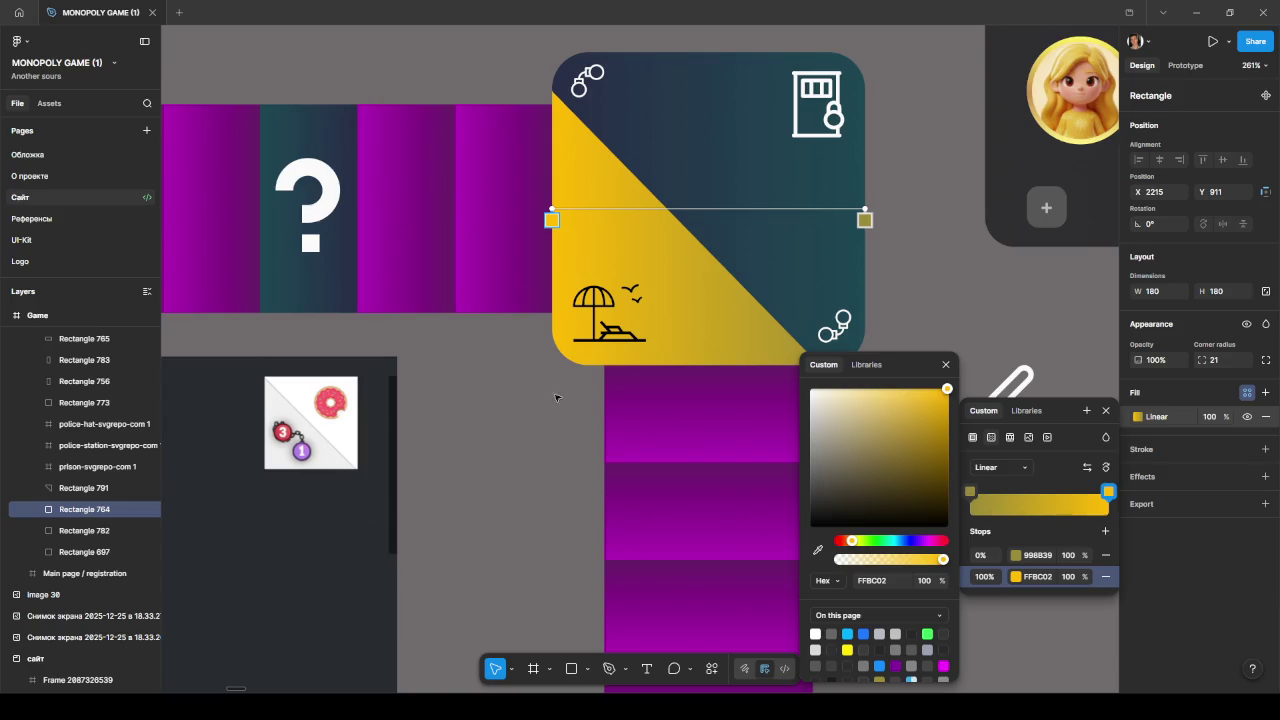
key(Escape)
scroll(555, 403, down, 5)
scroll(560, 405, down, 2)
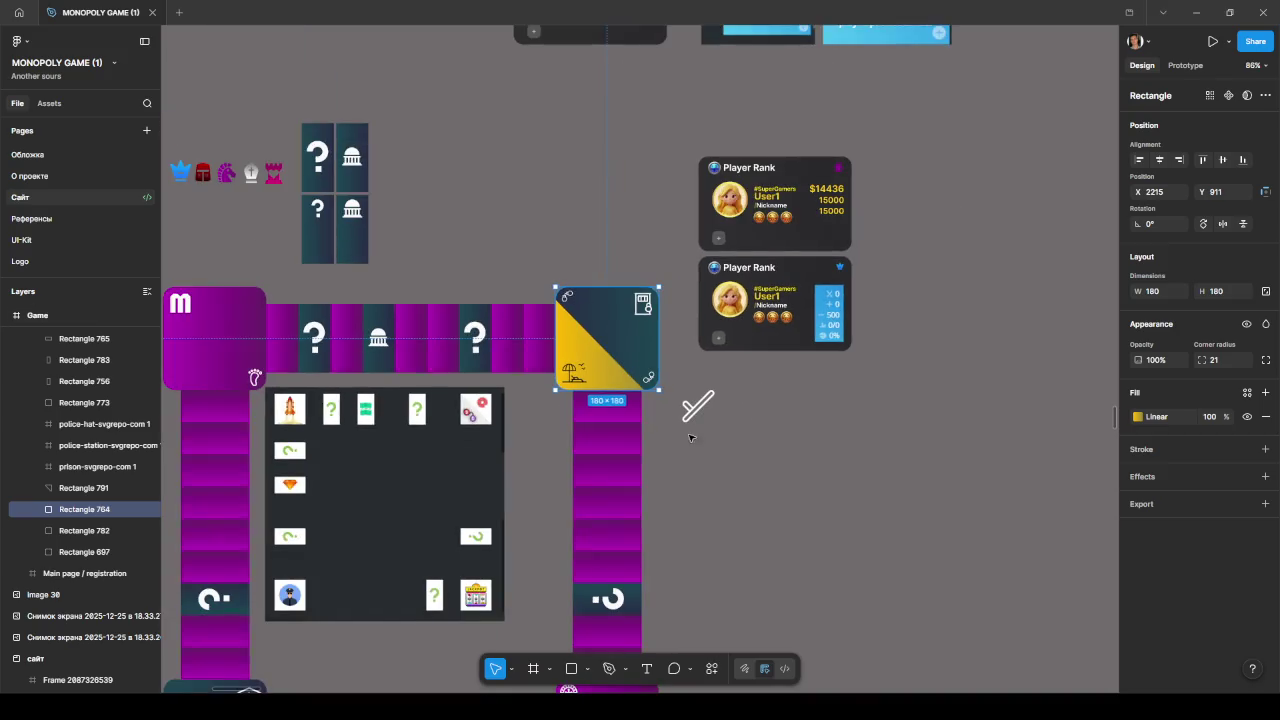
scroll(575, 375, up, 5)
scroll(573, 378, up, 4)
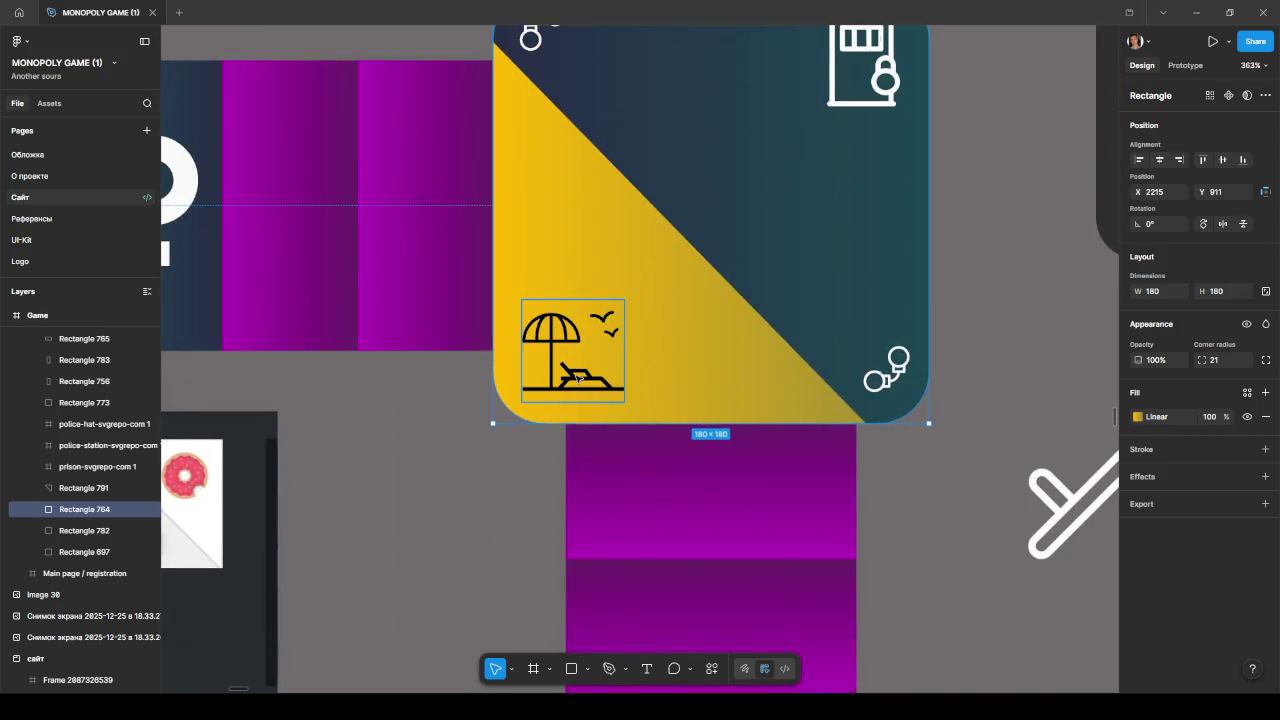
- Set the beach-umbrella icon's selection colour to white FFFAFA
click(585, 382)
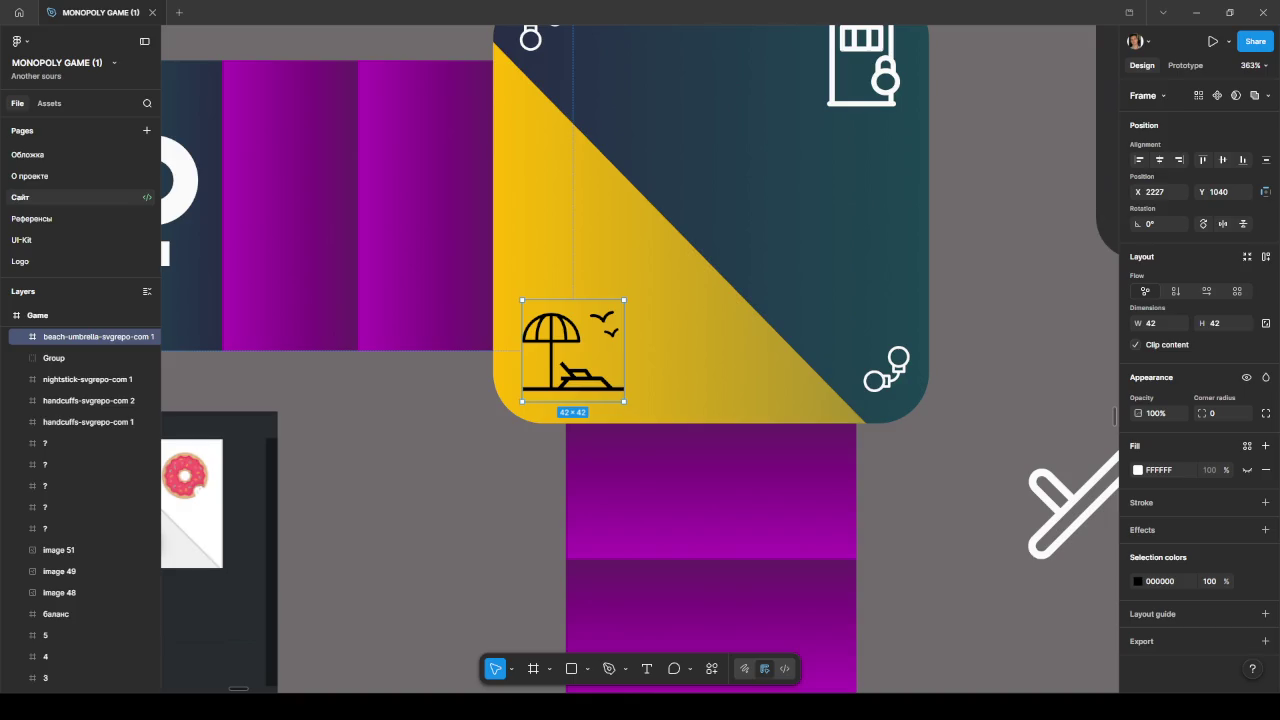
click(1137, 581)
click(981, 479)
drag(978, 409, 973, 341)
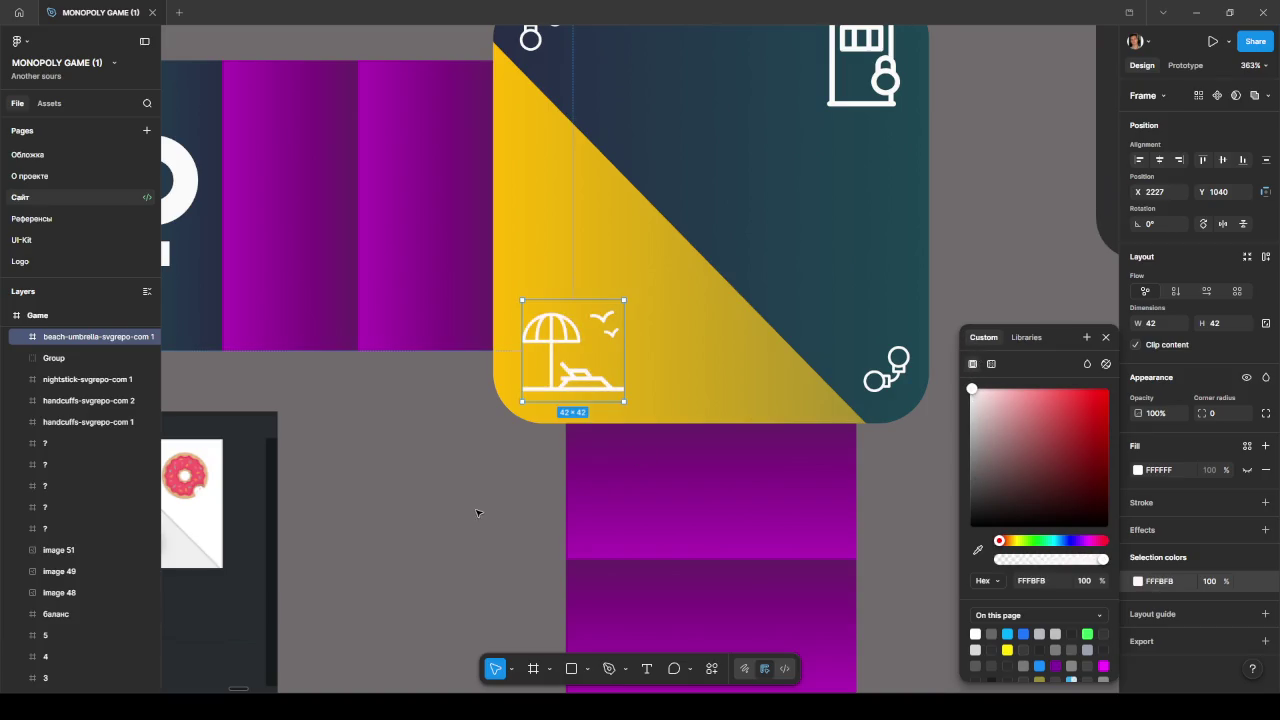
click(472, 512)
scroll(490, 508, left, 2)
scroll(490, 508, up, 1)
scroll(494, 507, left, 1)
scroll(494, 507, up, 1)
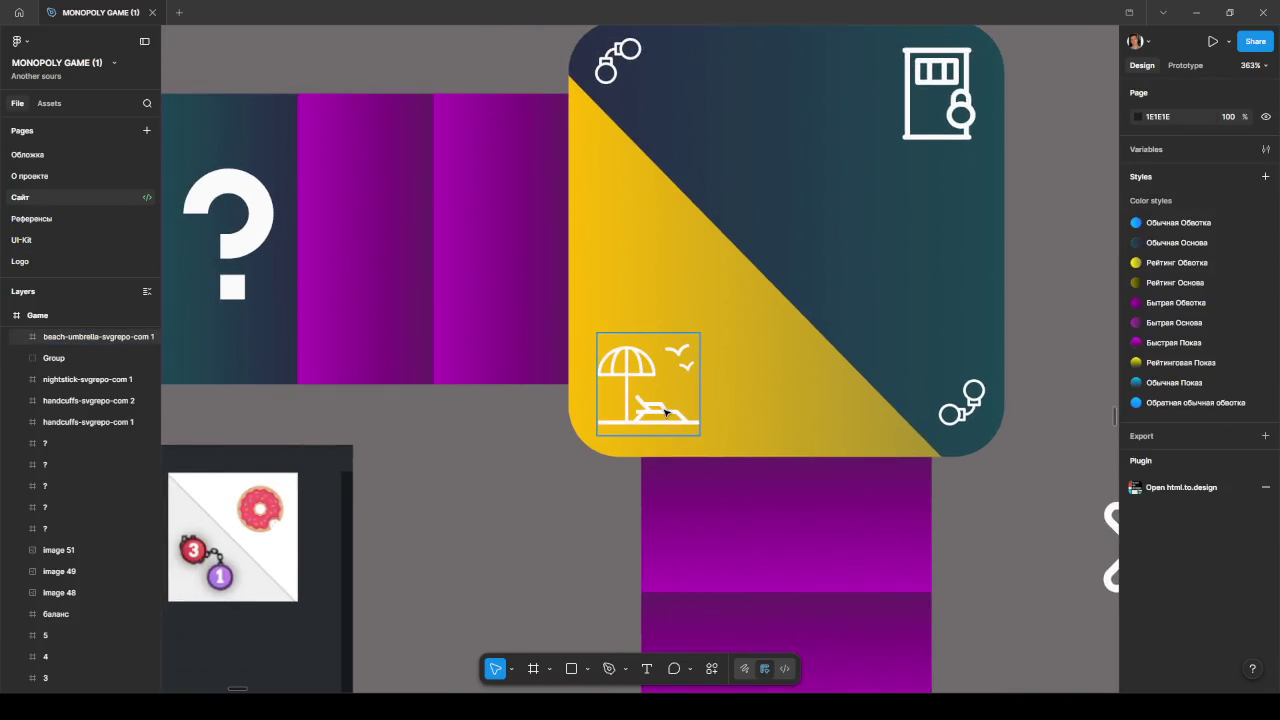
- Select the tile's golden half inside the board group and bring up its fill settings
click(784, 404)
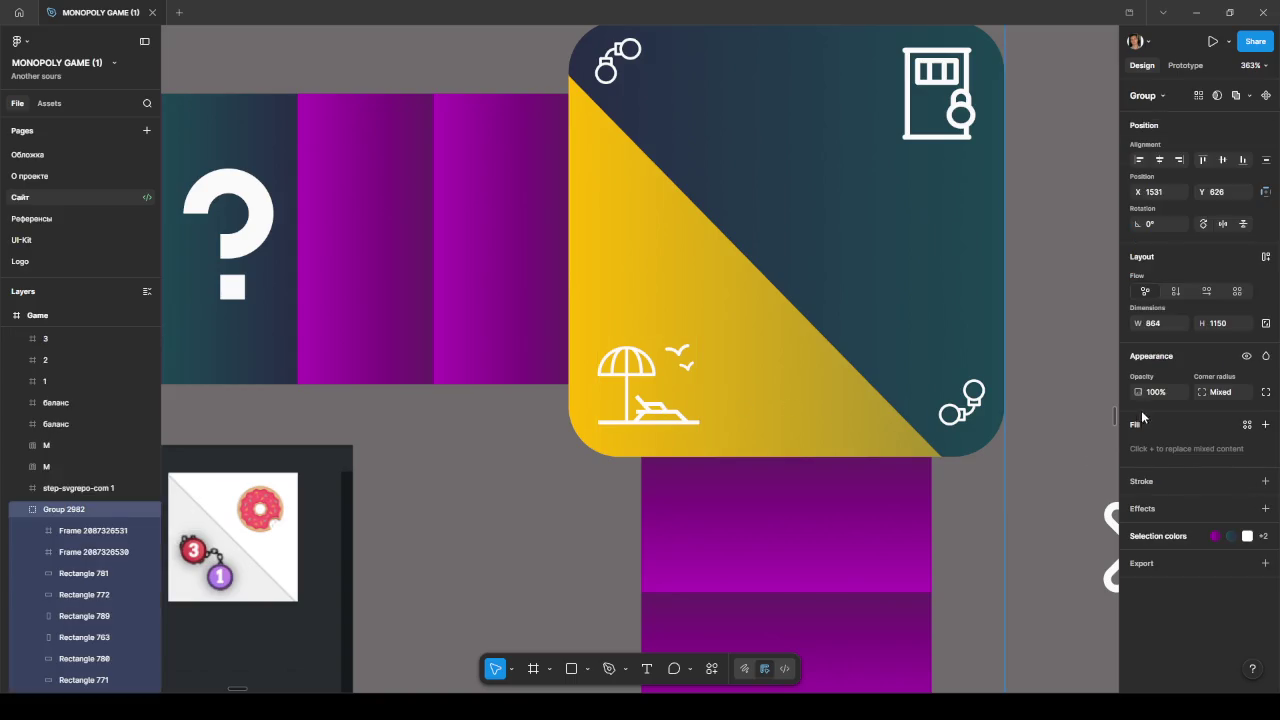
double_click(837, 390)
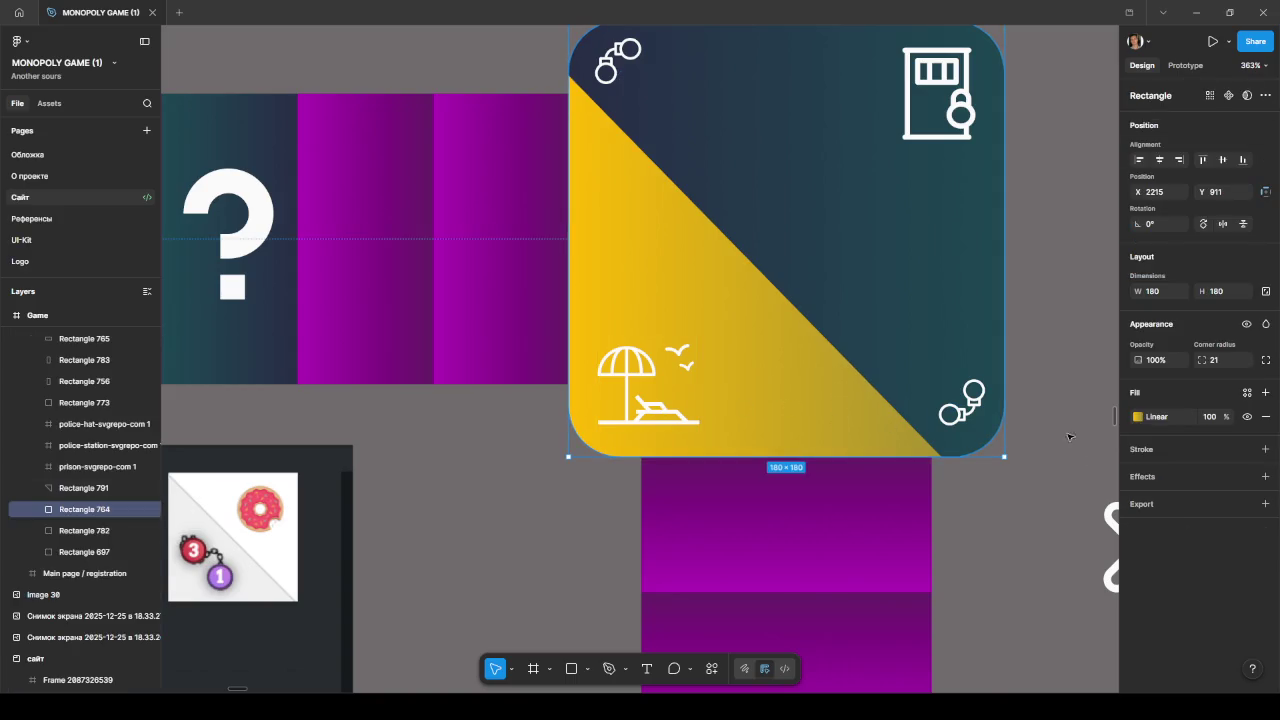
click(1137, 420)
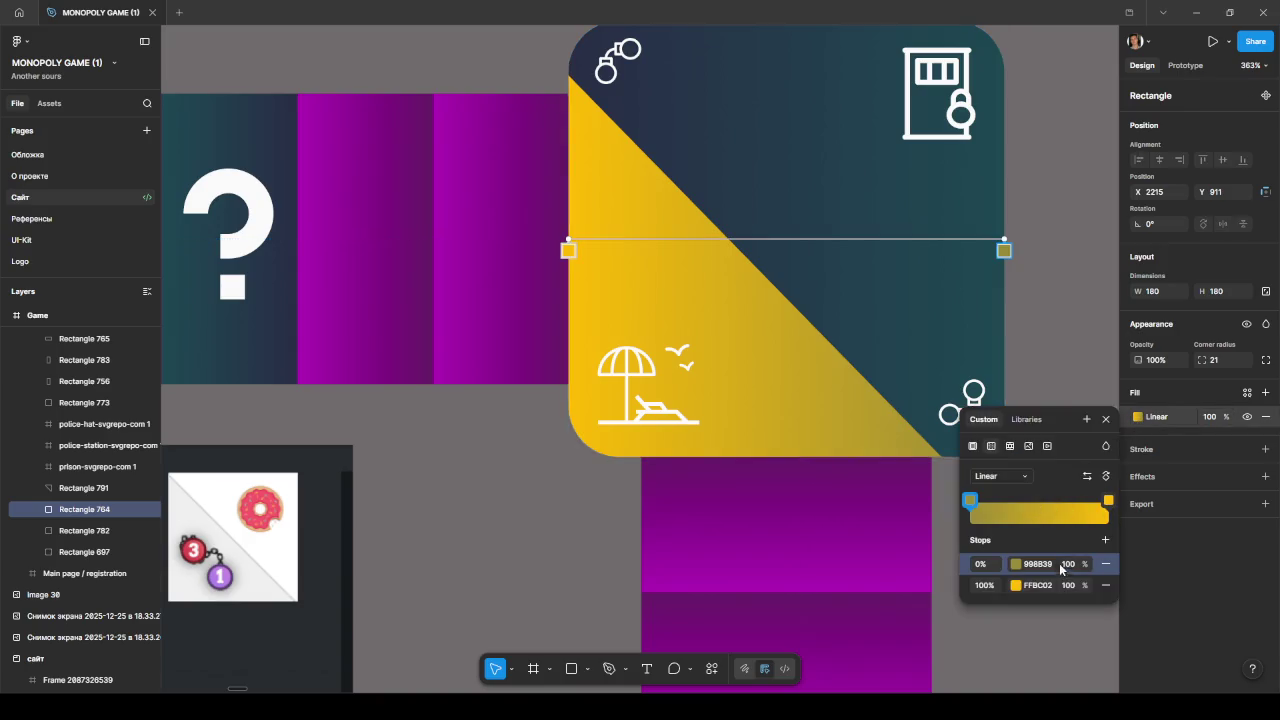
- Retune the gradient stops: 0% to brighter CFB834 and 100% to deep gold C79200
click(1016, 585)
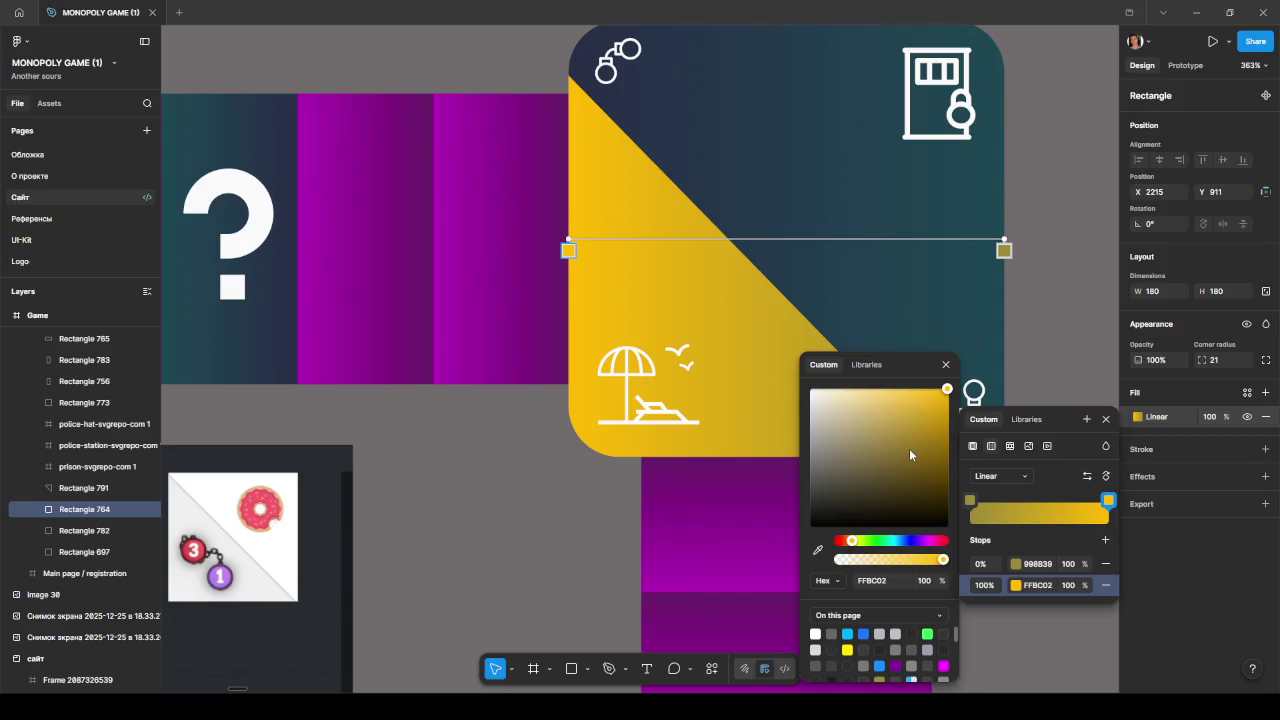
drag(938, 433, 949, 386)
click(1019, 568)
mouse_move(936, 430)
mouse_down()
mouse_move(951, 411)
mouse_move(909, 421)
mouse_up()
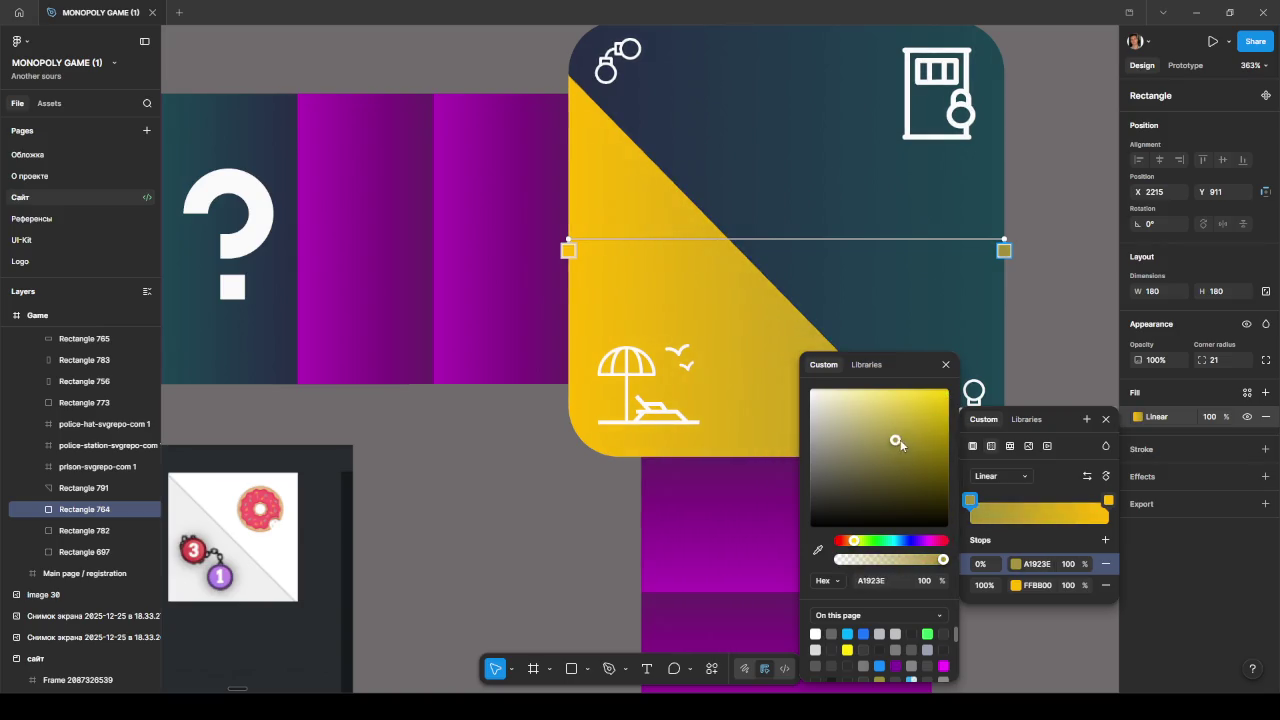
click(1014, 587)
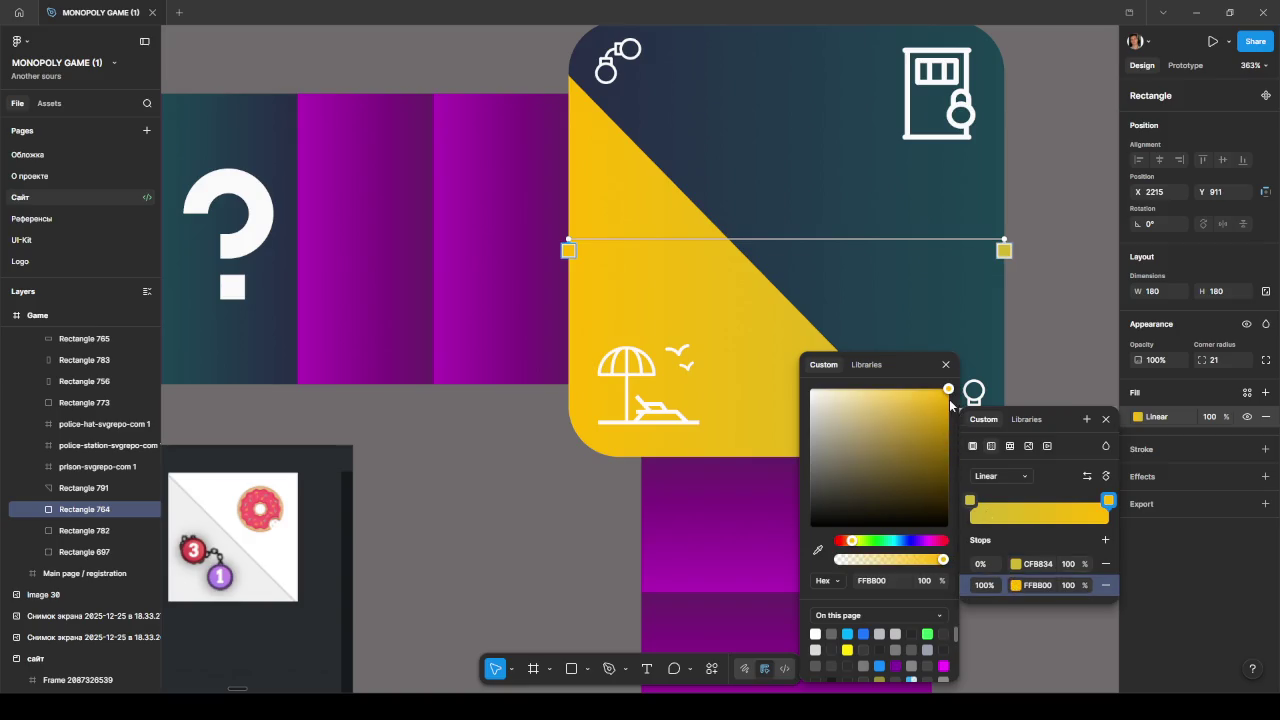
drag(947, 392, 950, 422)
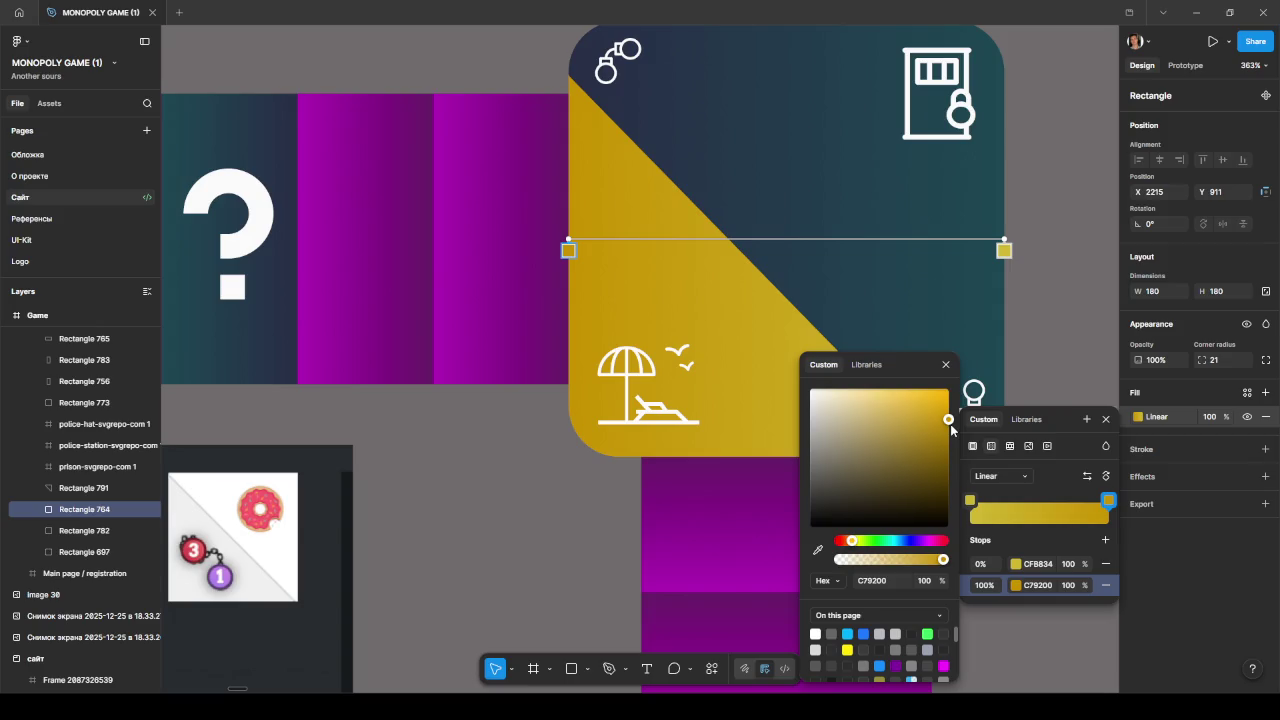
key(Escape)
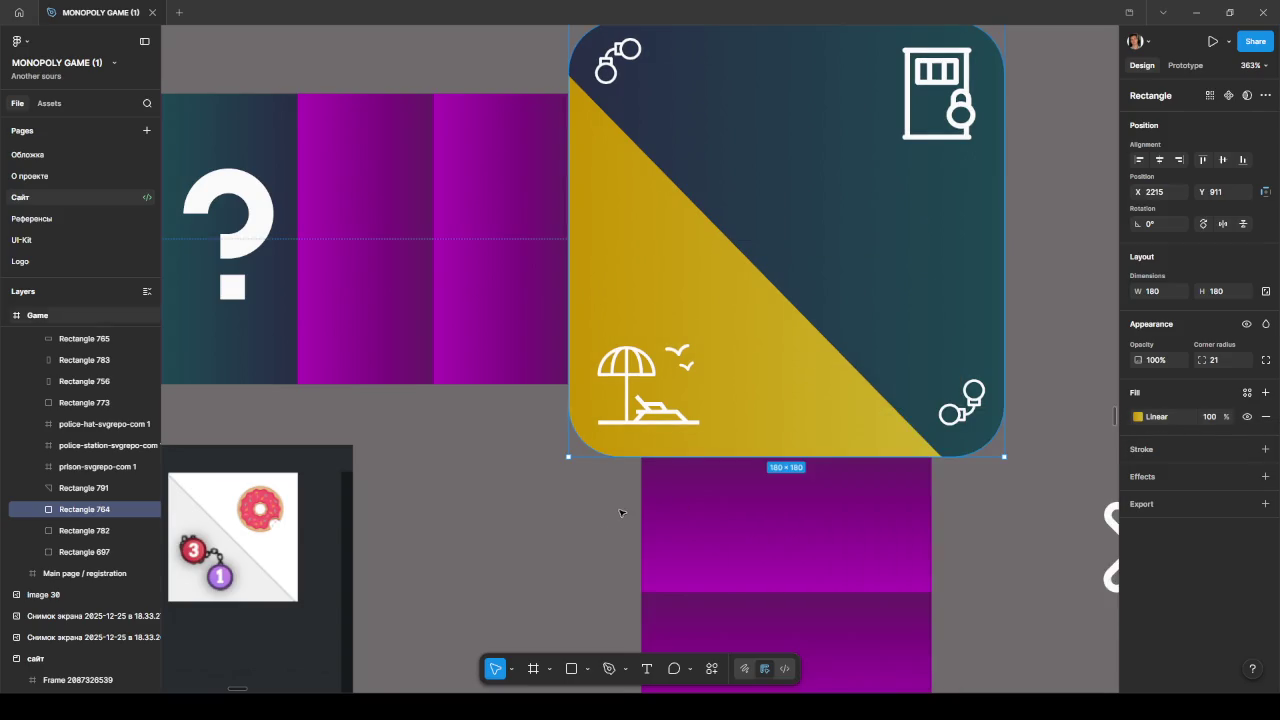
scroll(620, 513, down, 5)
click(790, 575)
scroll(891, 423, up, 1)
scroll(960, 424, down, 2)
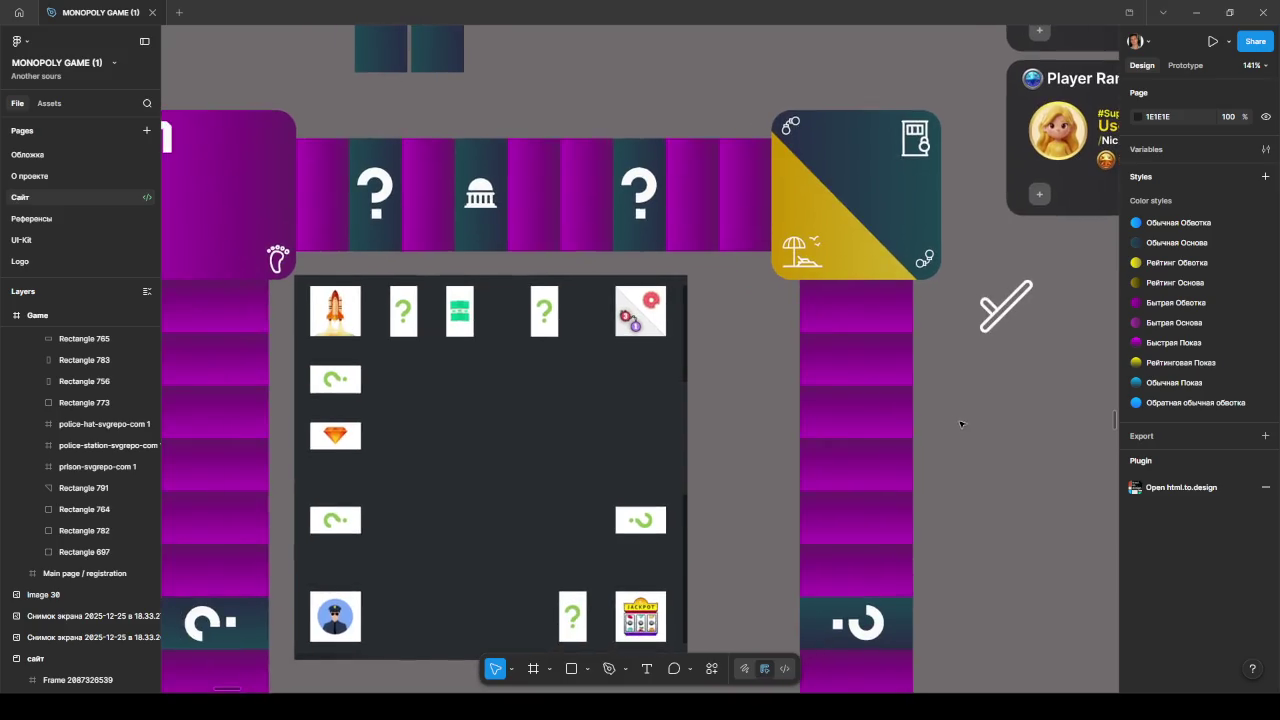
scroll(960, 424, down, 3)
scroll(957, 437, down, 1)
scroll(949, 423, down, 2)
scroll(945, 380, down, 1)
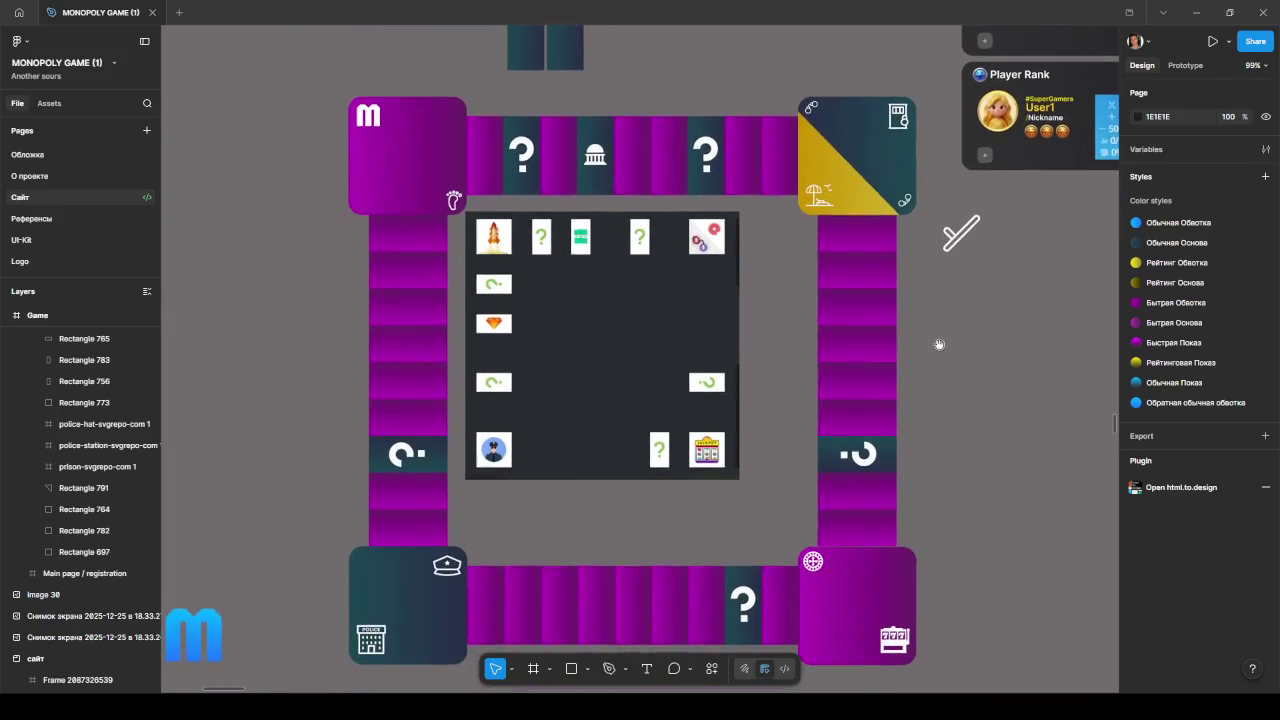
scroll(939, 344, down, 1)
scroll(963, 397, down, 1)
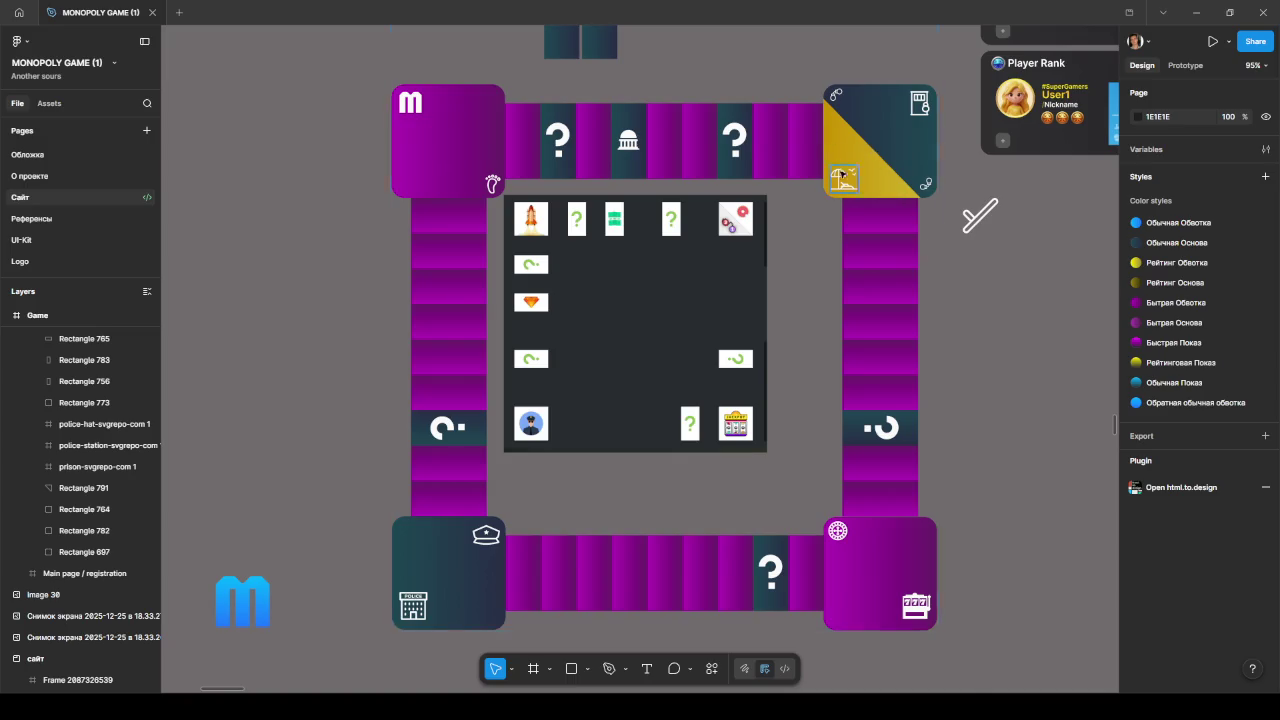
scroll(843, 178, up, 3)
scroll(843, 180, up, 2)
scroll(843, 182, up, 3)
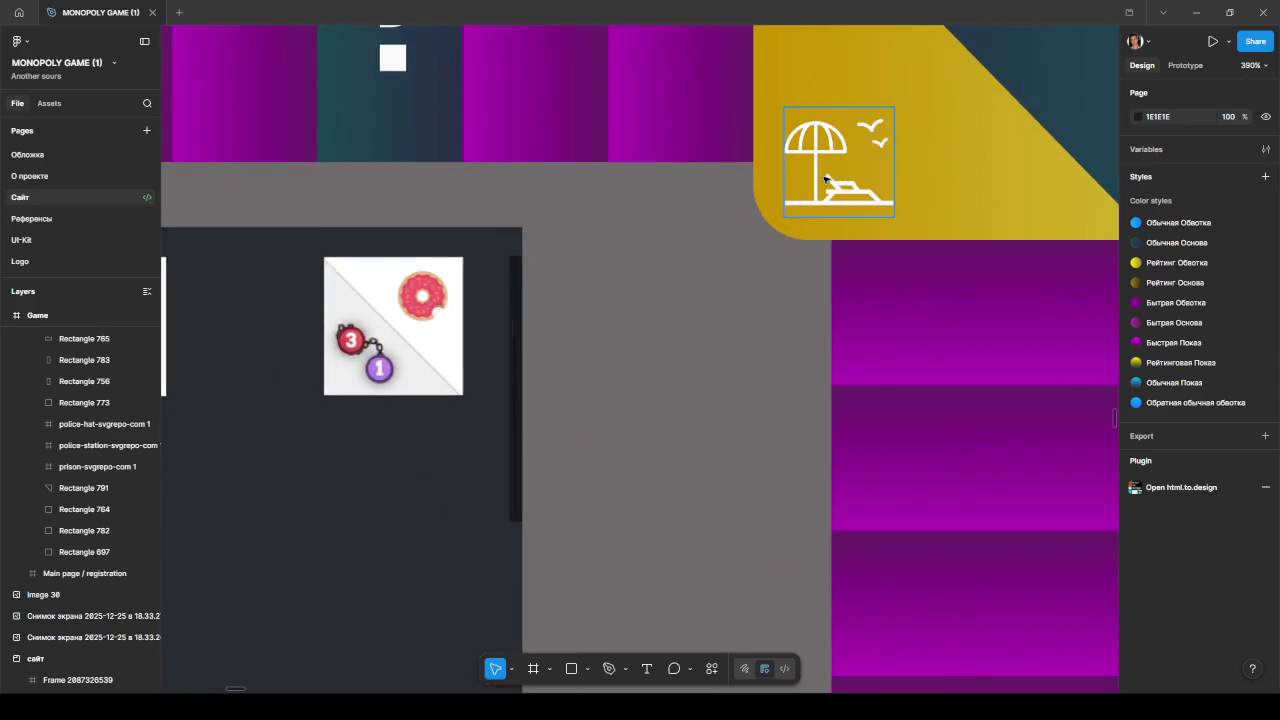
click(813, 200)
click(930, 149)
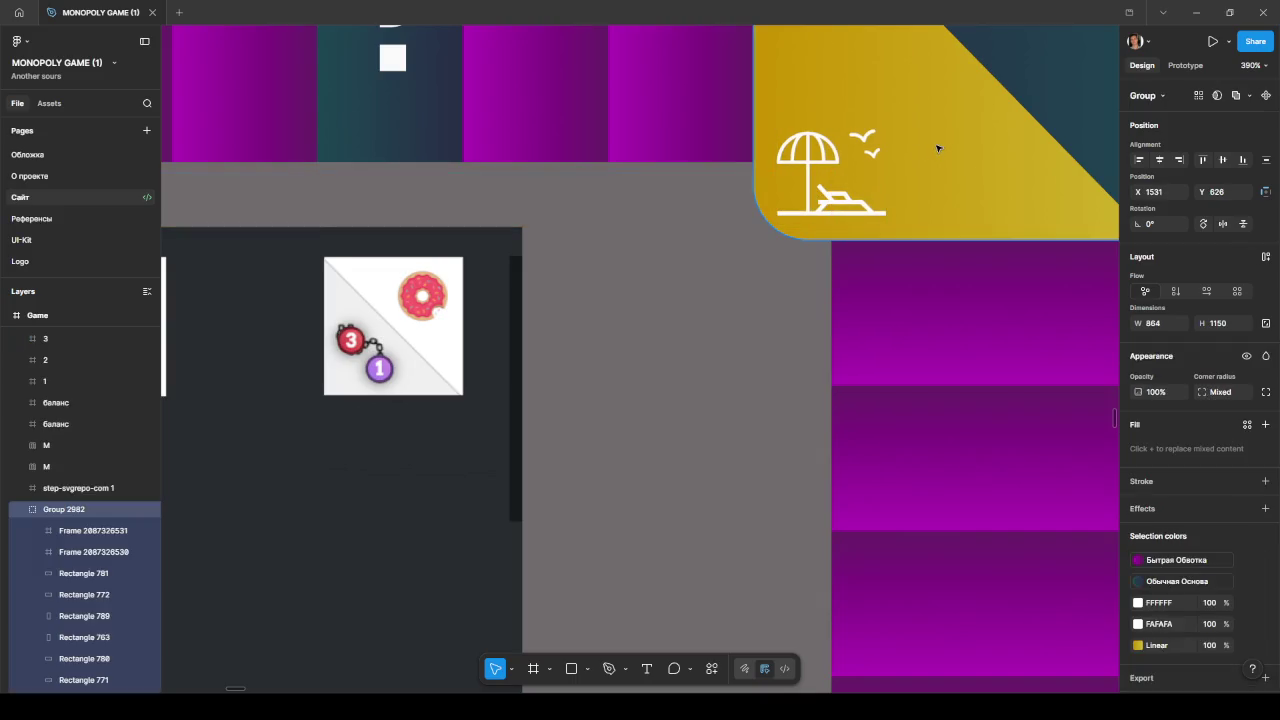
mouse_move(651, 239)
mouse_down()
mouse_move(520, 483)
mouse_move(471, 508)
mouse_up()
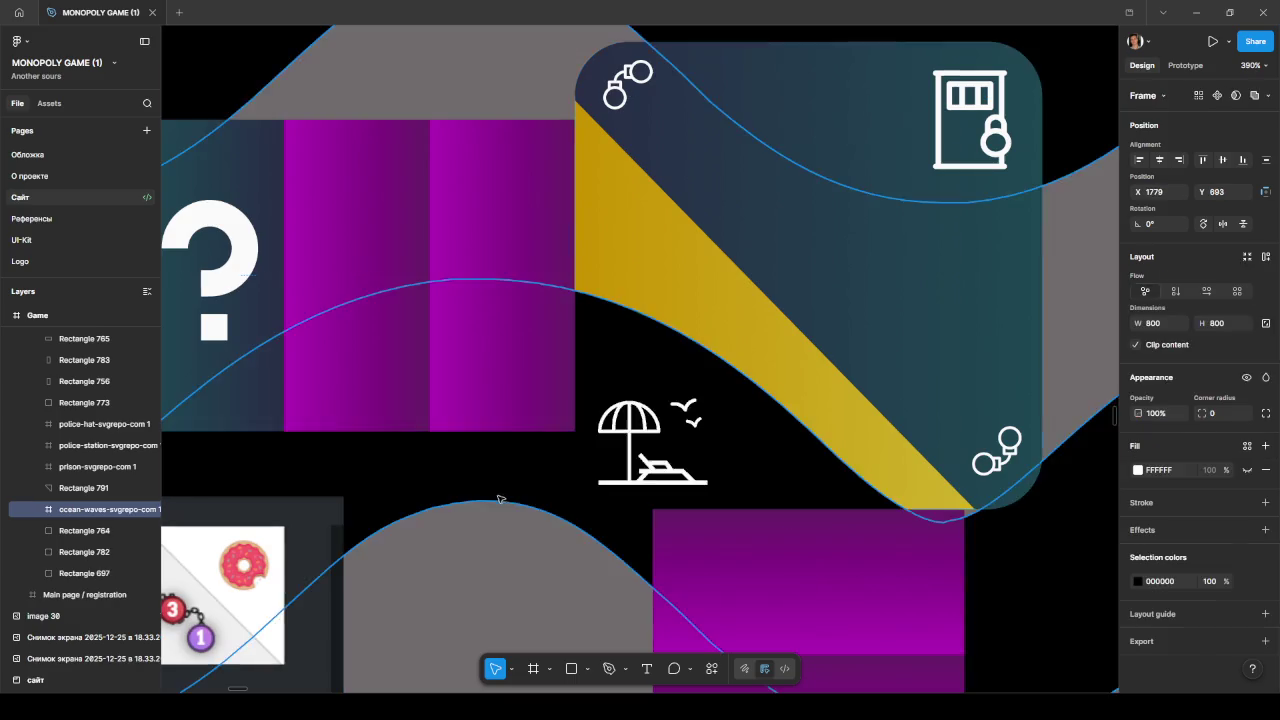
- Shrink the ocean-waves icon to 262×262, then to 84×84 below the beach half
scroll(545, 462, down, 10)
drag(684, 318, 602, 422)
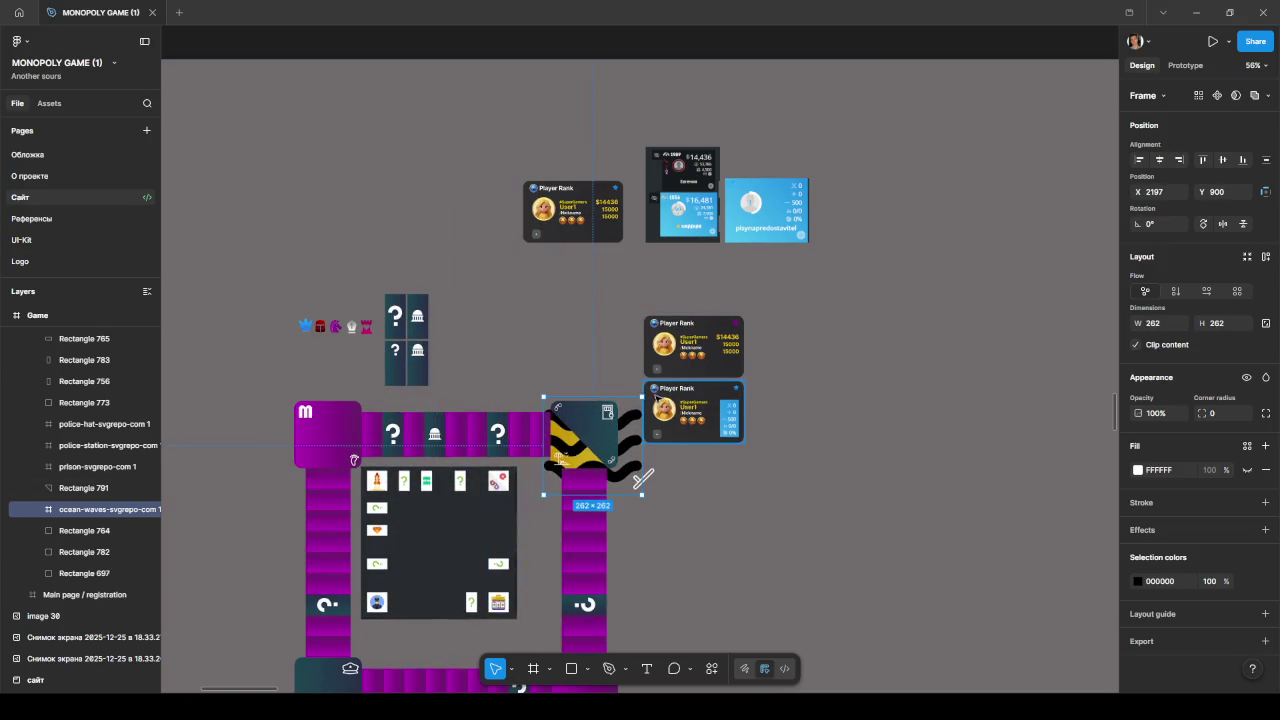
drag(603, 422, 590, 445)
- Shrink the waves to 55×55, rotate them along the diagonal and colour them white FFFFFF
scroll(560, 460, up, 5)
scroll(551, 483, up, 5)
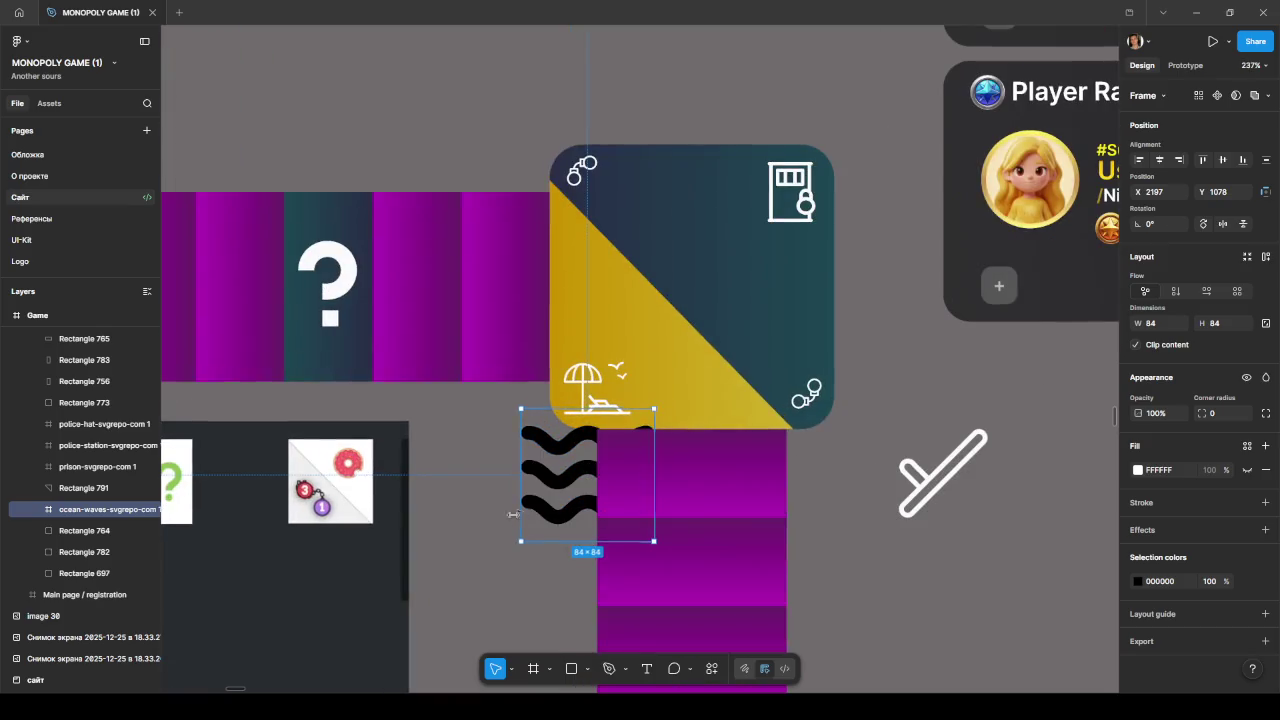
mouse_move(517, 540)
mouse_down()
mouse_move(568, 495)
mouse_move(601, 279)
mouse_up()
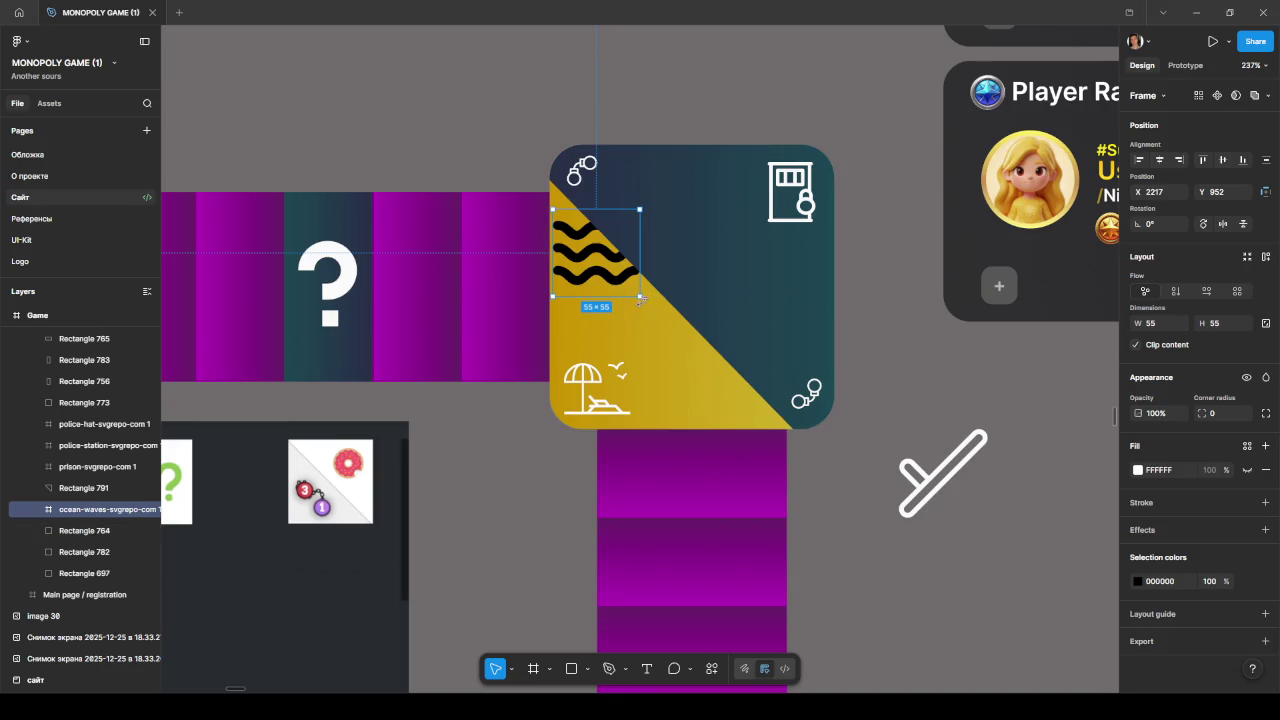
drag(645, 299, 601, 236)
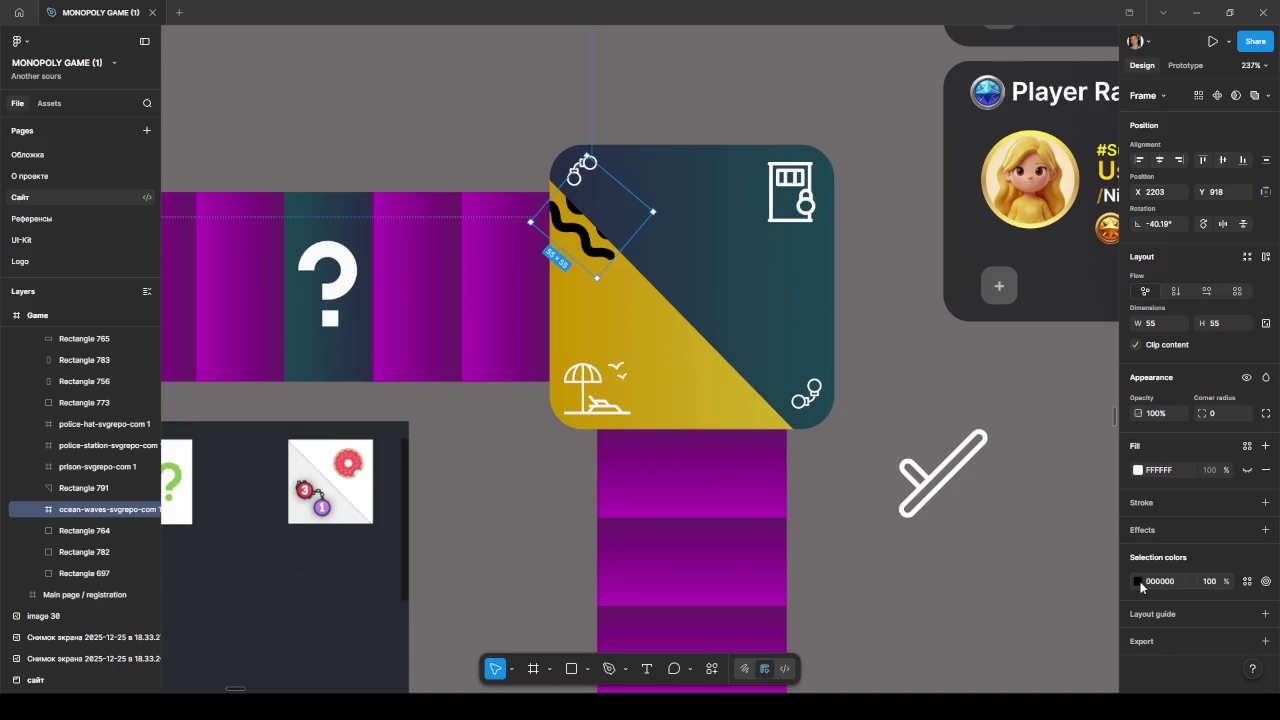
click(1137, 581)
click(969, 389)
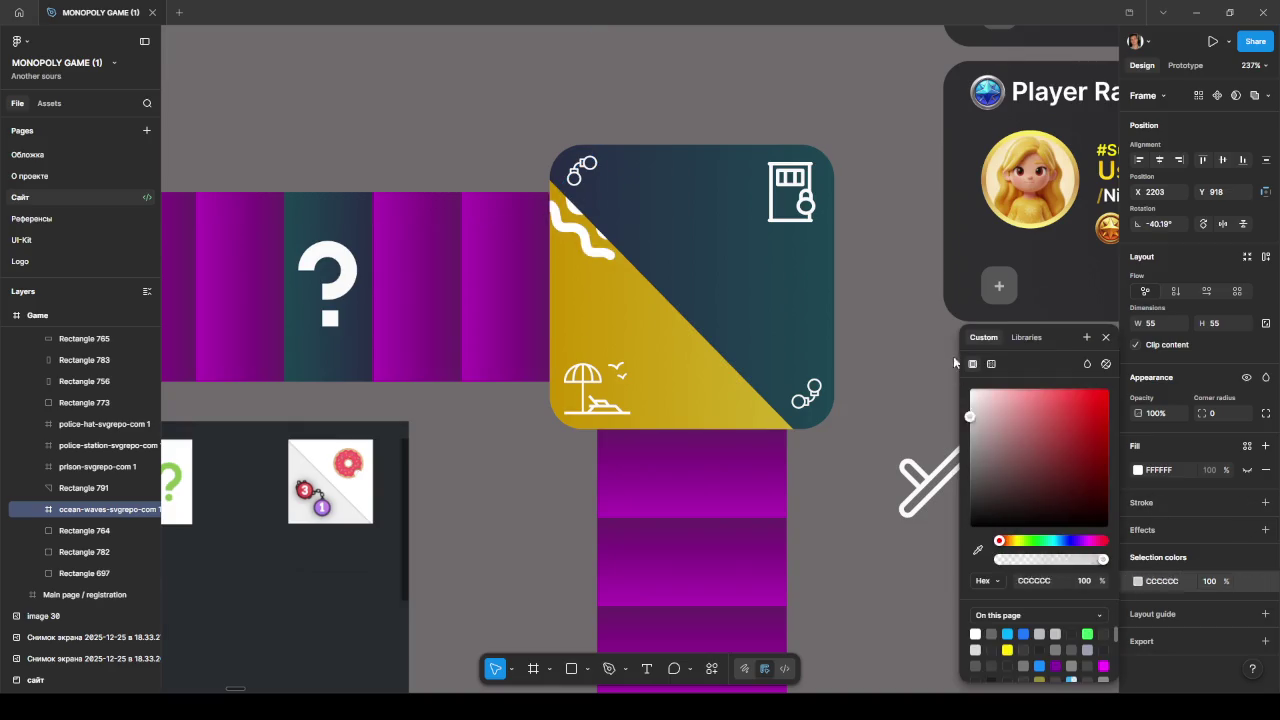
- Reduce the waves to 16.51×16.51 and place the layer above Rectangle 791
drag(599, 274, 565, 210)
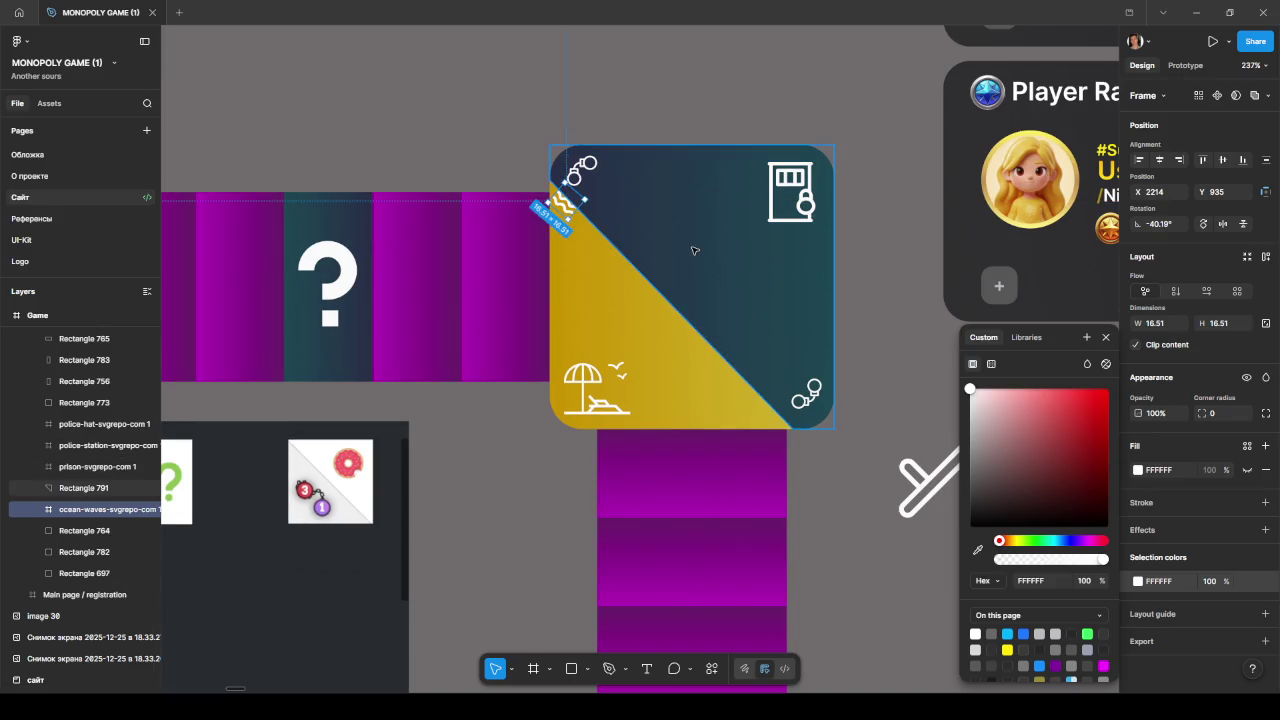
drag(84, 510, 88, 487)
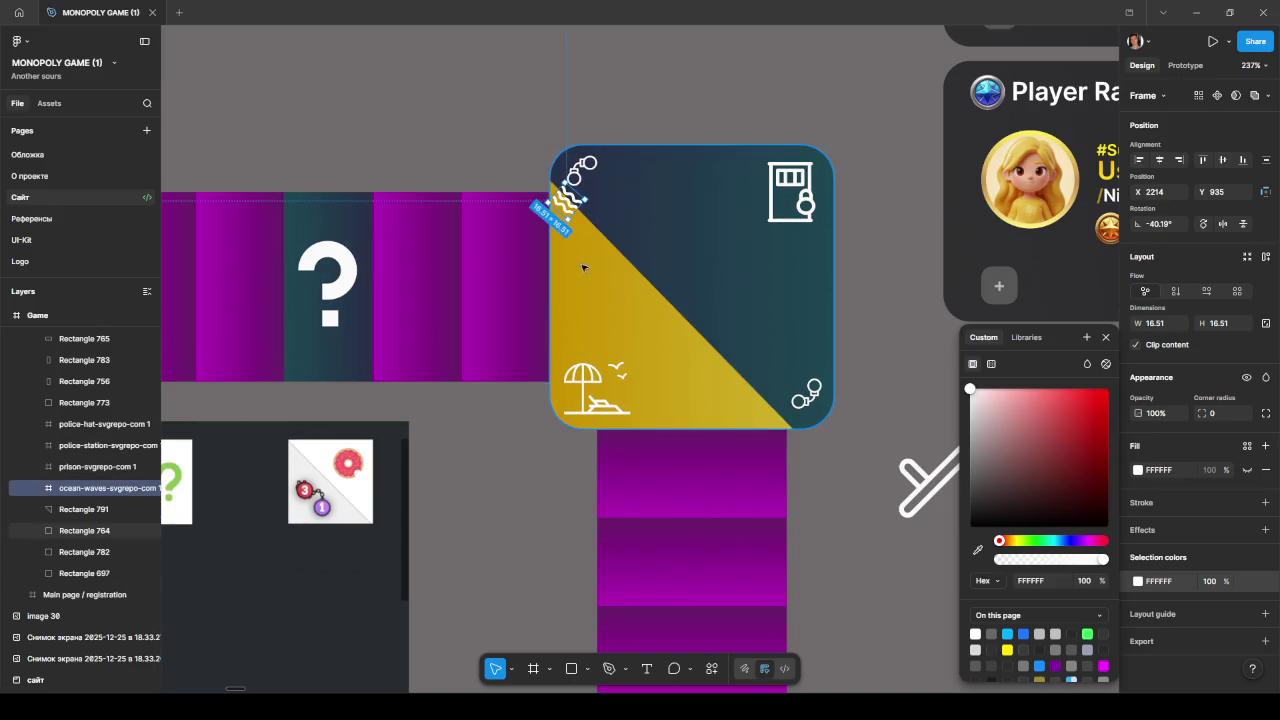
drag(567, 204, 785, 429)
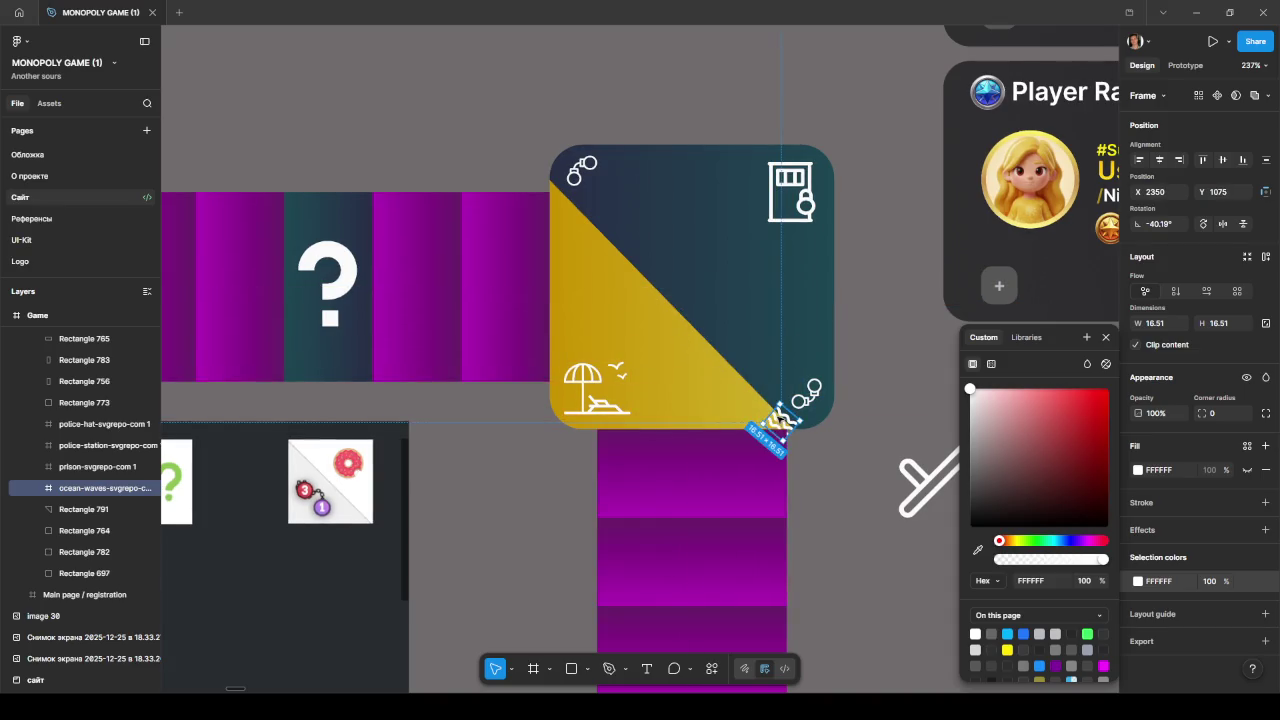
- Alt-drag a copy of the waves icon and slide it along the diagonal
ctrl+scroll(782, 428, up, 3)
ctrl+scroll(778, 428, up, 2)
alt+drag(778, 428, 728, 372)
ctrl+scroll(790, 410, up, 3)
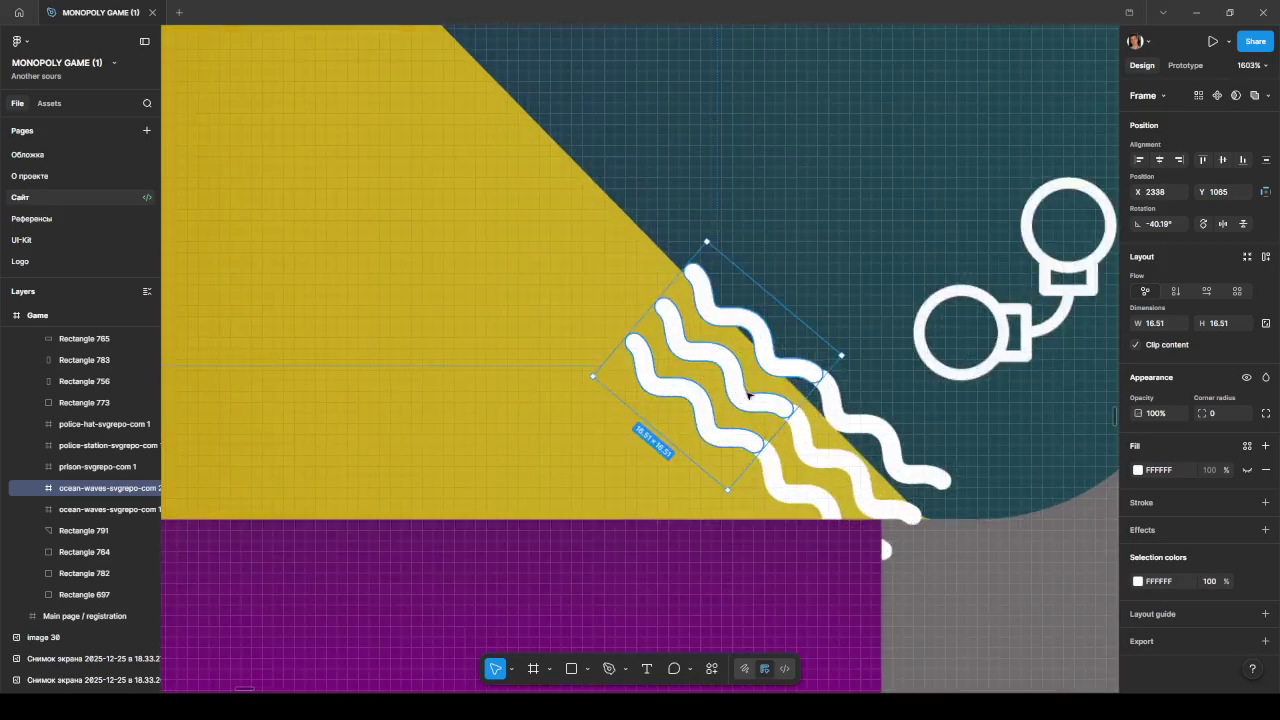
ctrl+scroll(798, 418, up, 3)
mouse_move(798, 418)
mouse_down()
mouse_move(825, 438)
mouse_move(817, 423)
mouse_up()
ctrl+scroll(817, 423, down, 5)
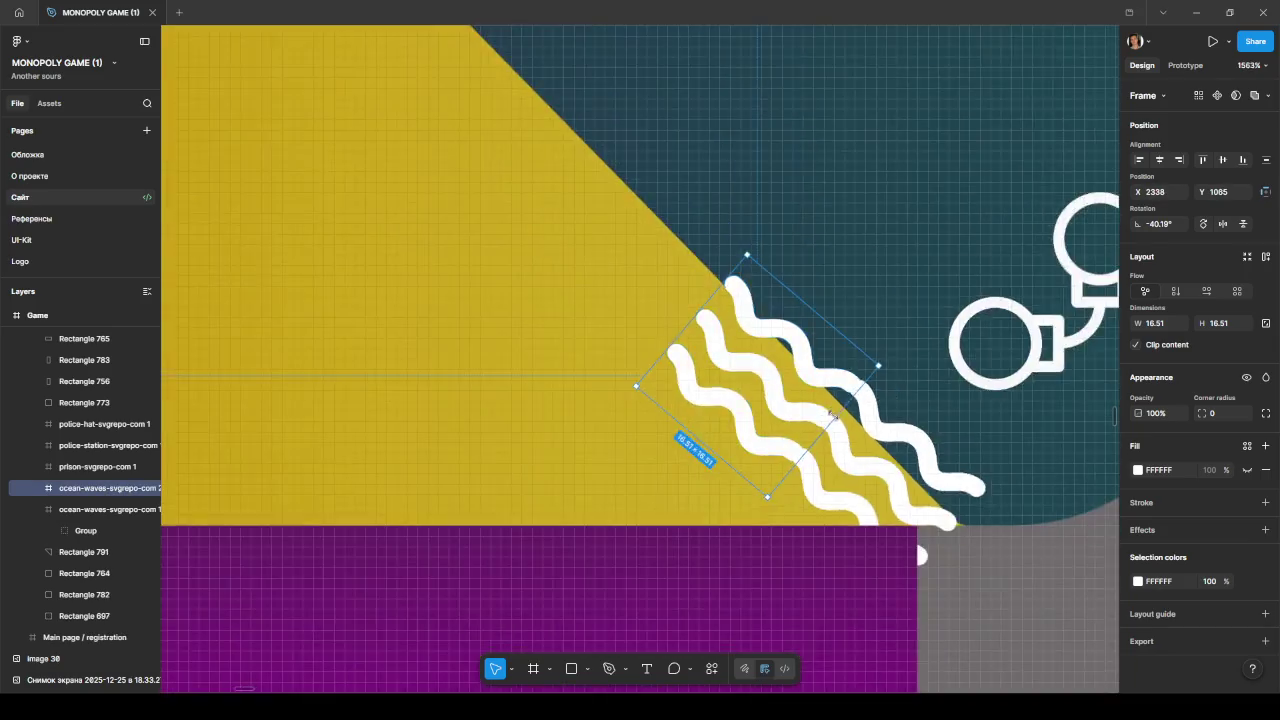
ctrl+scroll(817, 423, down, 5)
click(924, 510)
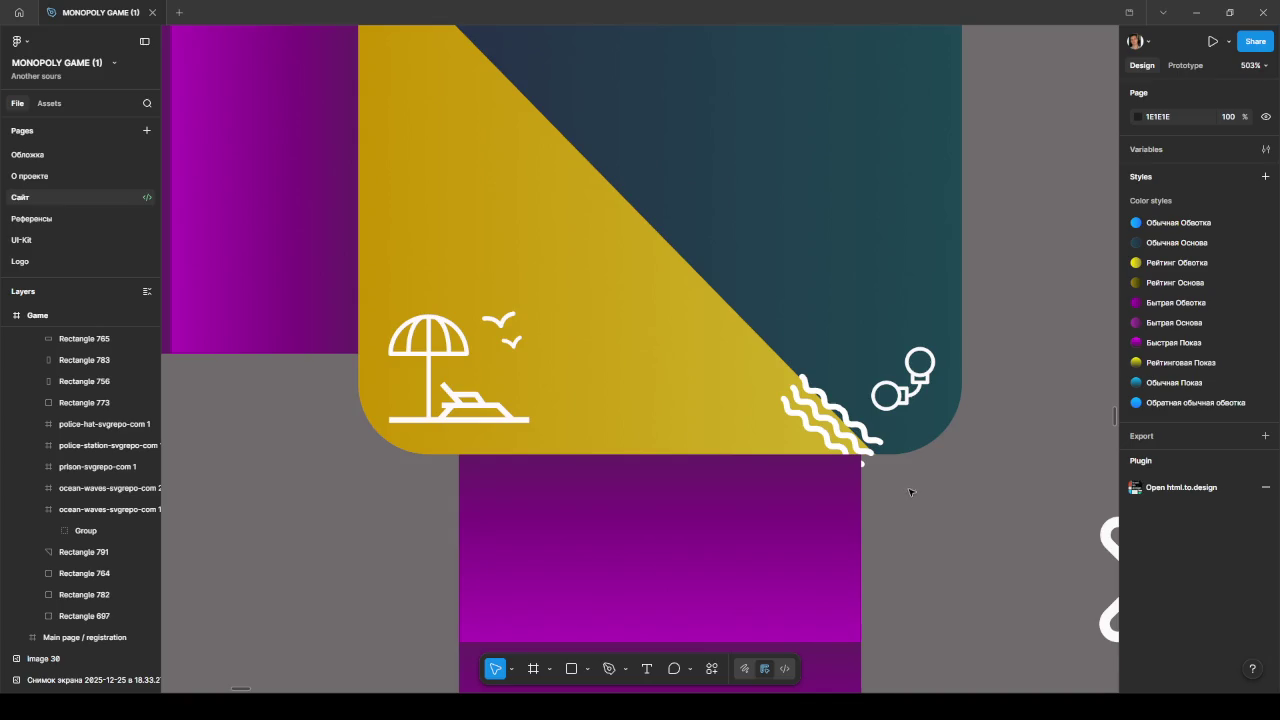
- Shift the copied wave lines up-left and duplicate them further up the diagonal
scroll(910, 492, up, 2)
ctrl+scroll(931, 549, down, 3)
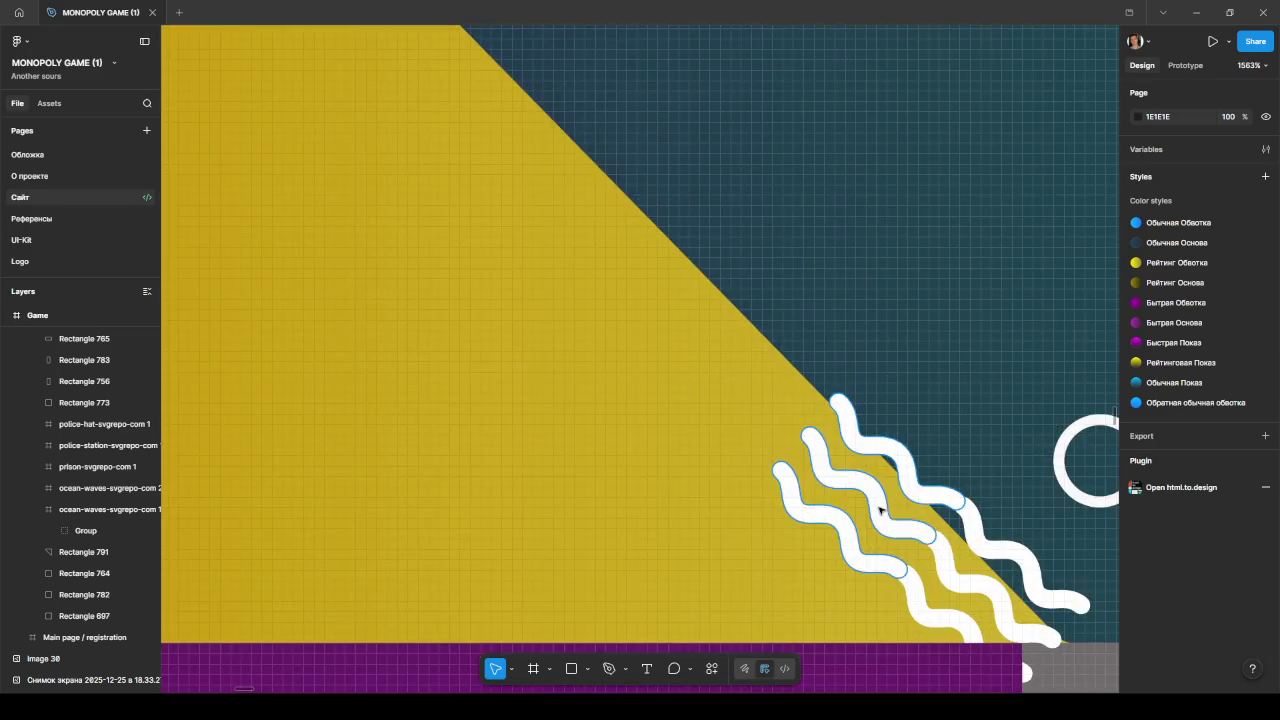
ctrl+scroll(885, 513, up, 8)
ctrl+click(880, 510)
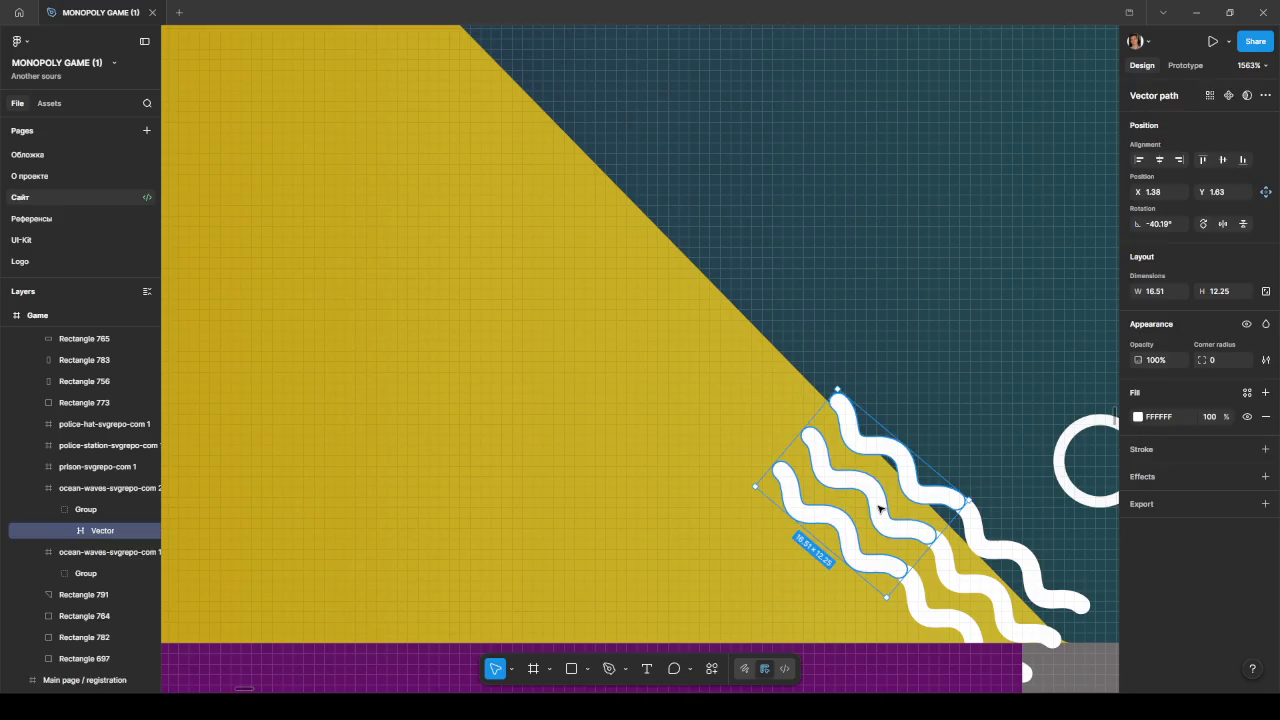
drag(847, 483, 737, 374)
ctrl+scroll(806, 420, up, 3)
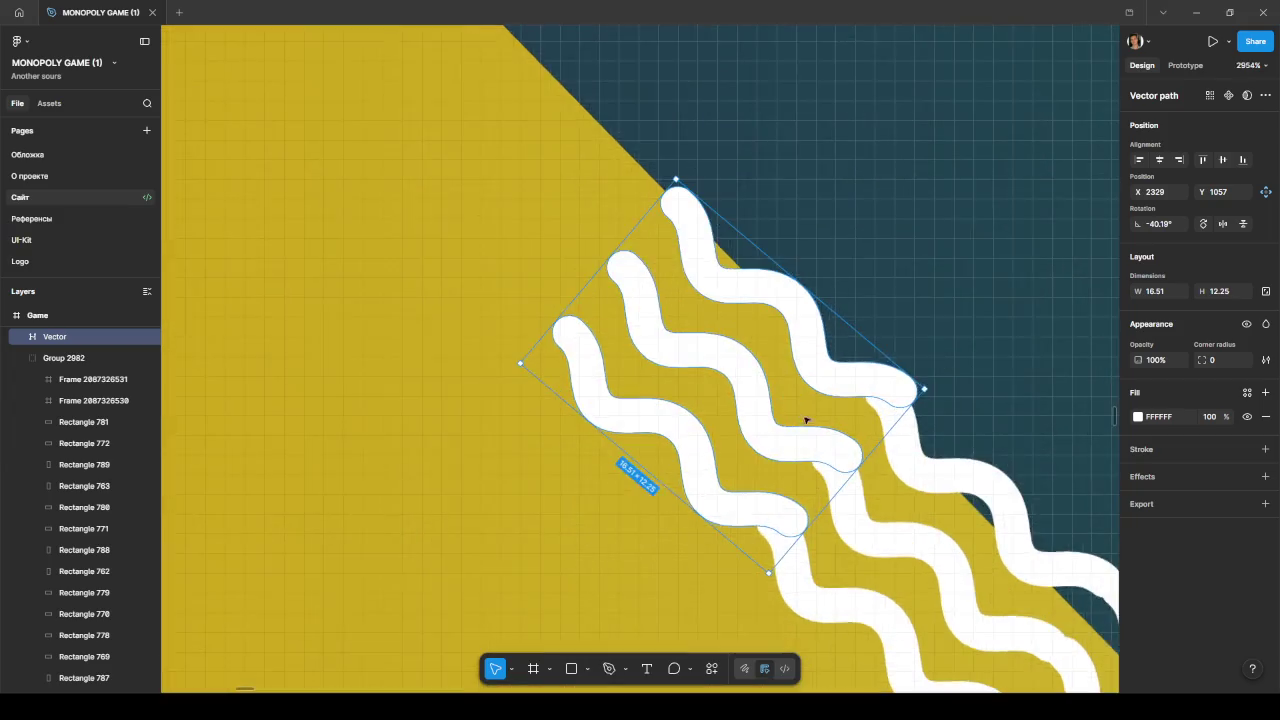
ctrl+scroll(806, 420, up, 2)
scroll(734, 452, up, 3)
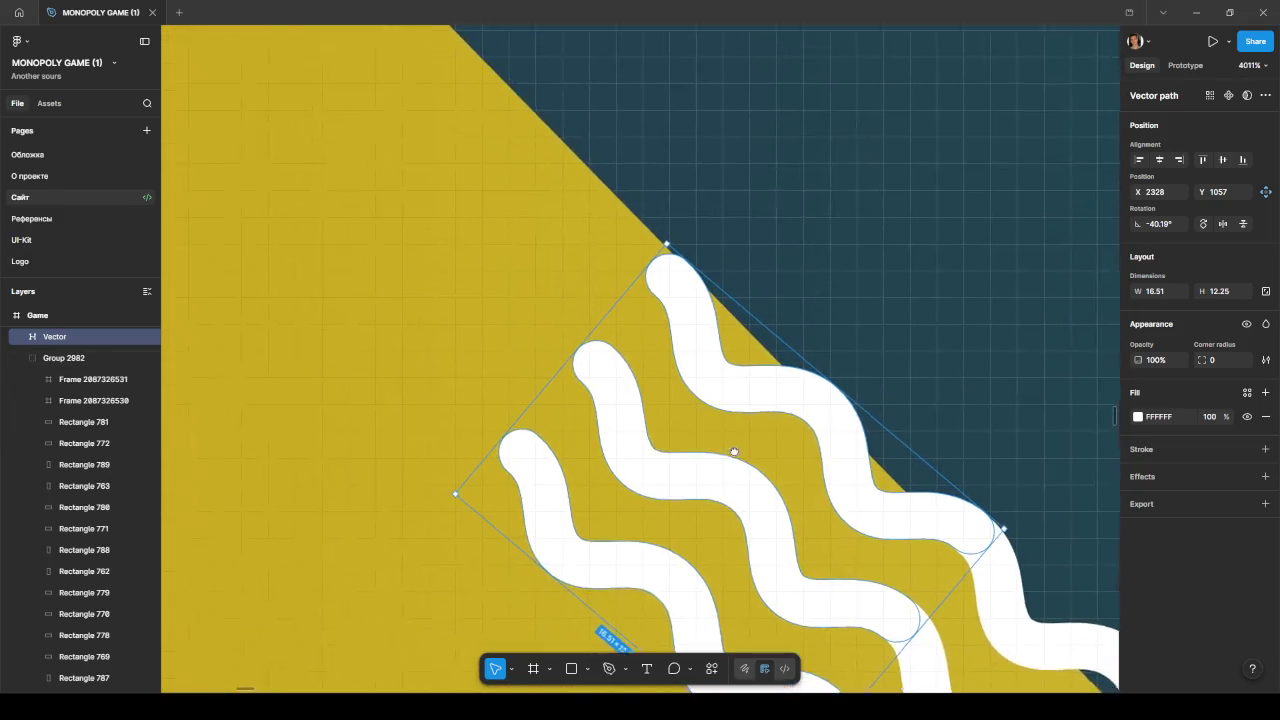
alt+drag(551, 349, 318, 176)
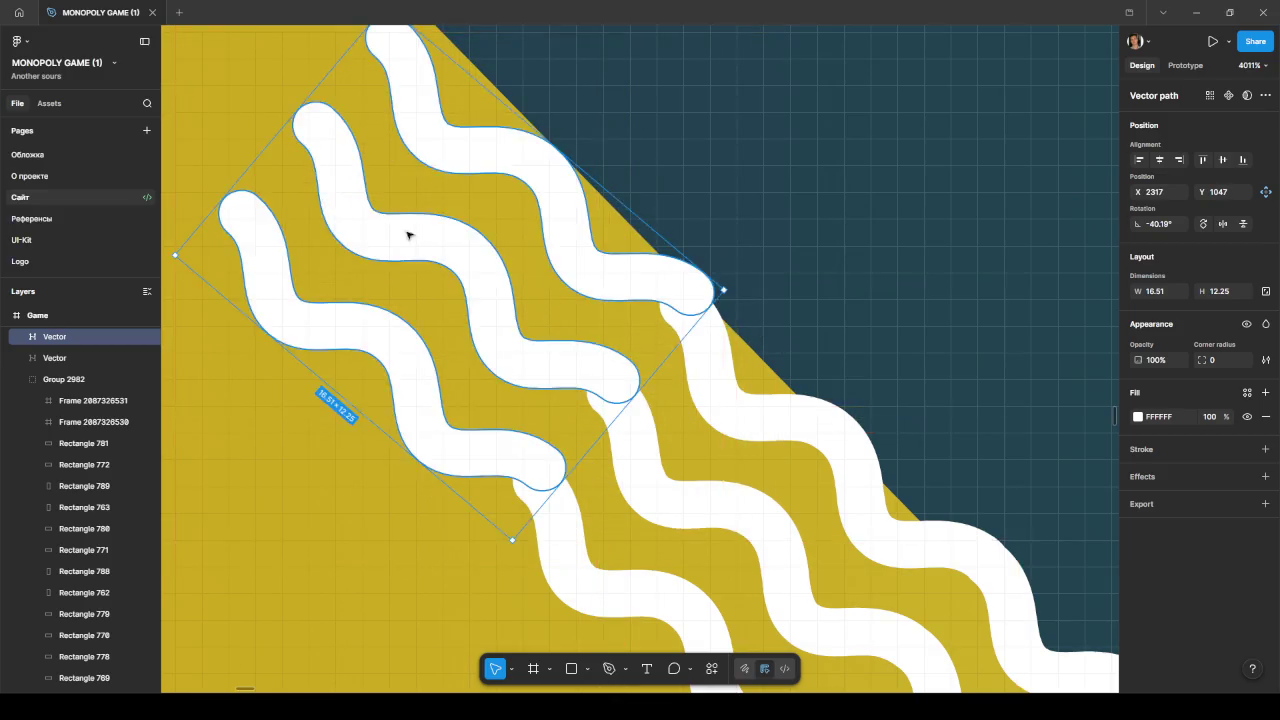
ctrl+scroll(407, 235, down, 3)
ctrl+scroll(430, 320, down, 3)
- Nudge a wave line along the diagonal and place another copy up-left of it
click(706, 396)
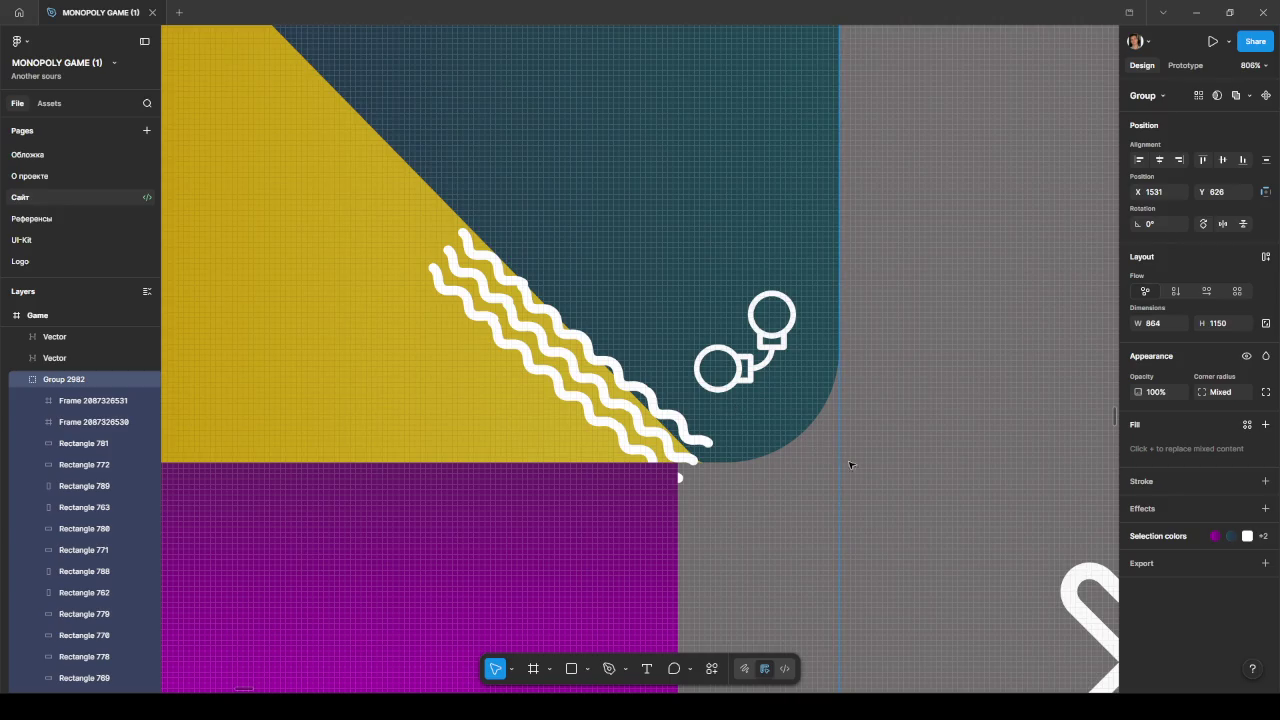
ctrl+scroll(897, 391, up, 3)
ctrl+scroll(711, 414, up, 3)
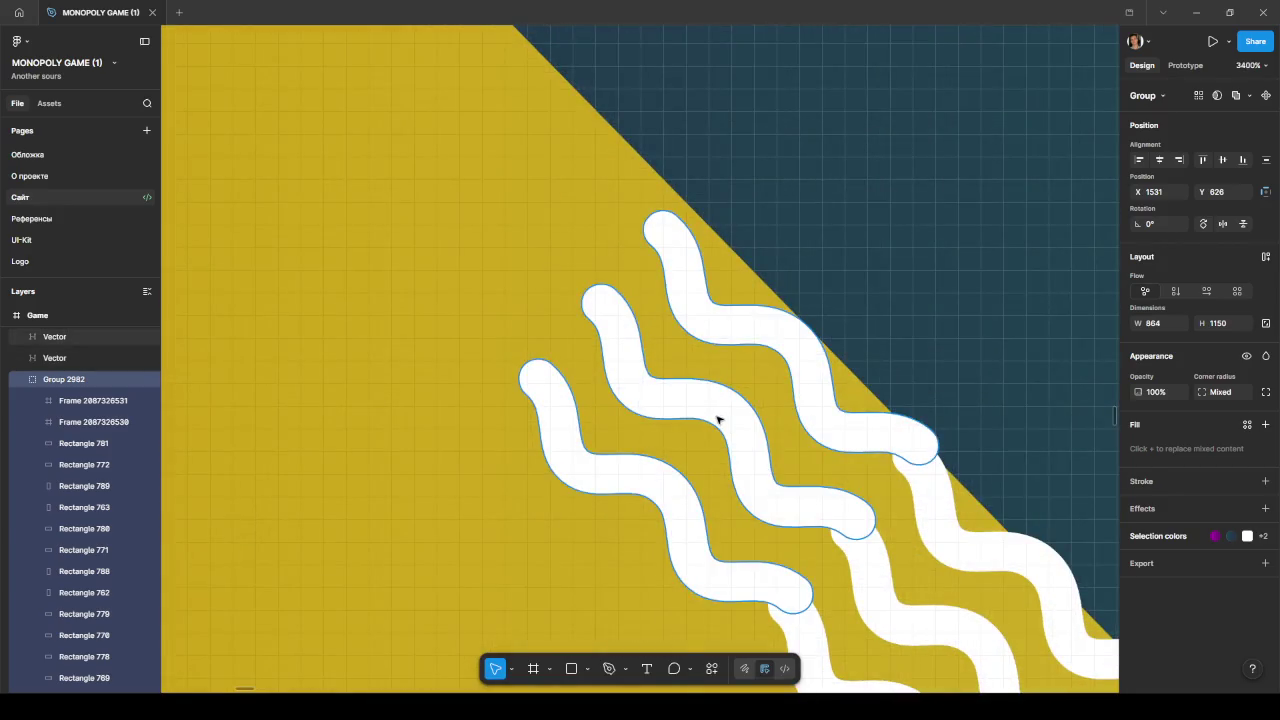
click(718, 420)
key(Left)
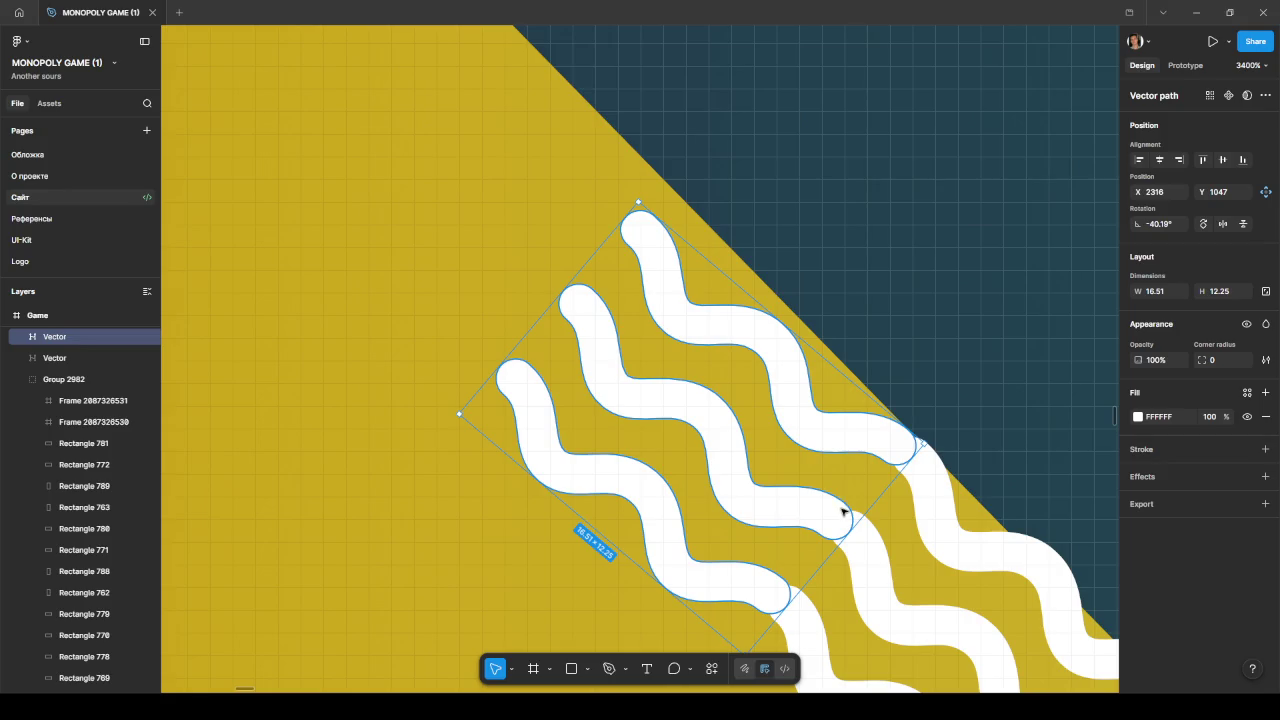
mouse_move(846, 525)
mouse_down()
mouse_move(856, 528)
mouse_move(843, 517)
mouse_up()
scroll(660, 462, up, 3)
drag(685, 457, 458, 237)
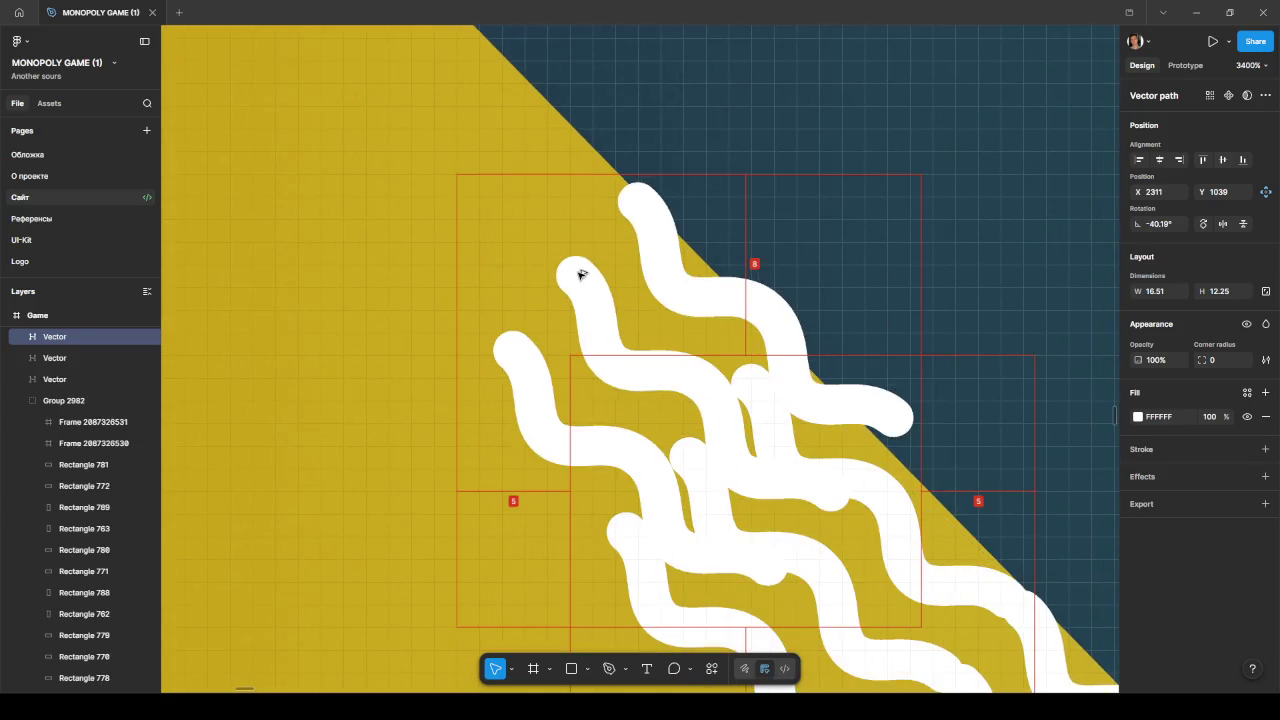
drag(748, 366, 733, 376)
scroll(780, 390, down, 5)
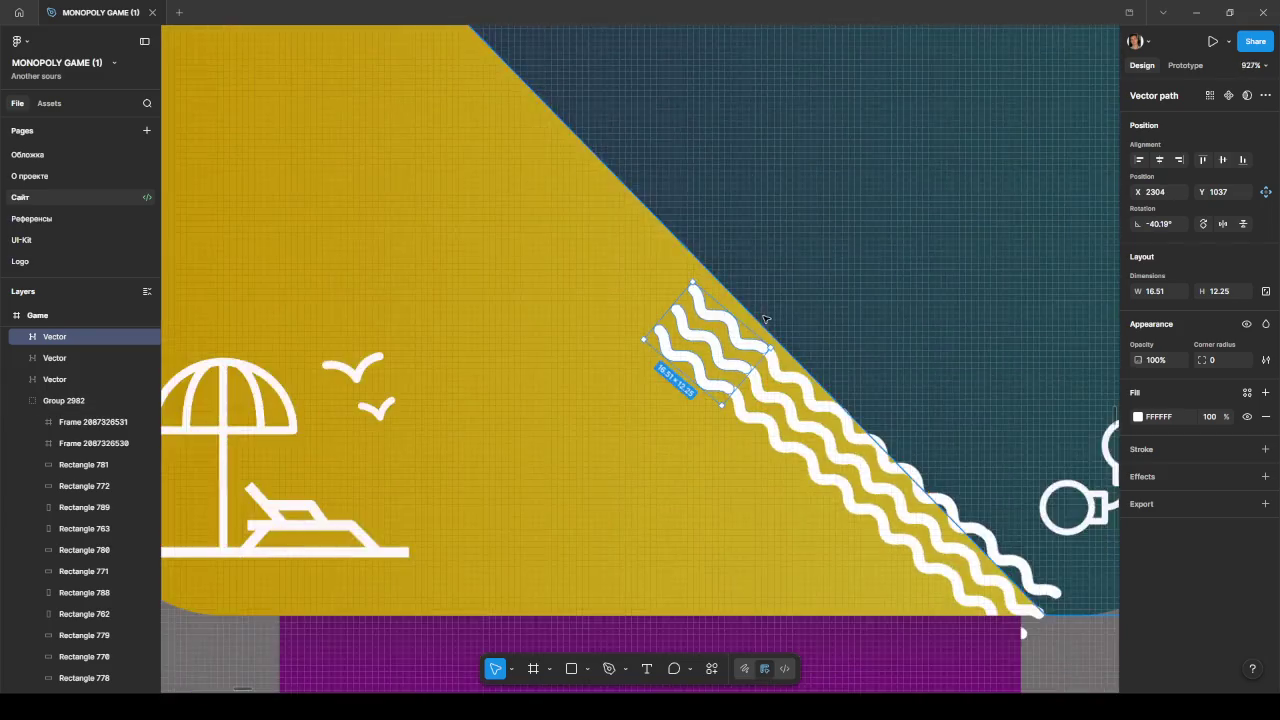
- Move the upper wave line above the ocean-waves-svgrepo-com 2 frame in the layers
shift+click(787, 397)
shift+click(855, 448)
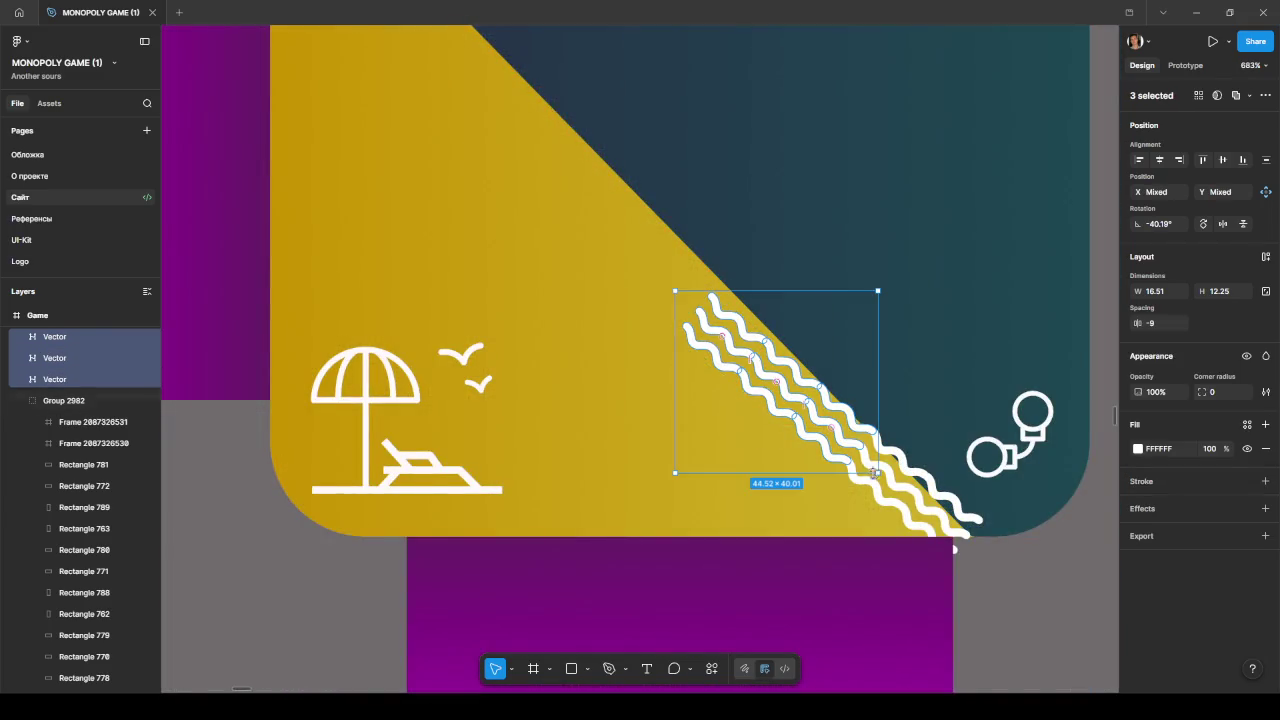
shift+click(898, 486)
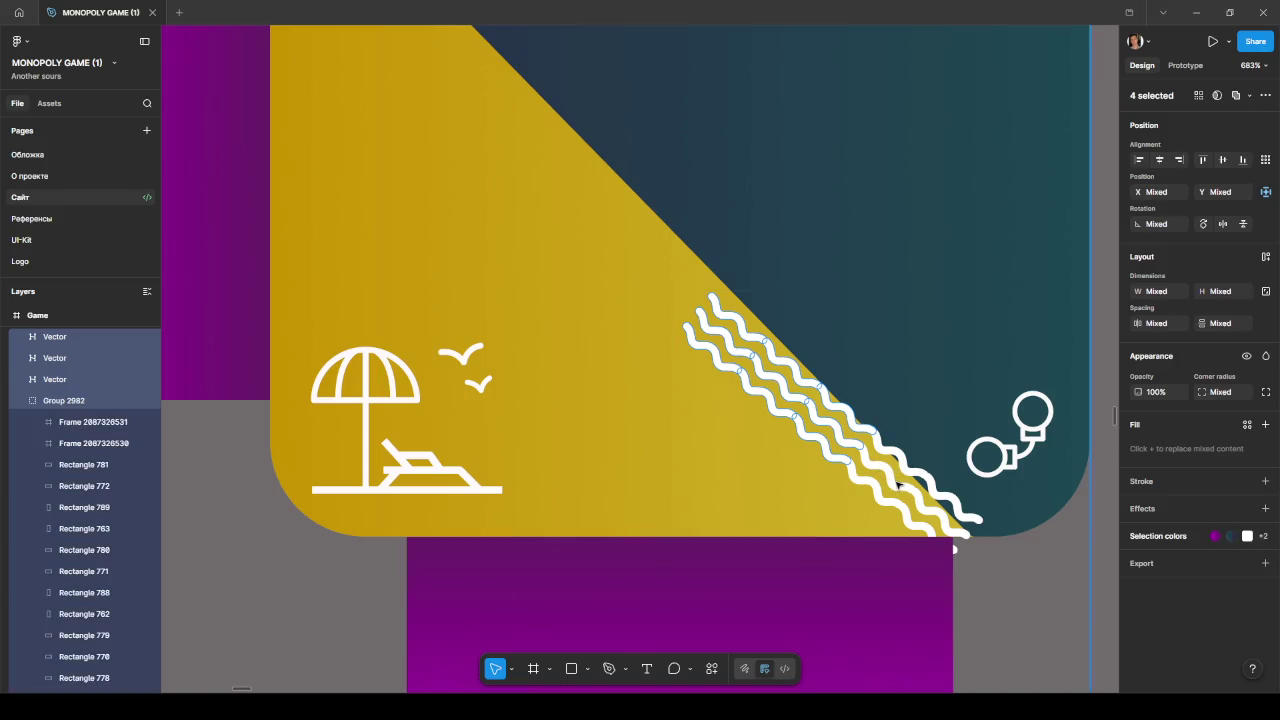
click(940, 518)
click(892, 482)
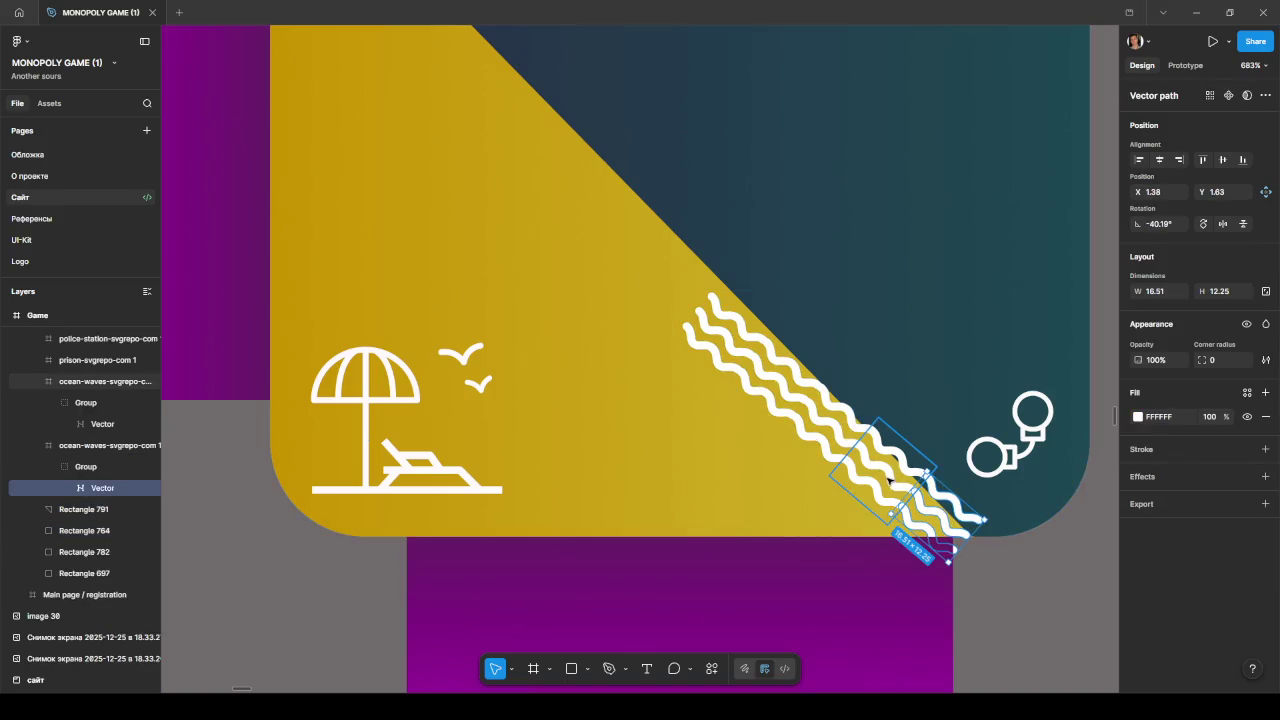
shift+click(837, 438)
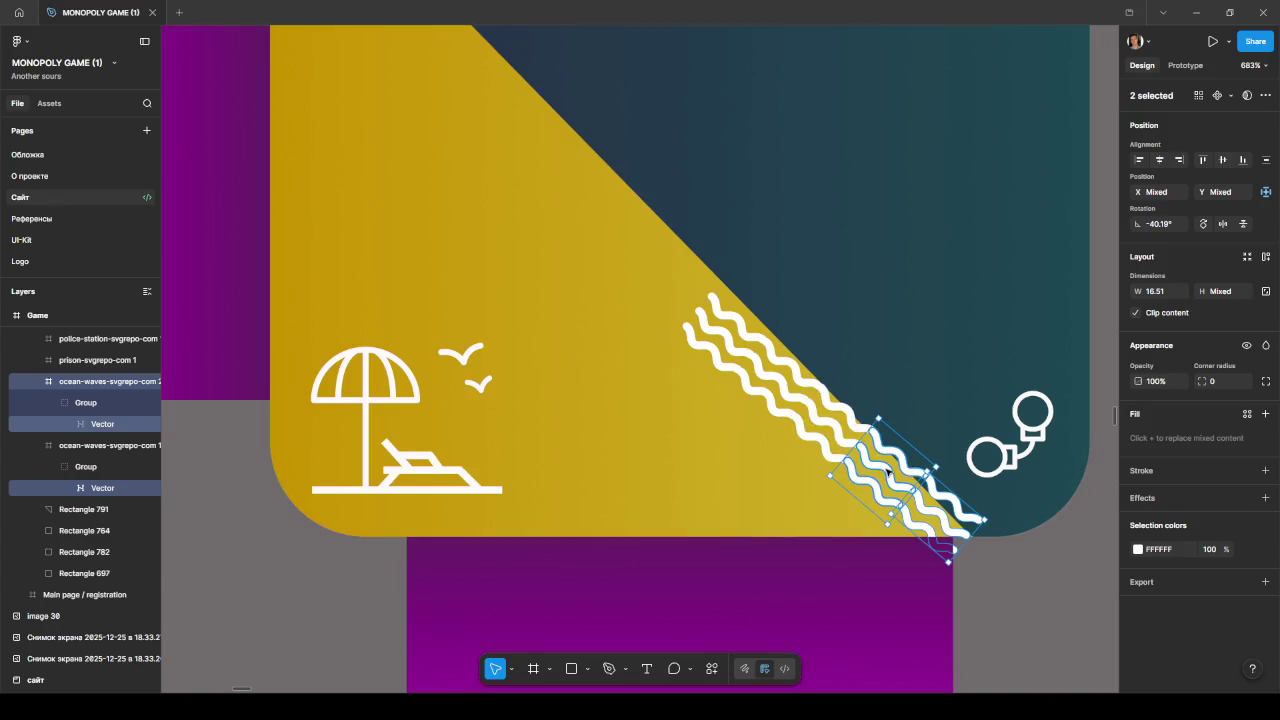
click(837, 438)
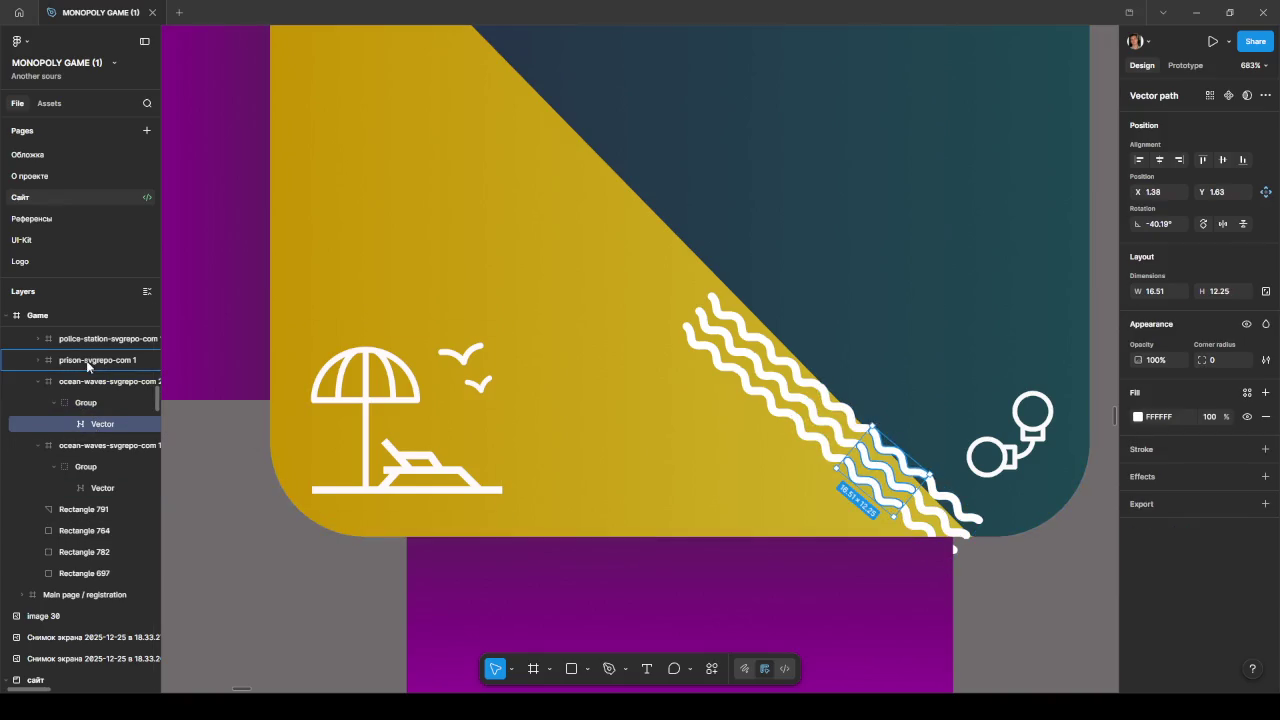
drag(86, 388, 87, 378)
drag(873, 492, 843, 447)
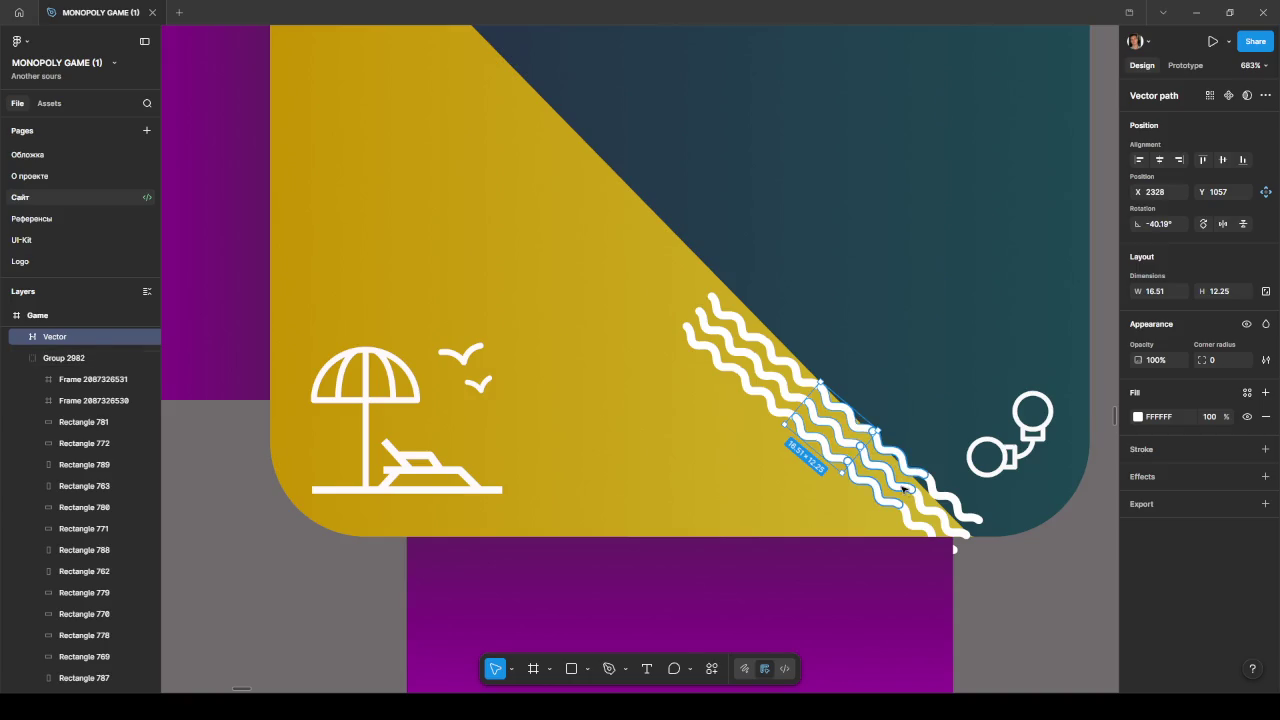
- Move the wave from ocean-waves-svgrepo-com 1 into frame 2 and delete the empty frame
click(85, 594)
drag(85, 594, 84, 540)
click(72, 580)
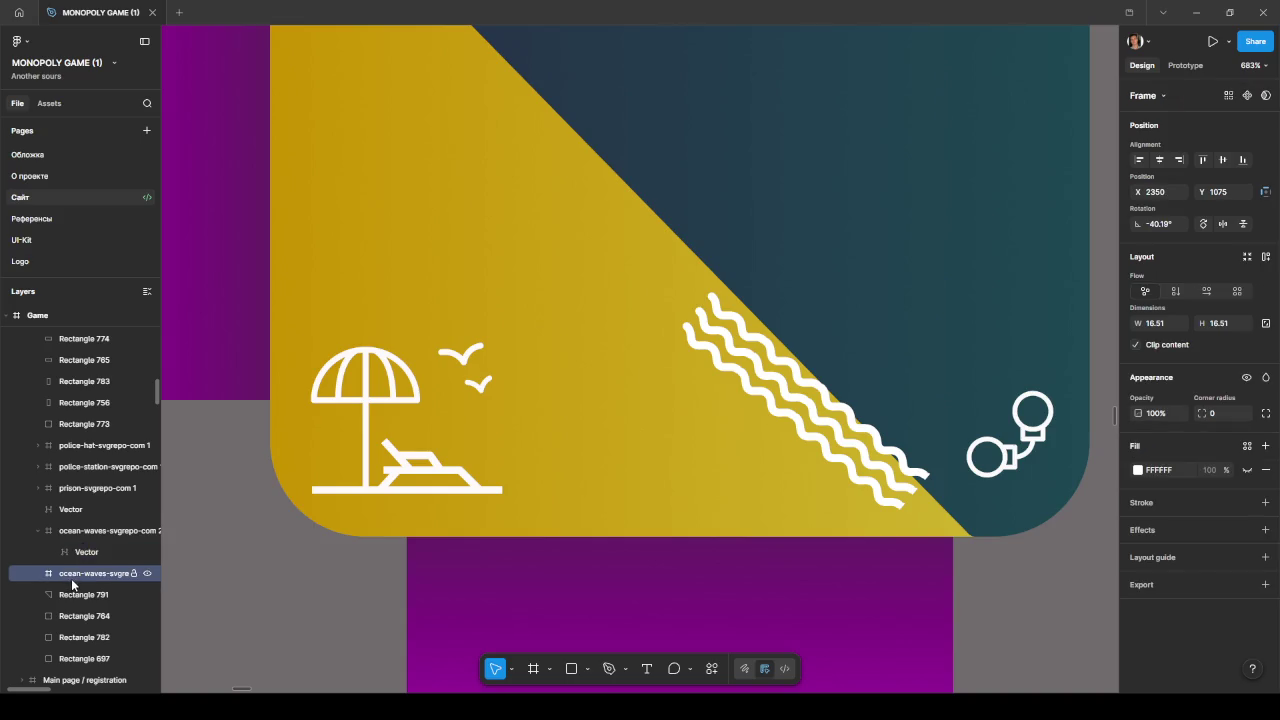
key(Delete)
click(80, 531)
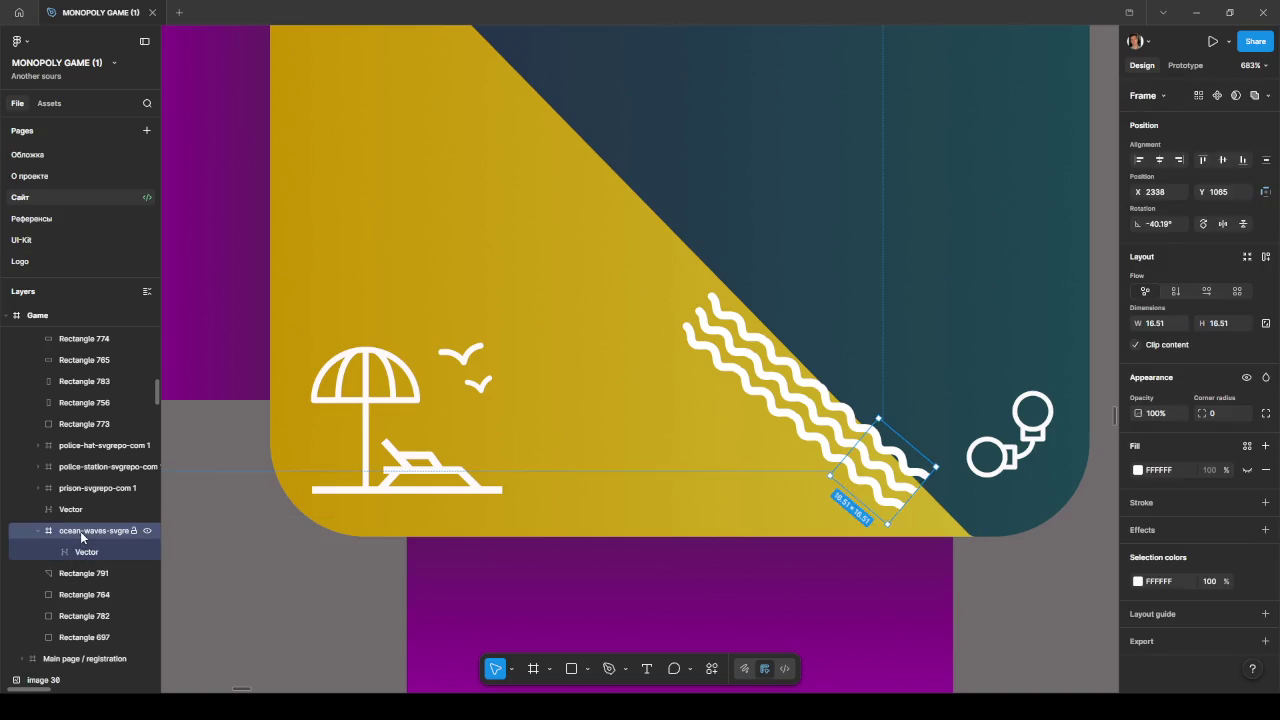
mouse_move(80, 531)
mouse_down()
mouse_move(71, 489)
mouse_move(70, 506)
mouse_up()
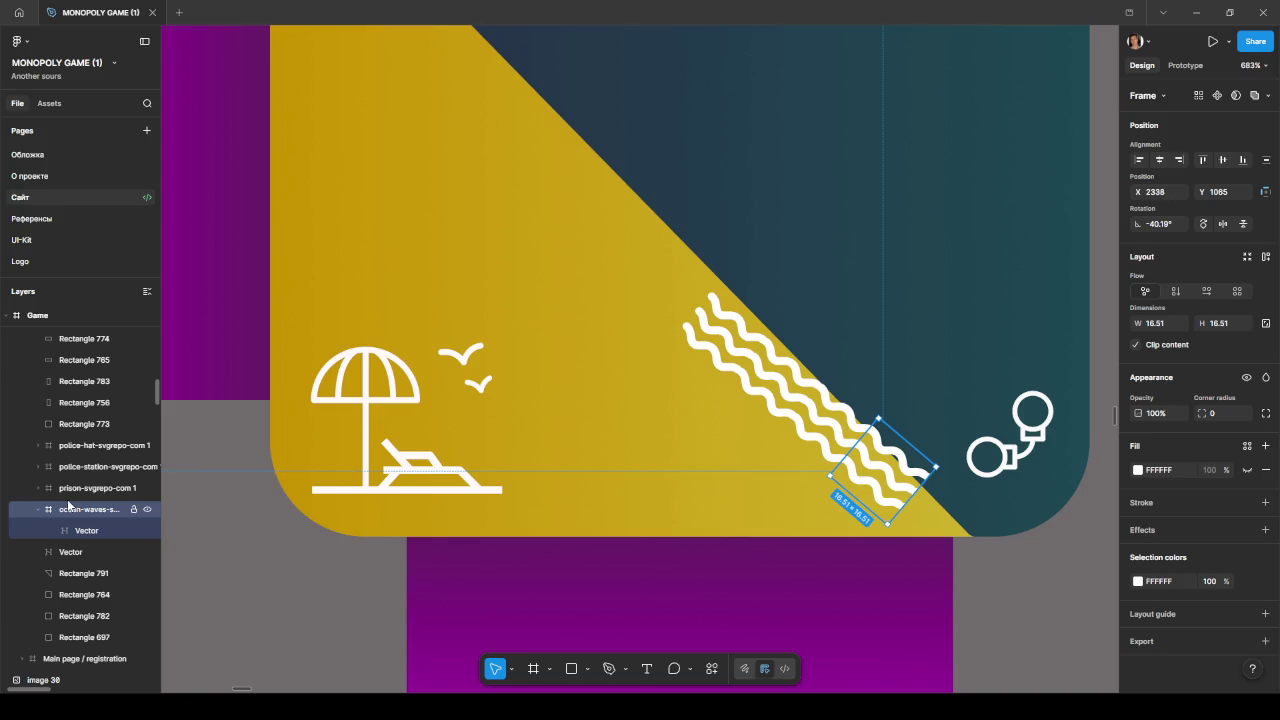
- Reorder the ocean-waves frame, paste a copy, and marquee-select all the wave lines
click(74, 530)
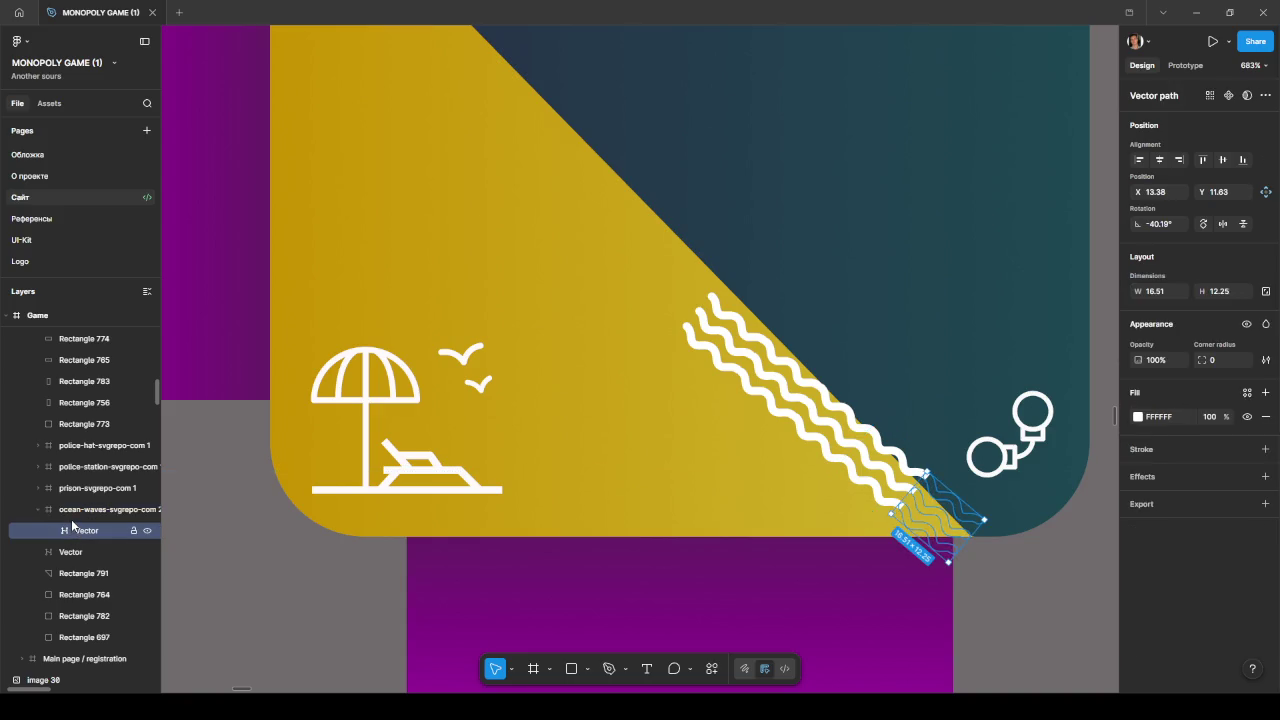
drag(102, 515, 533, 517)
key(Escape)
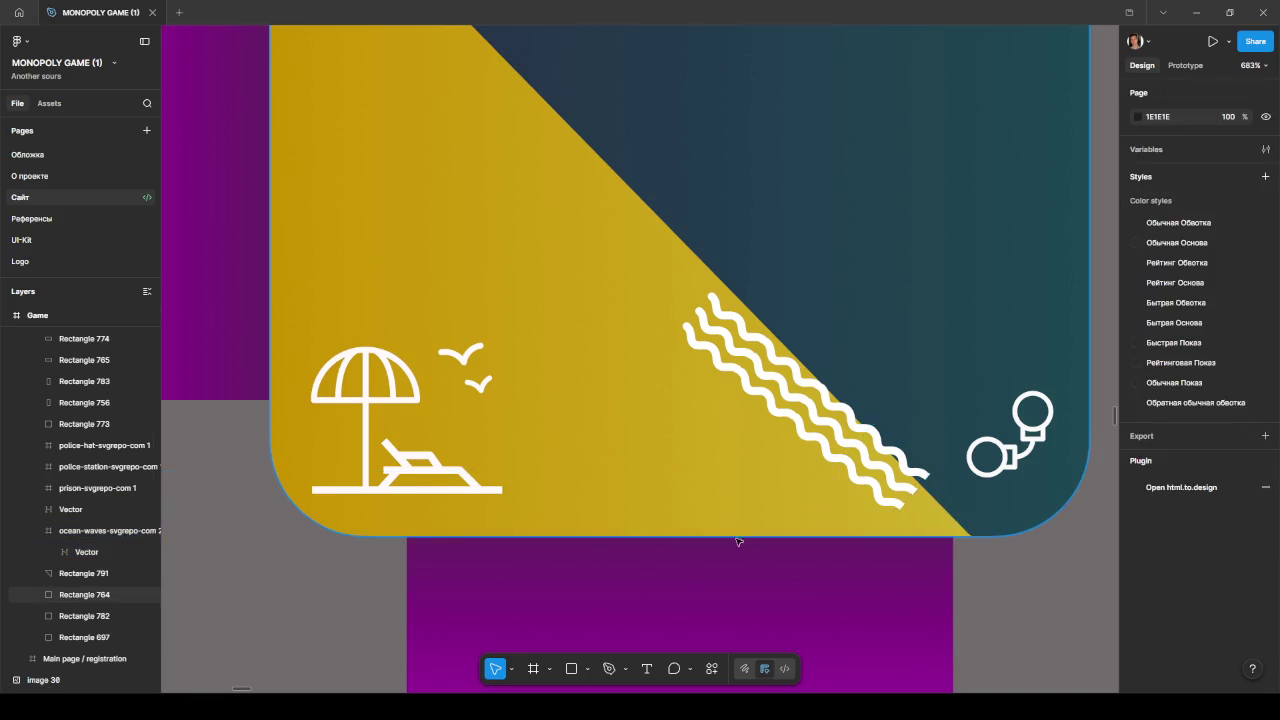
key(ctrl+v)
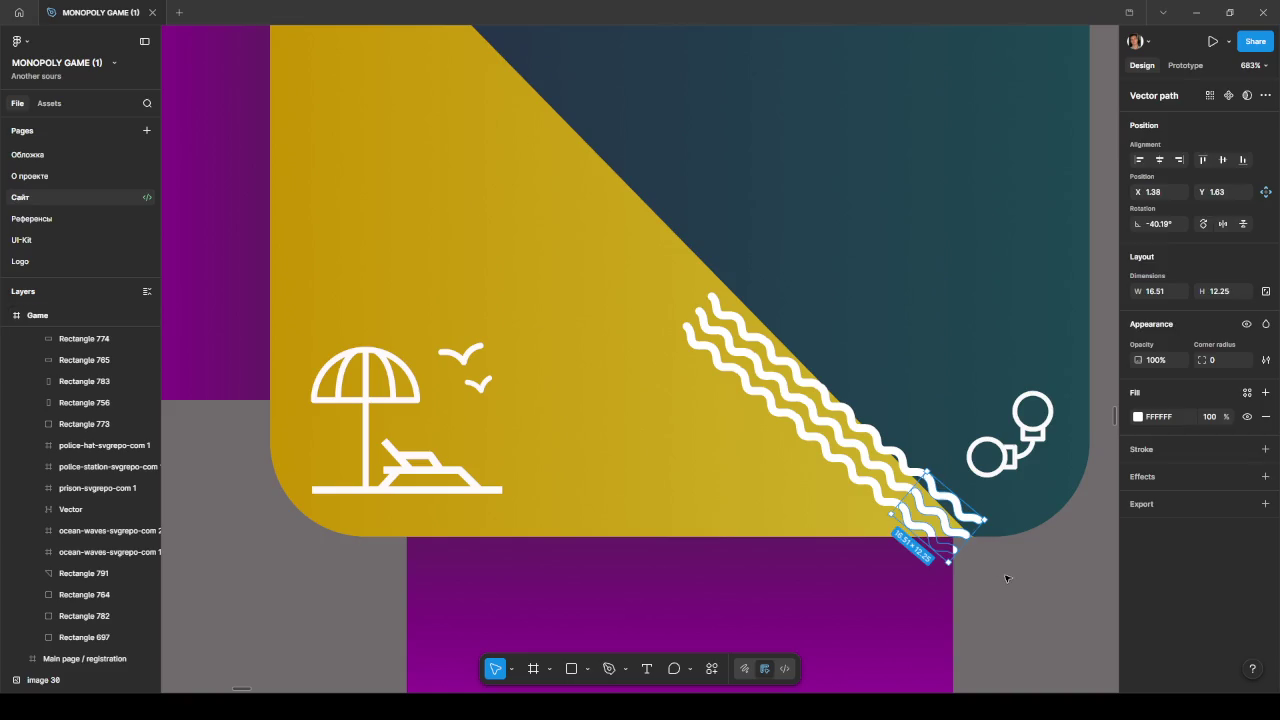
click(1004, 578)
ctrl+click(937, 513)
drag(884, 478, 721, 349)
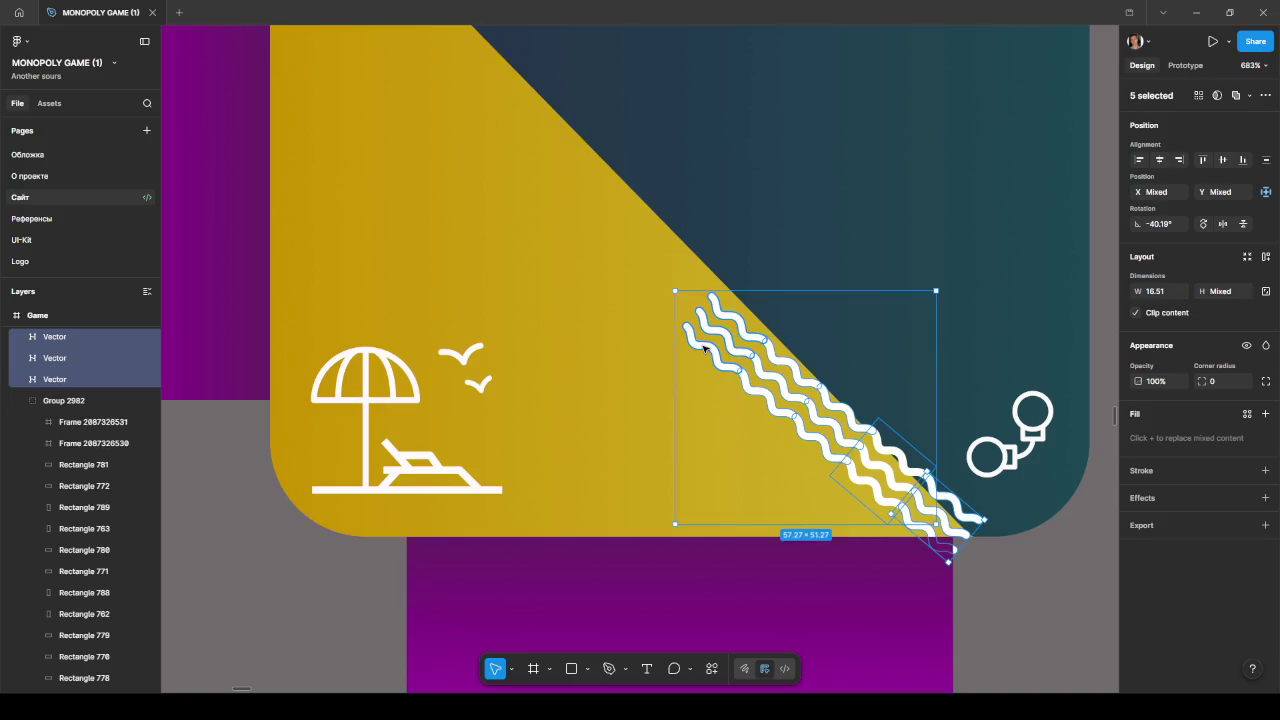
- Group the wave lines into a 69.65×61.65 group rotated −2.81° along the diagonal
key(ctrl+g)
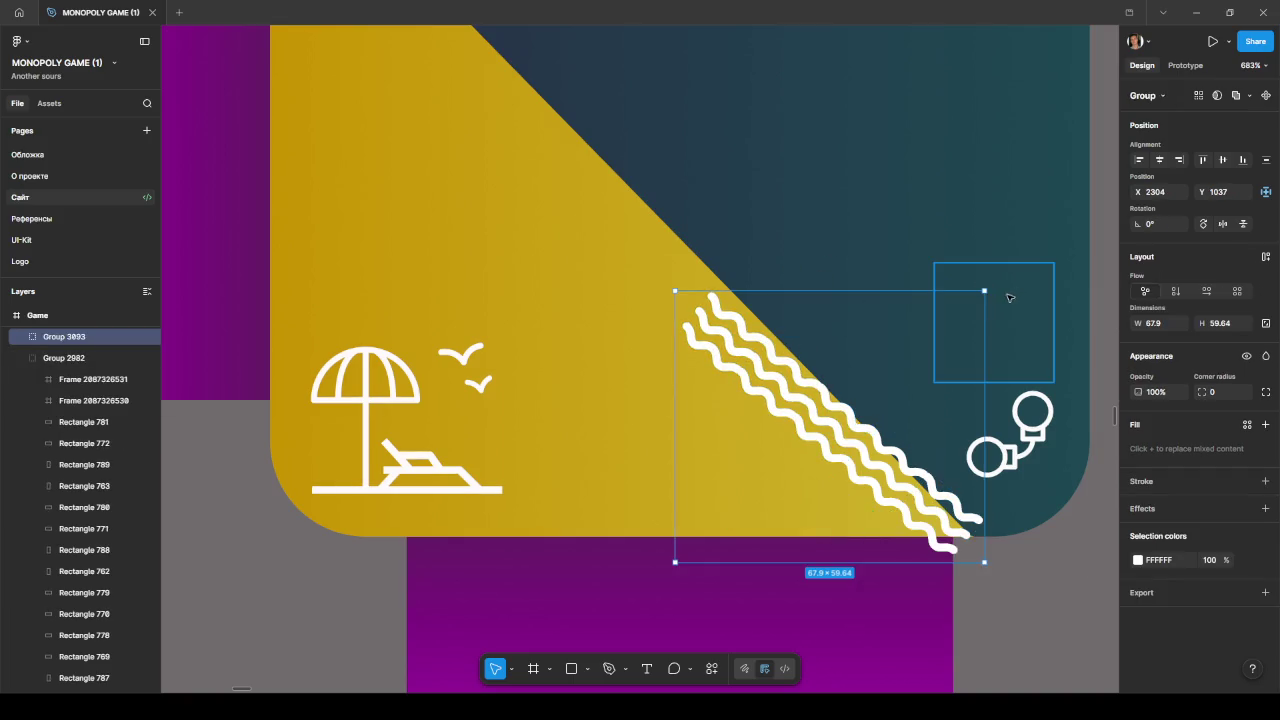
drag(991, 287, 997, 288)
drag(886, 493, 888, 495)
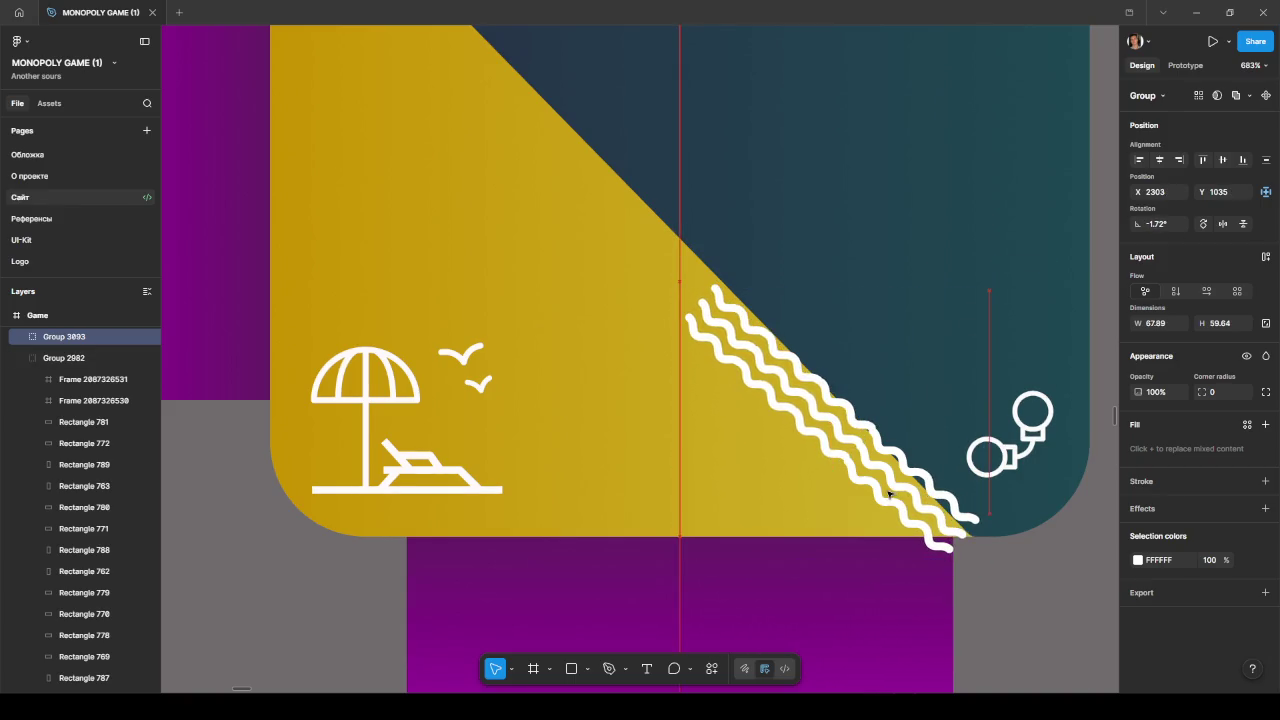
double_click(889, 481)
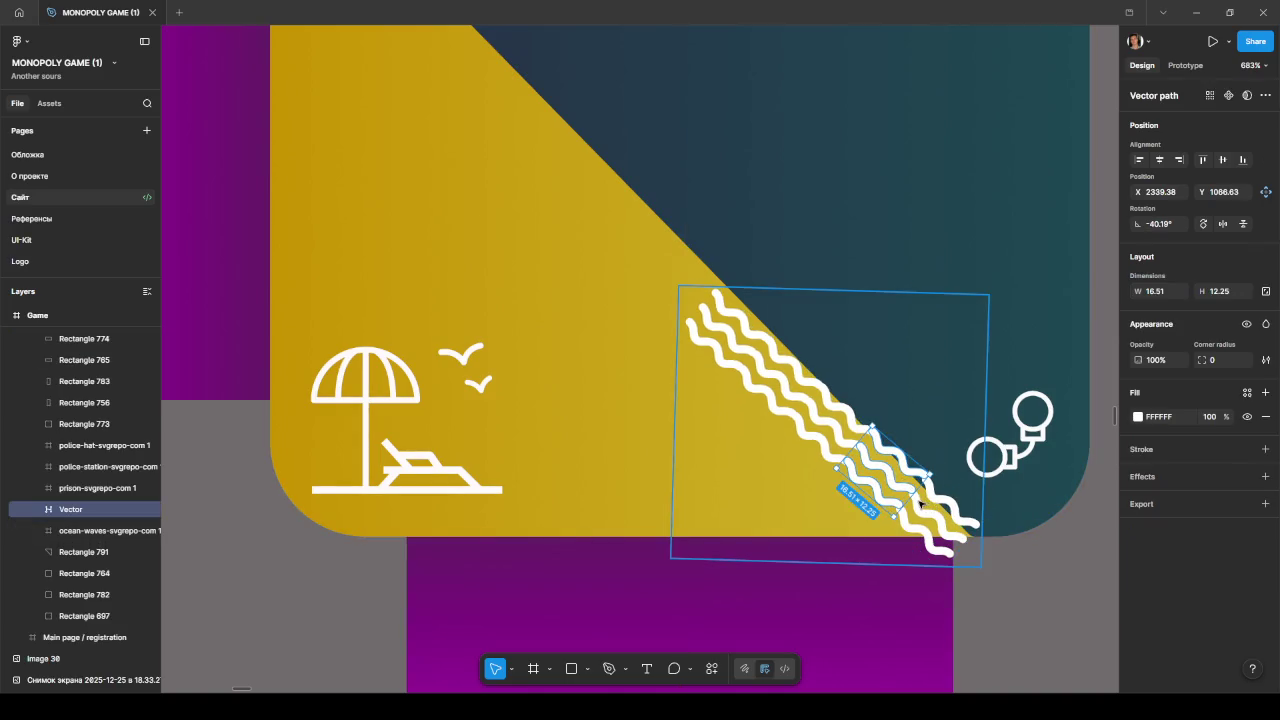
click(889, 481)
key(ctrl+g)
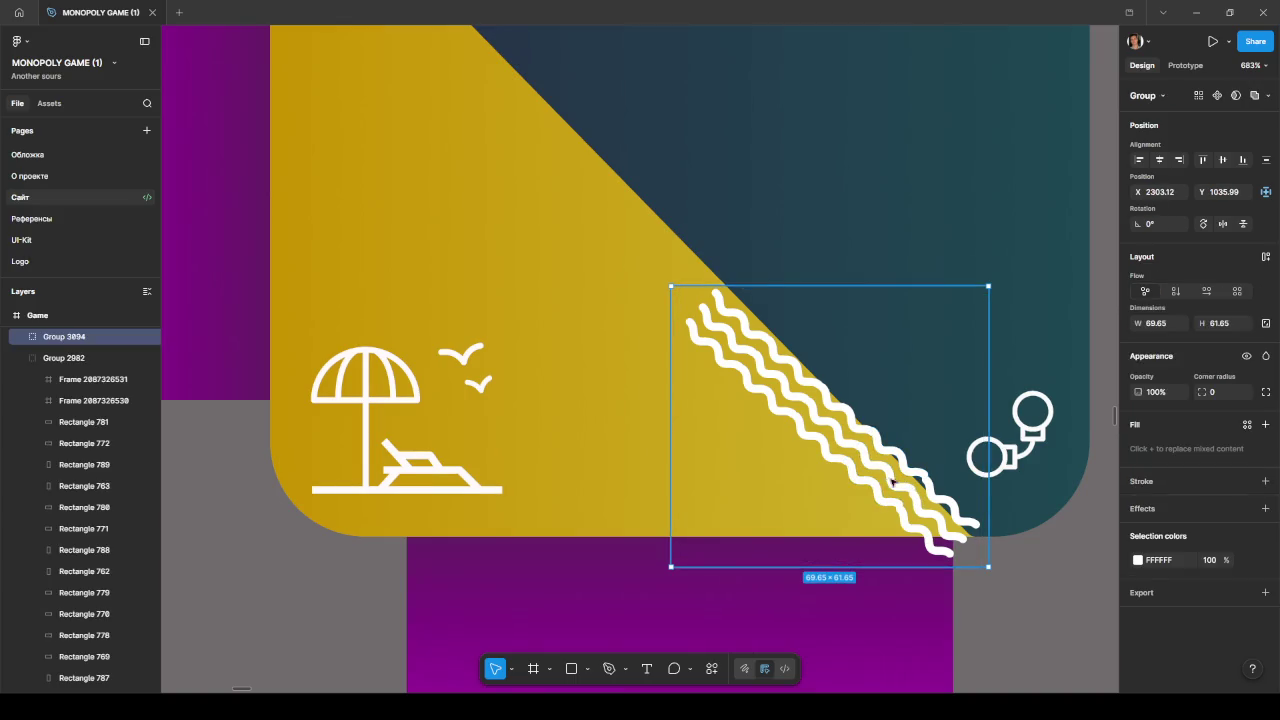
drag(890, 477, 891, 477)
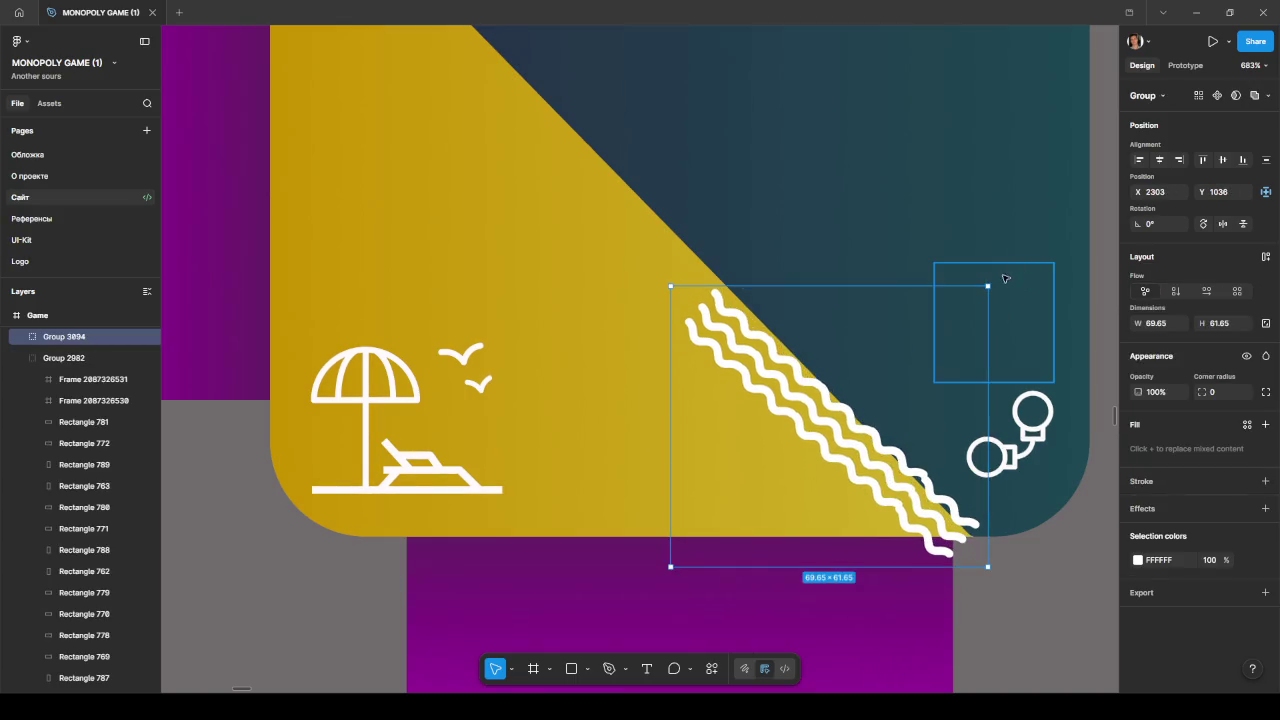
drag(993, 283, 1000, 293)
drag(845, 448, 831, 428)
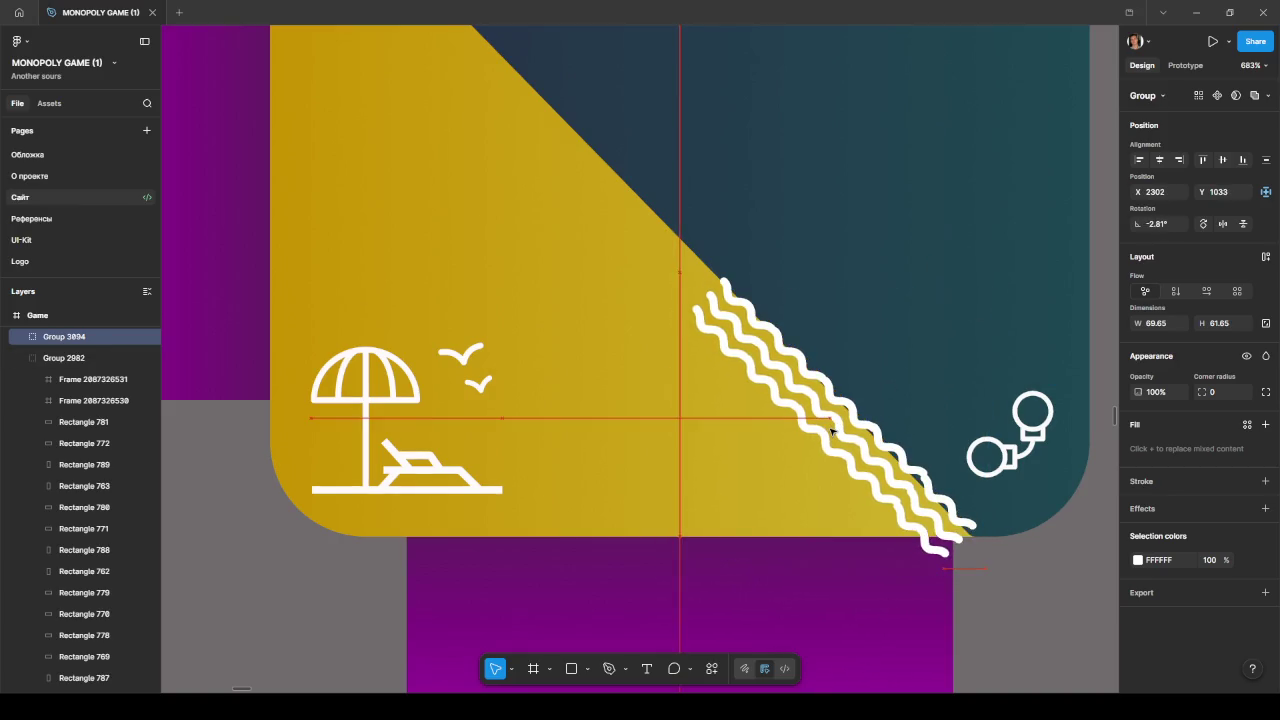
scroll(914, 535, down, 5)
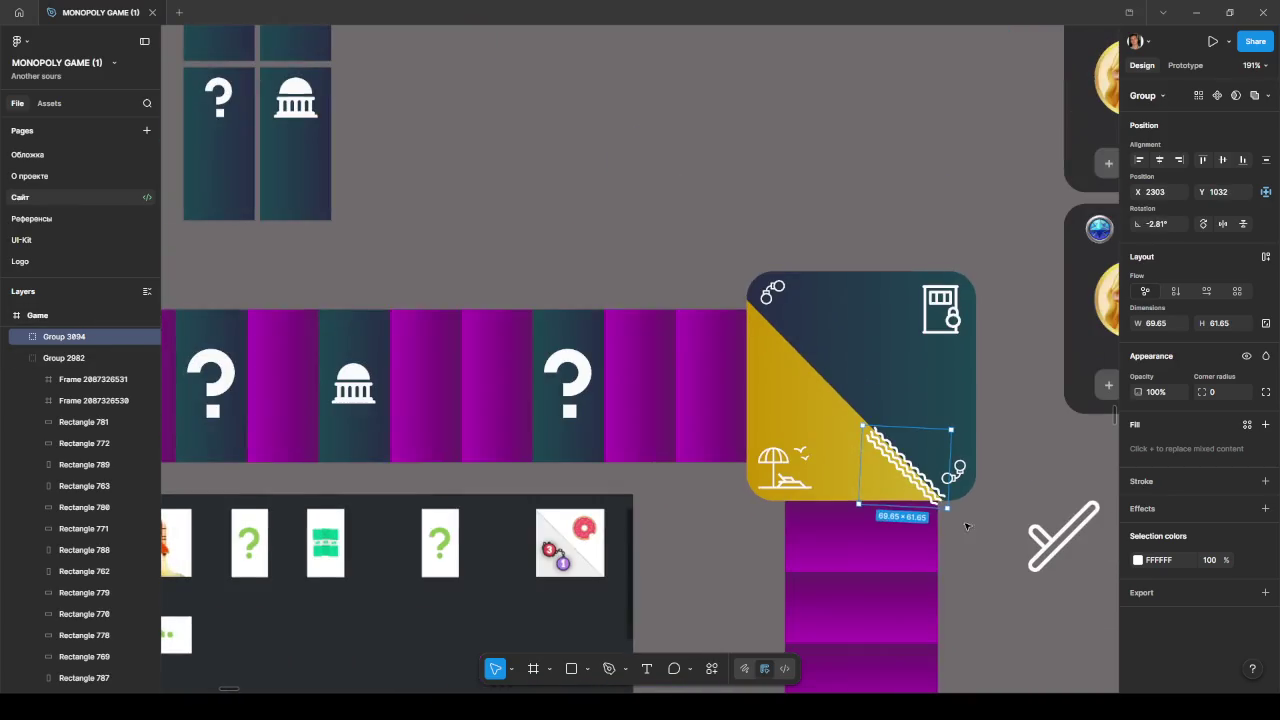
- Nudge the wave group along the diagonal and place a copy further up it
scroll(914, 535, right, 1)
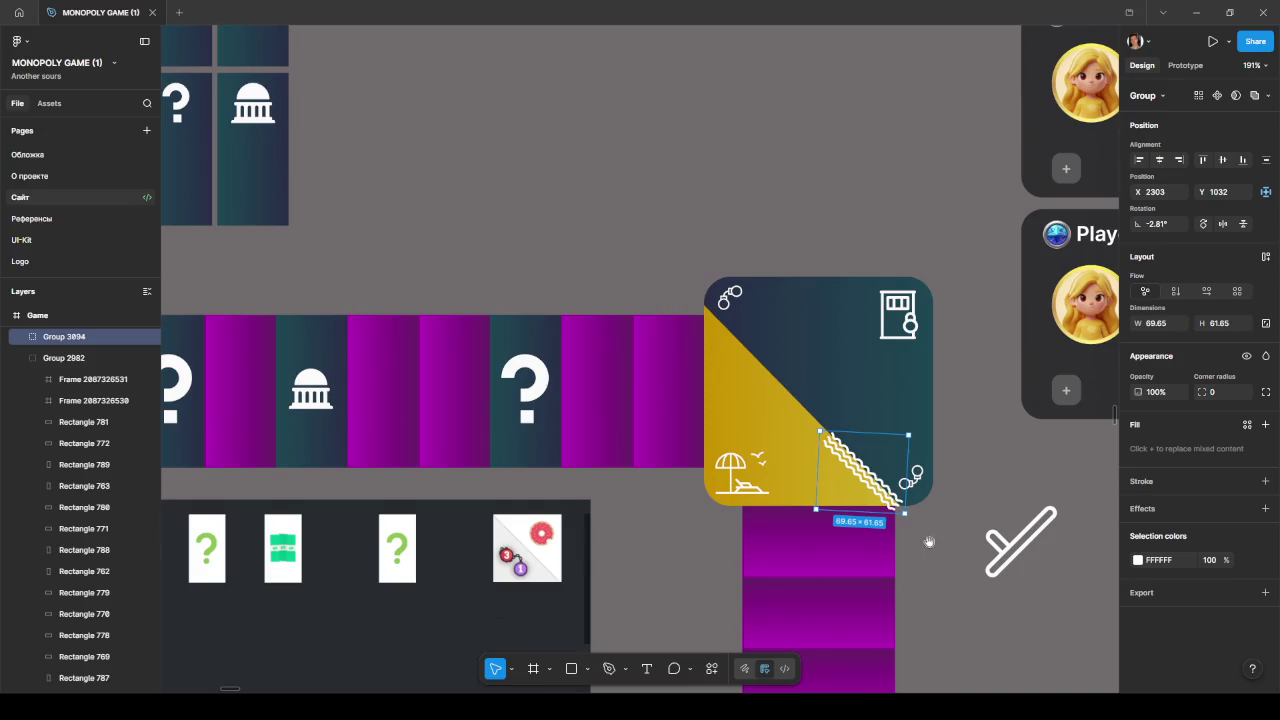
scroll(900, 470, down, 3)
scroll(850, 360, down, 1)
scroll(891, 381, up, 3)
scroll(891, 381, up, 2)
scroll(891, 381, left, 1)
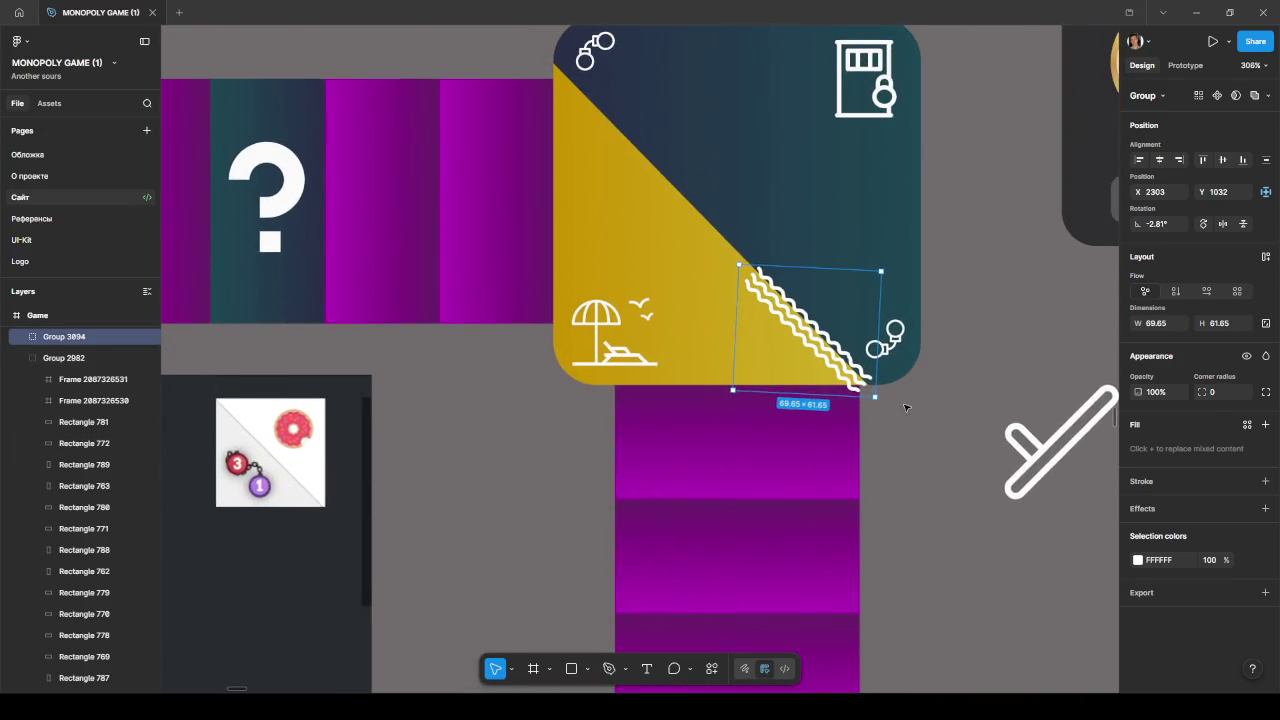
drag(842, 371, 834, 368)
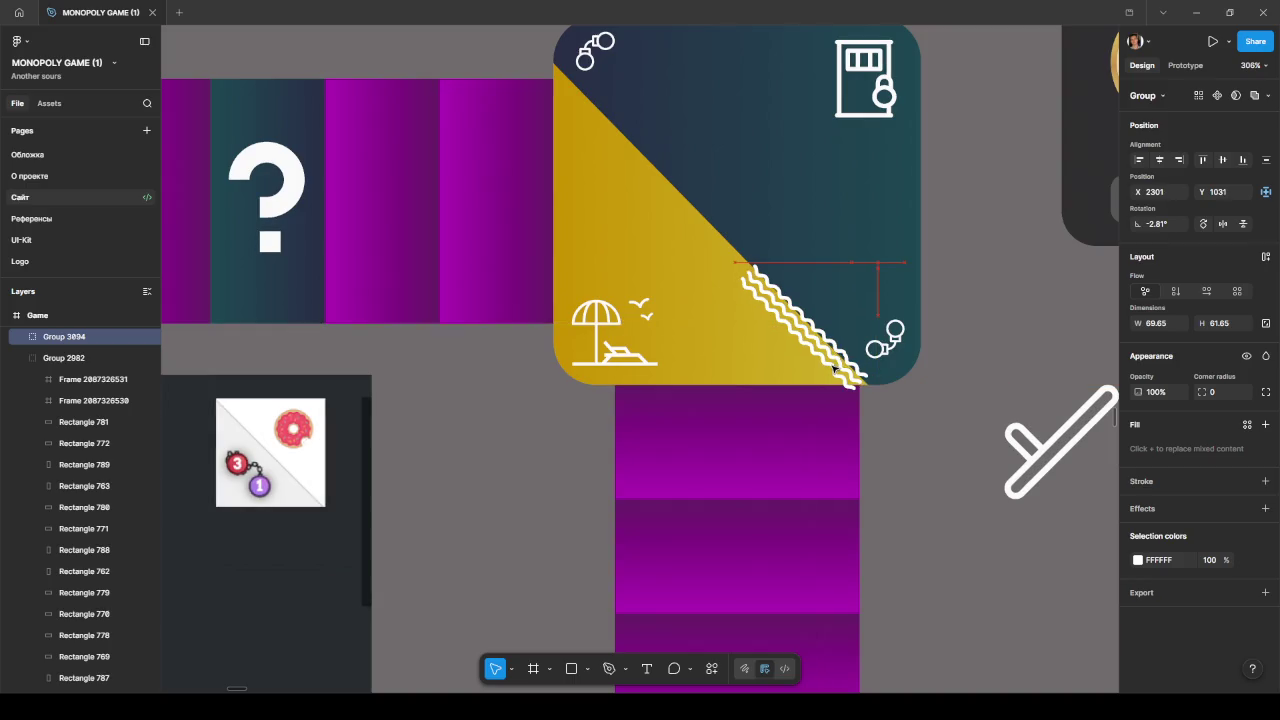
scroll(950, 509, down, 1)
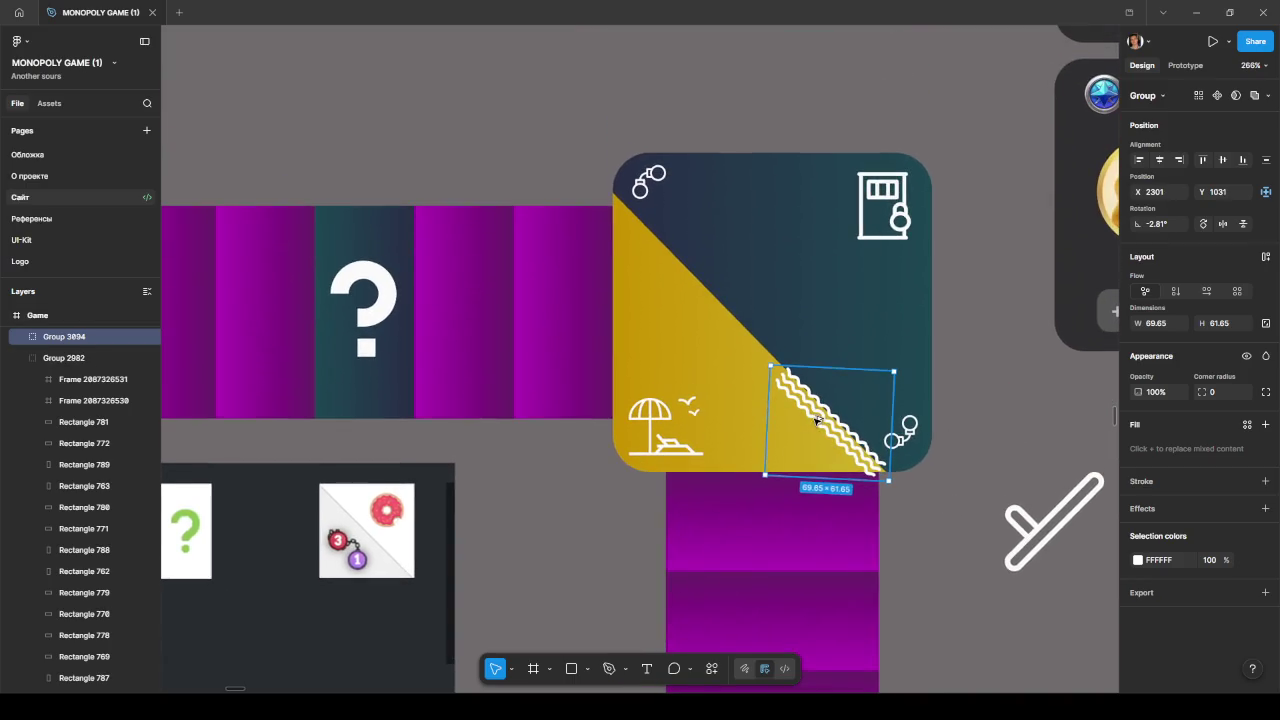
mouse_move(828, 426)
mouse_down()
mouse_move(736, 332)
mouse_move(752, 351)
mouse_up()
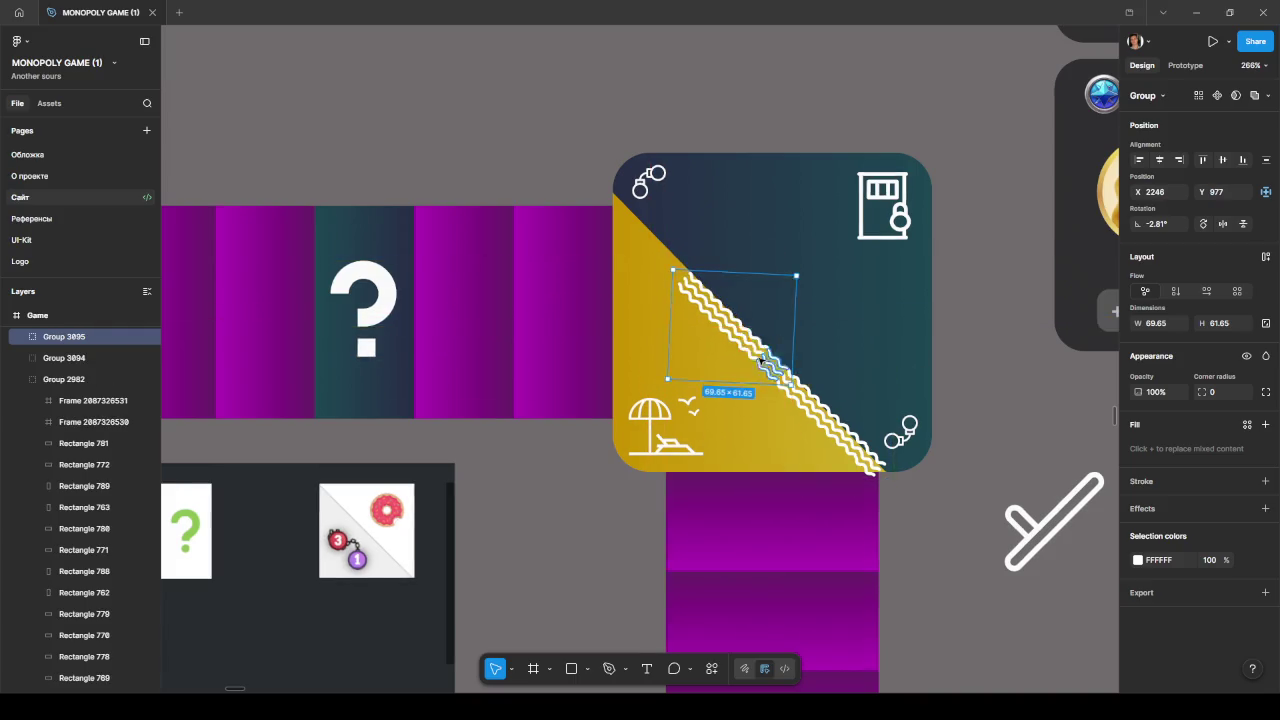
- Place a second wave-group copy near the tile's top-left corner
scroll(760, 375, up, 5)
scroll(828, 388, up, 5)
scroll(828, 388, left, 2)
drag(766, 490, 548, 272)
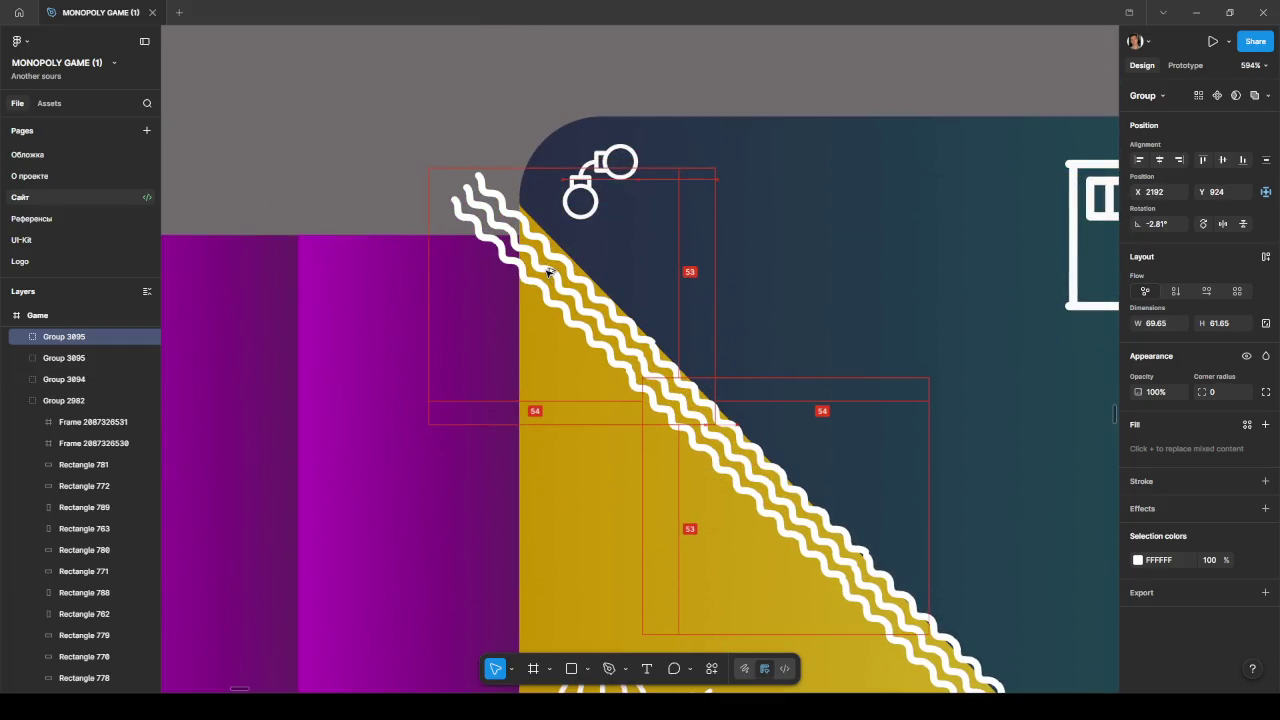
scroll(597, 301, down, 5)
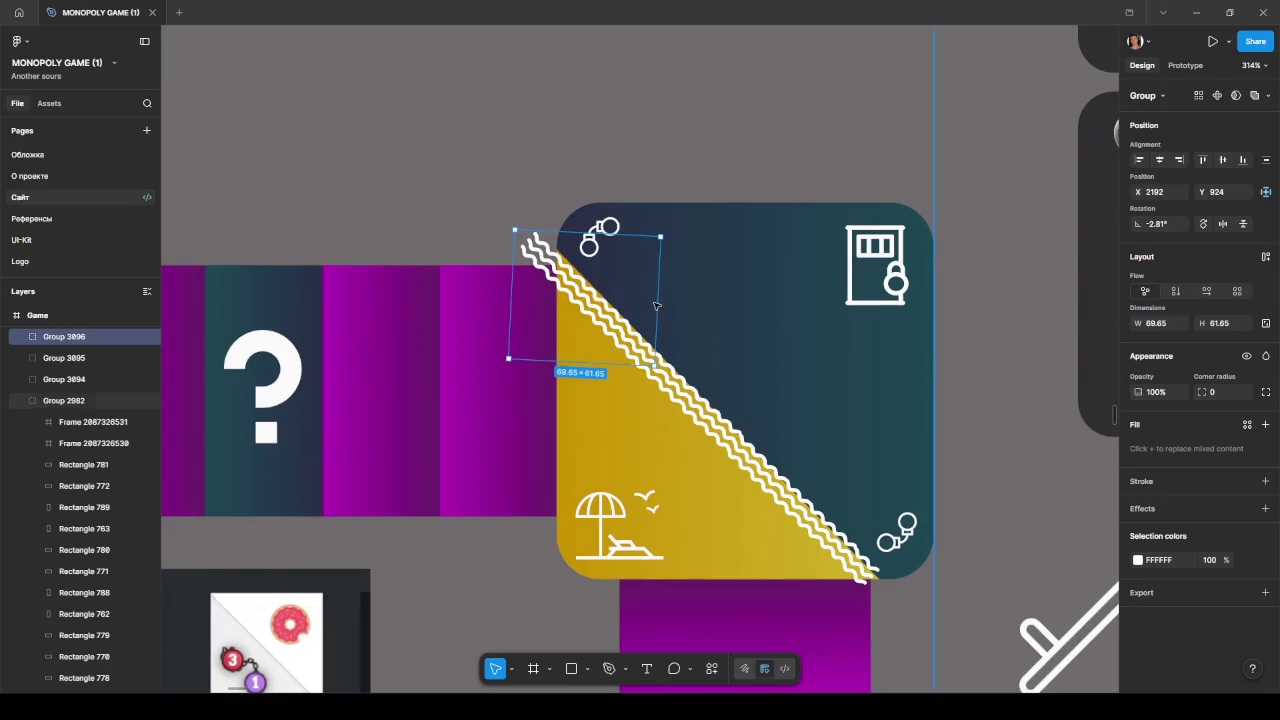
- Group the three wave groups, tilt the group about -1.71°, and nudge it into place
shift+click(700, 420)
shift+click(803, 527)
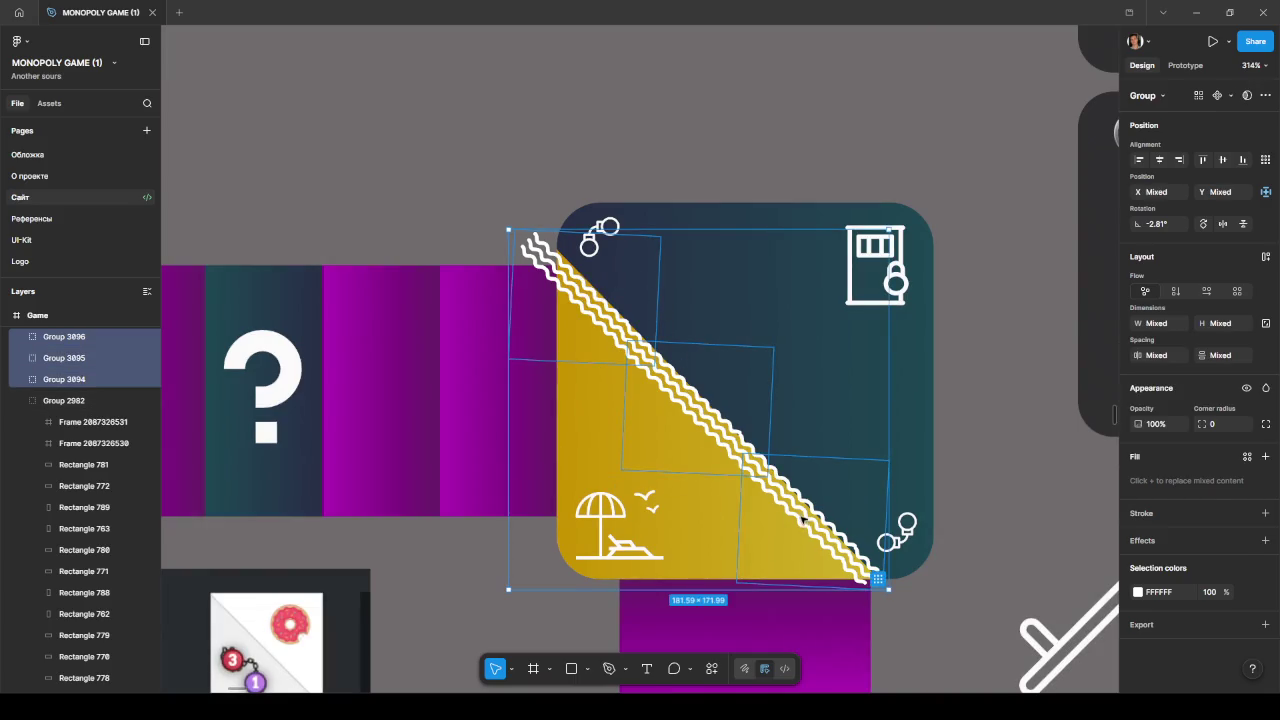
key(ctrl+g)
drag(897, 594, 893, 601)
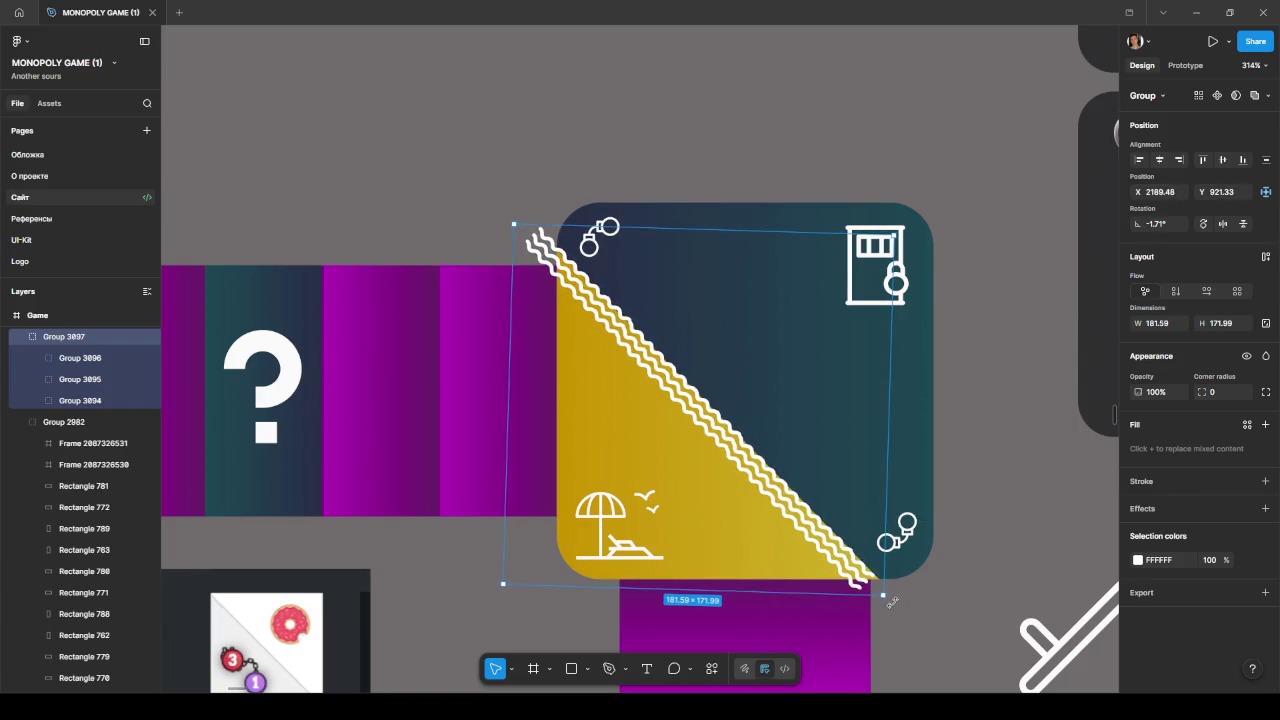
drag(856, 578, 860, 581)
click(928, 601)
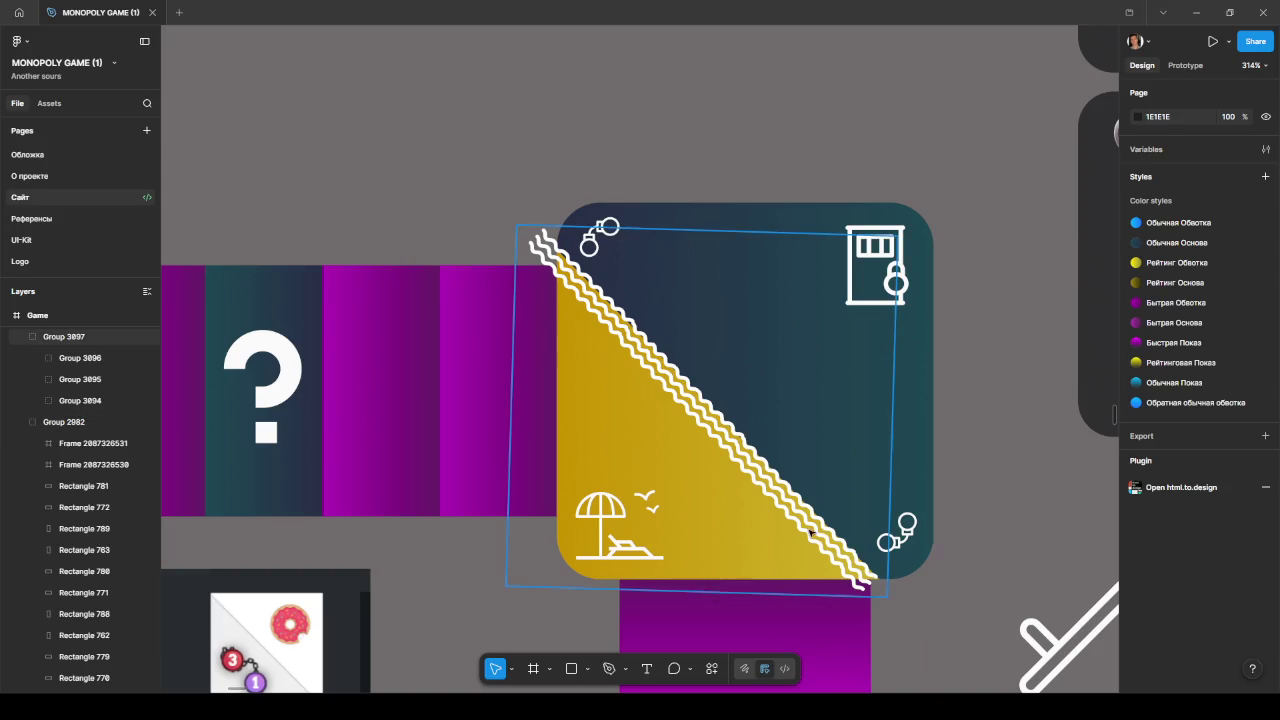
- Delete the small top-end wave piece, restore it, and select the rounded tile rectangle
ctrl+click(546, 254)
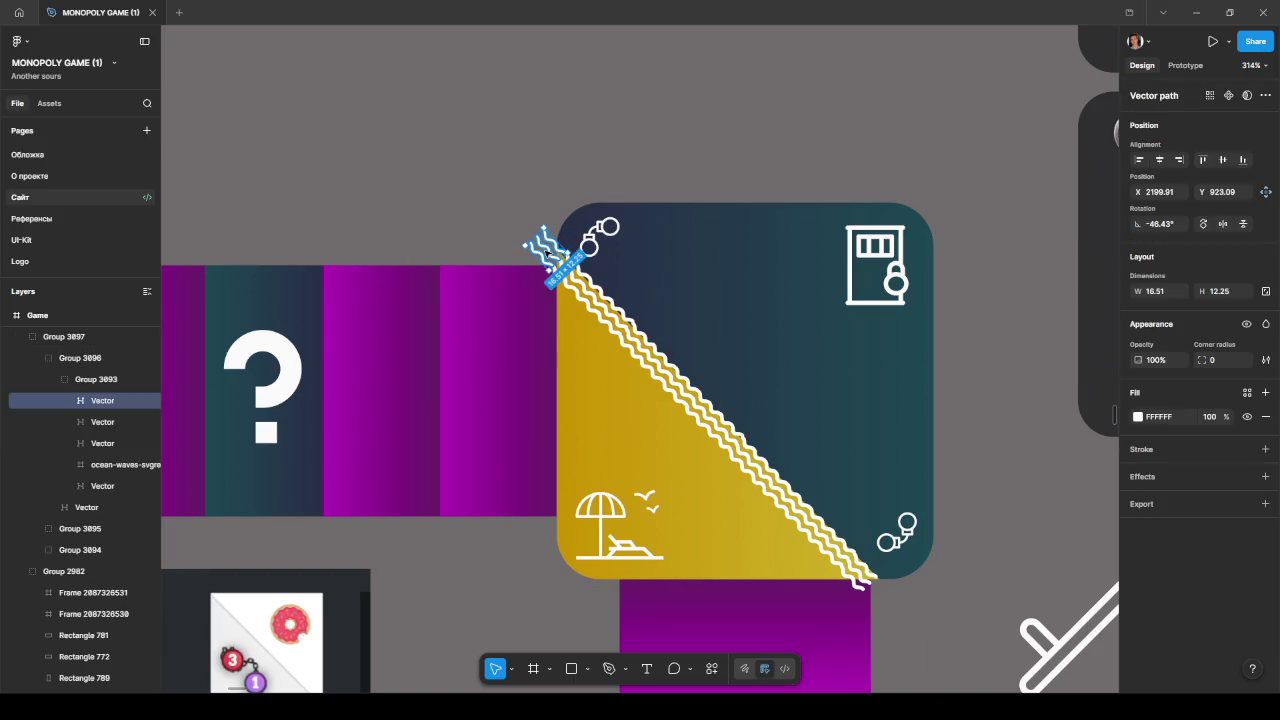
key(Delete)
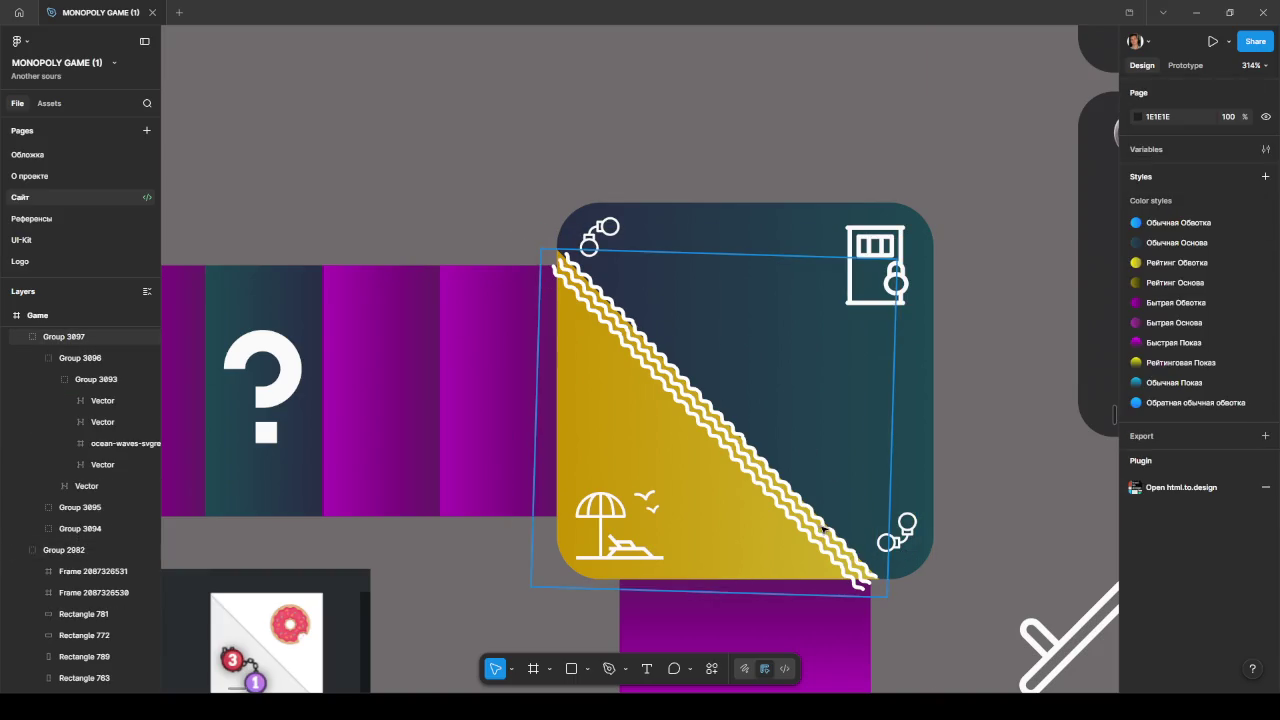
key(ctrl+z)
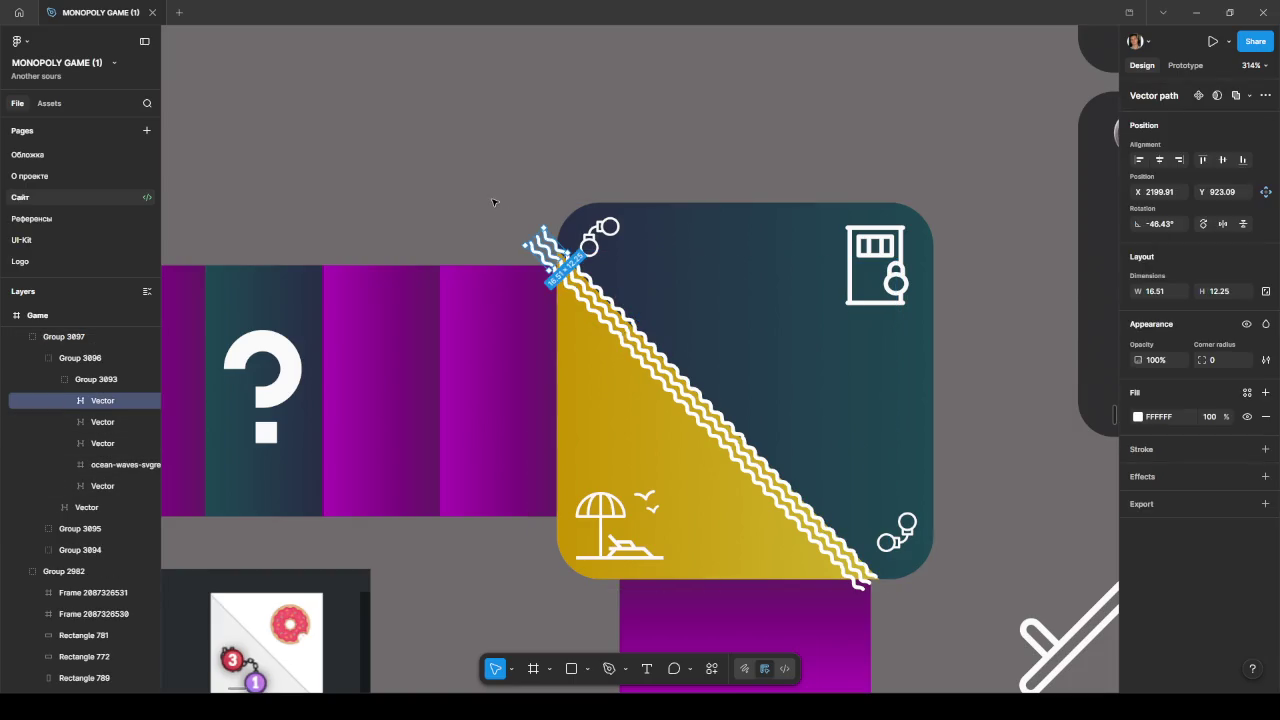
click(497, 205)
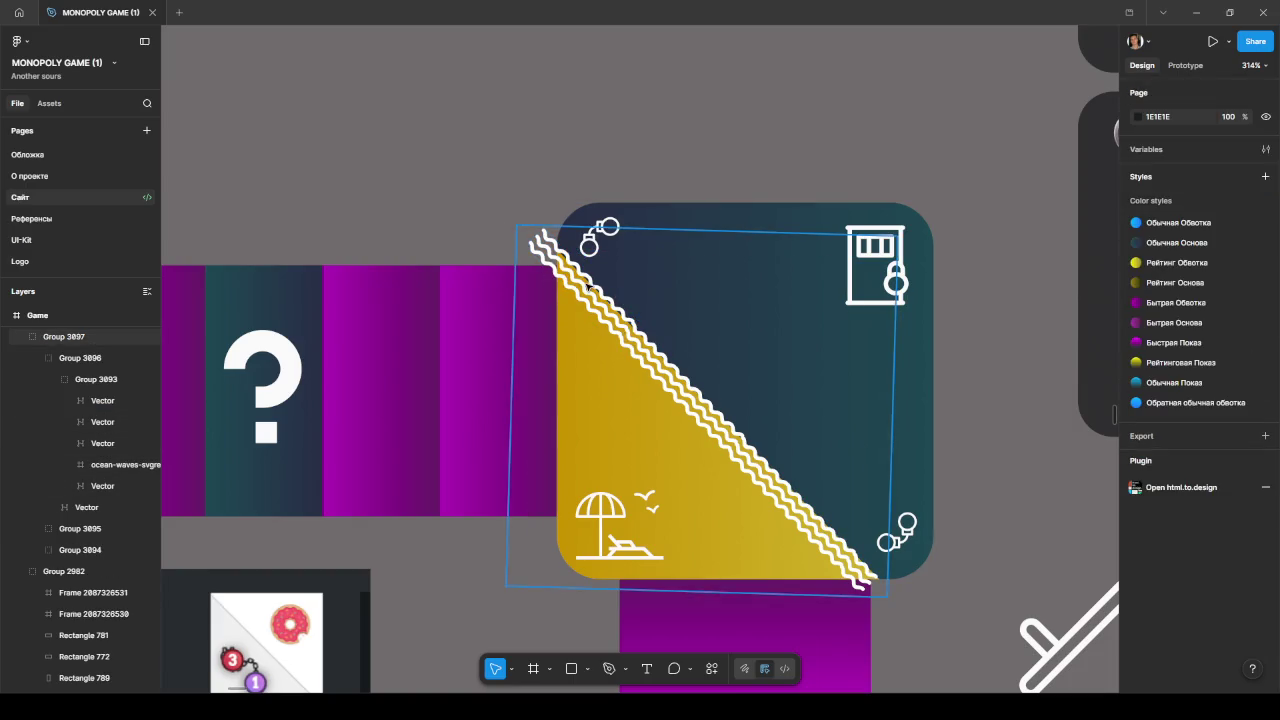
click(576, 321)
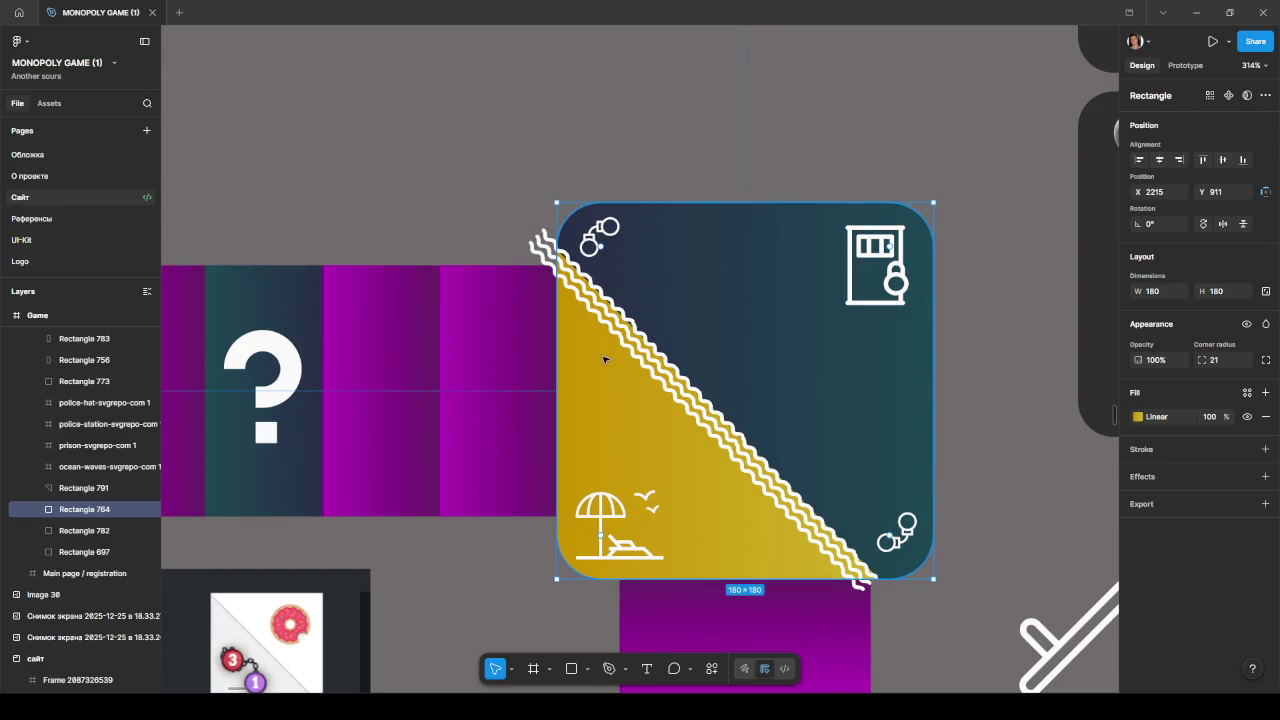
- Wrap the rounded tile, Rectangle 764, in a new frame with Ctrl+Alt+G
key(ctrl+f)
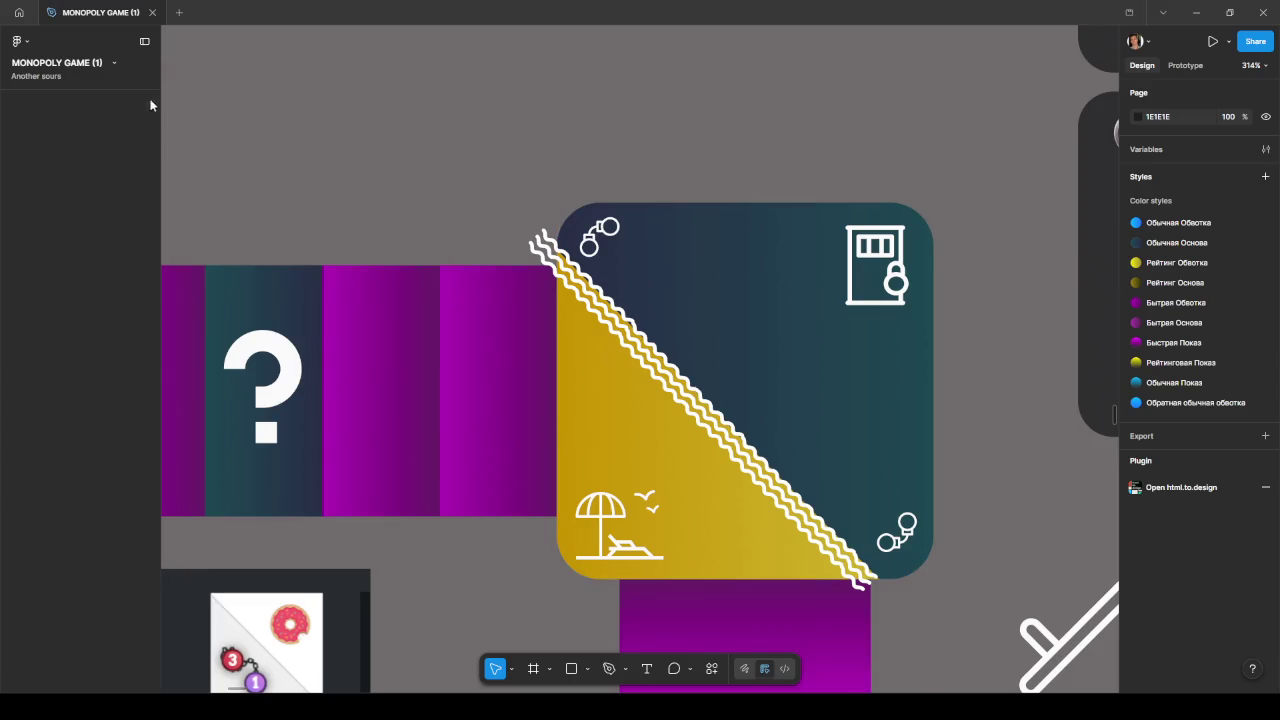
click(147, 103)
click(621, 393)
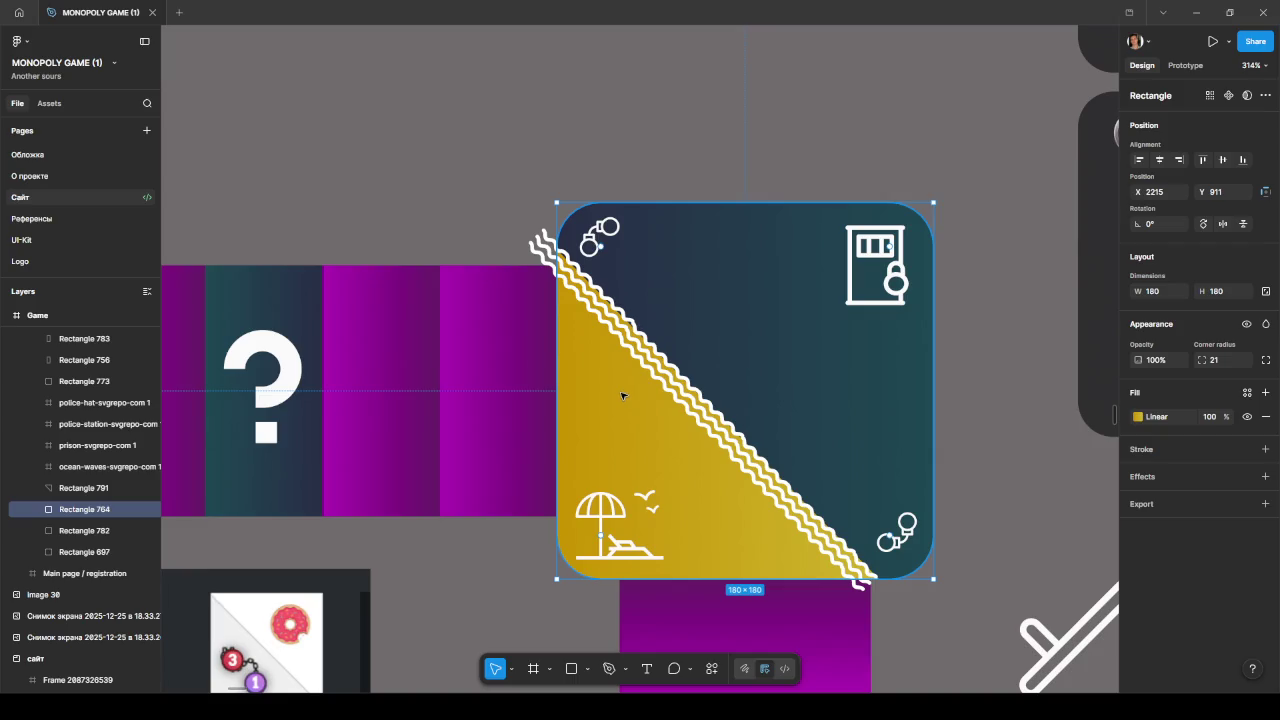
key(ctrl+alt+g)
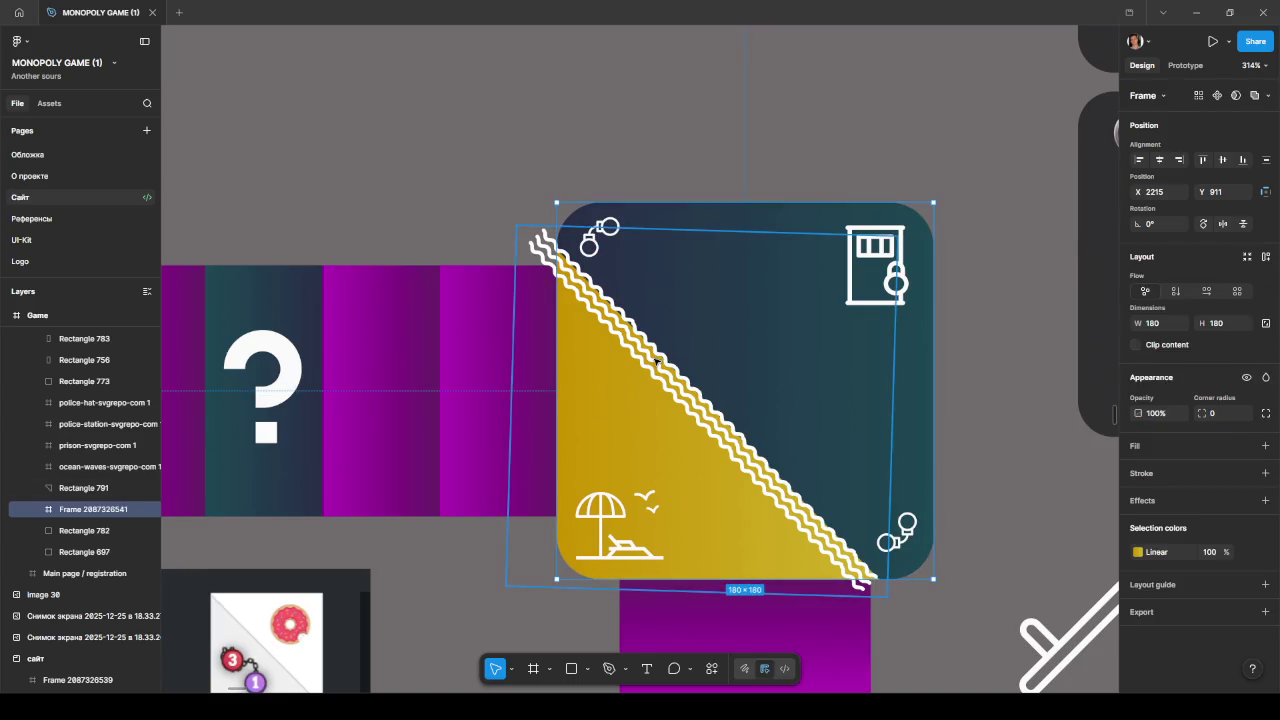
click(655, 360)
click(632, 350)
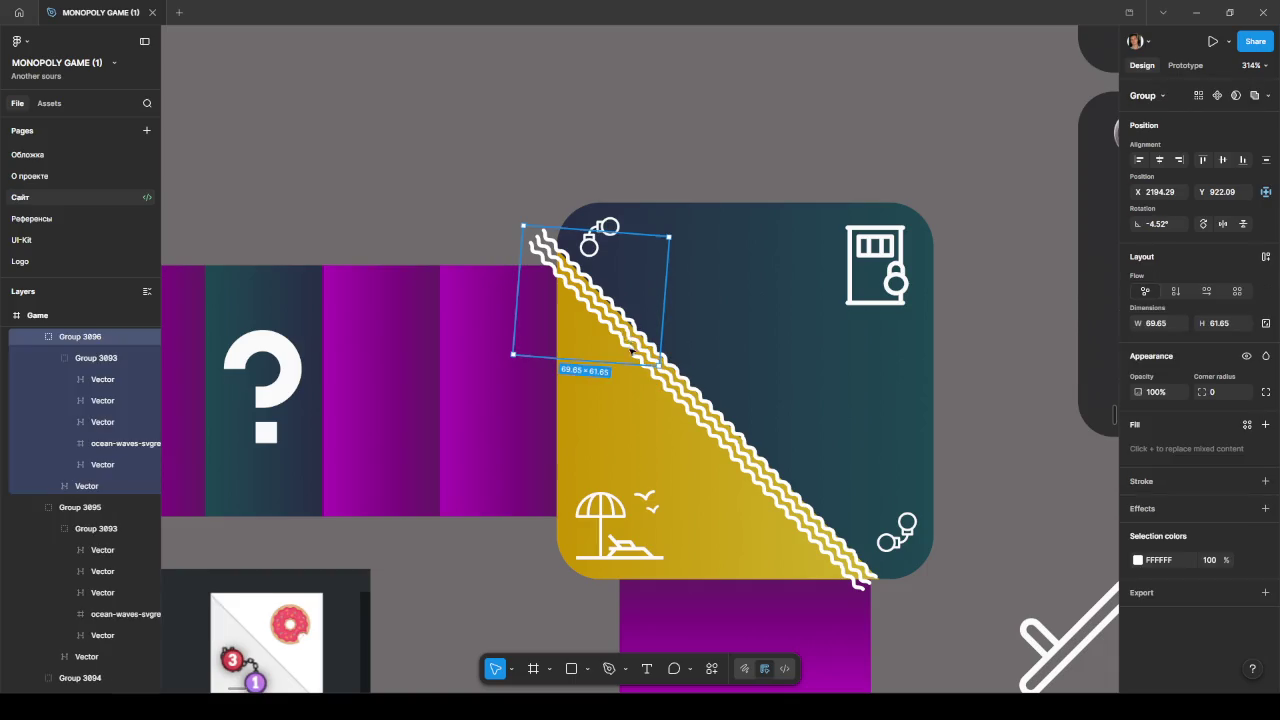
click(707, 412)
click(691, 409)
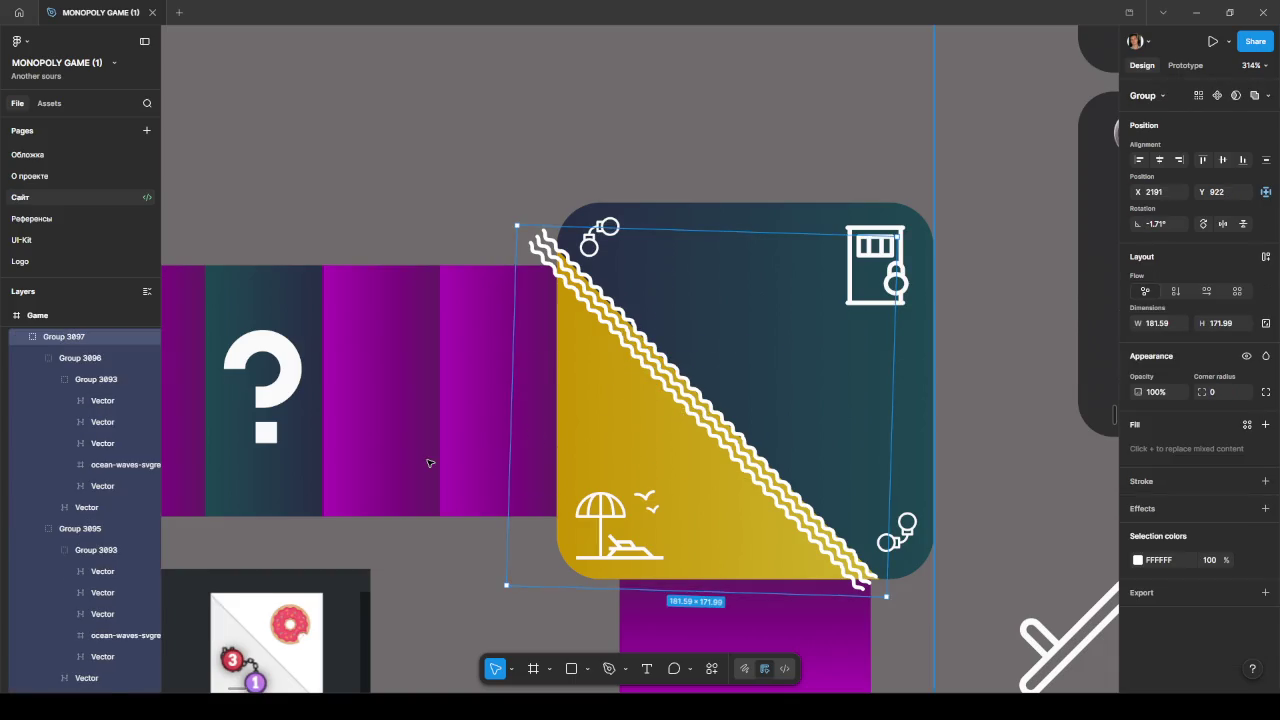
click(573, 472)
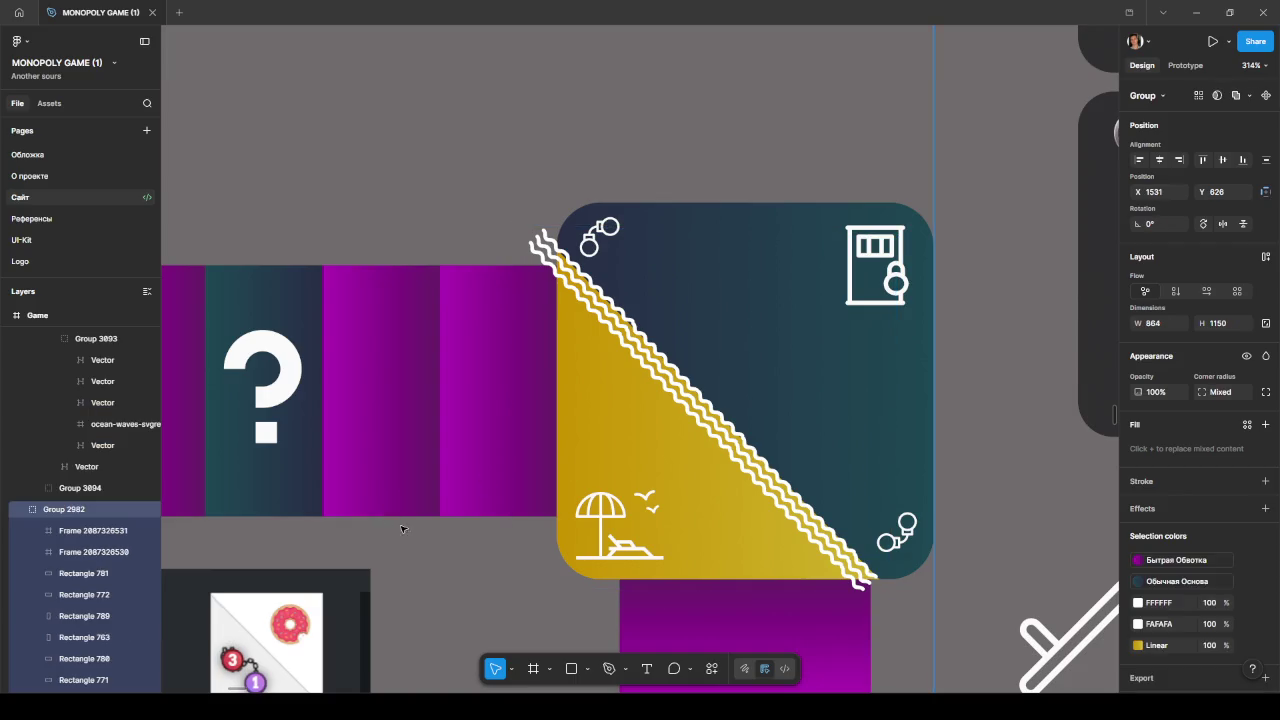
click(100, 509)
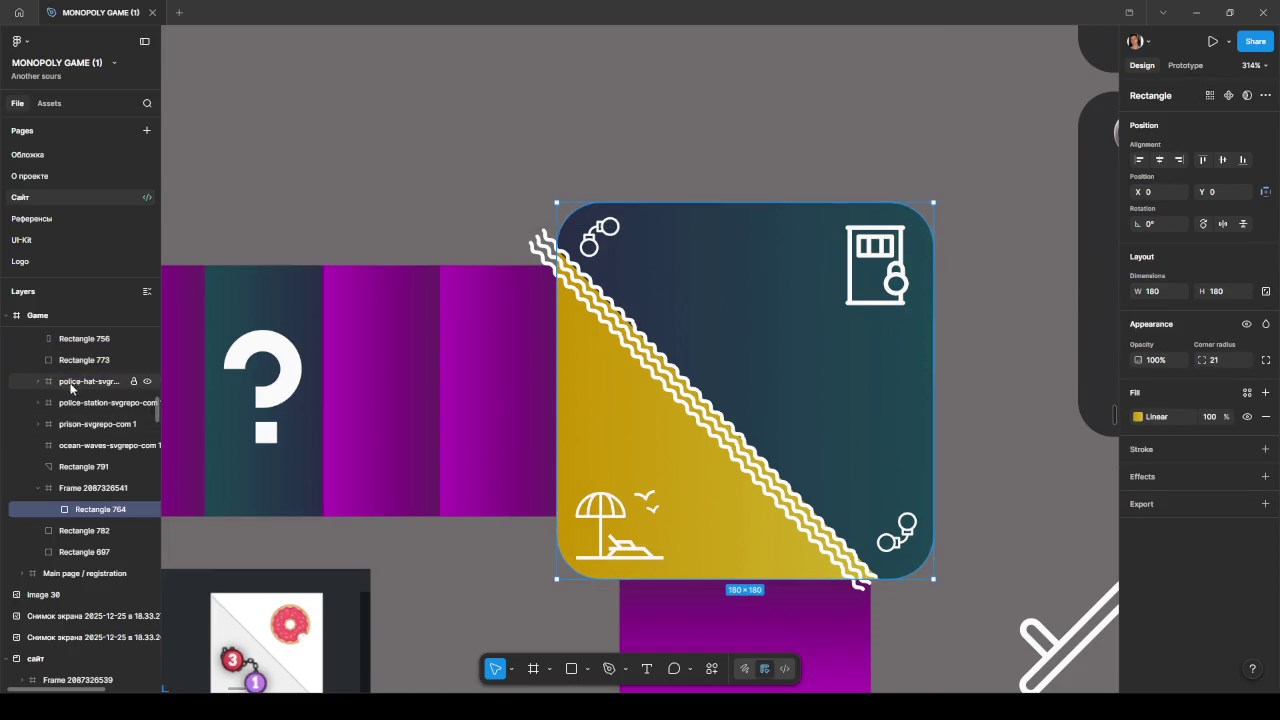
click(93, 488)
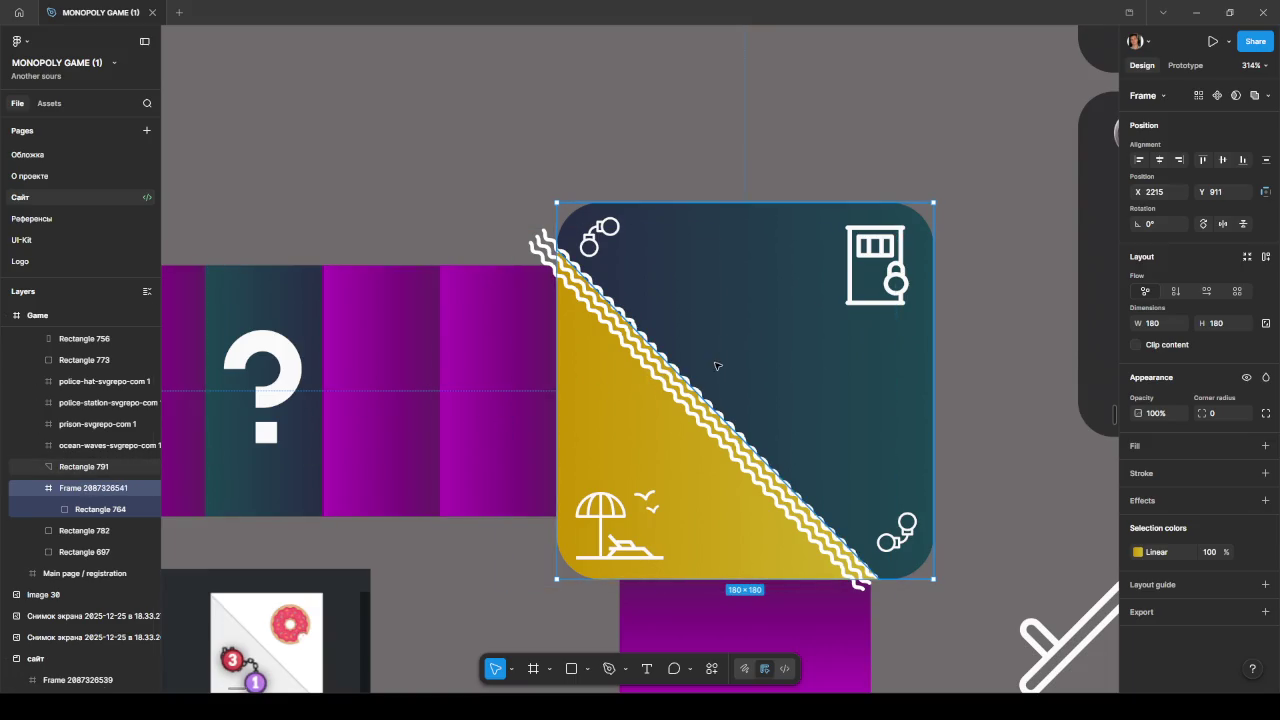
drag(670, 369, 664, 368)
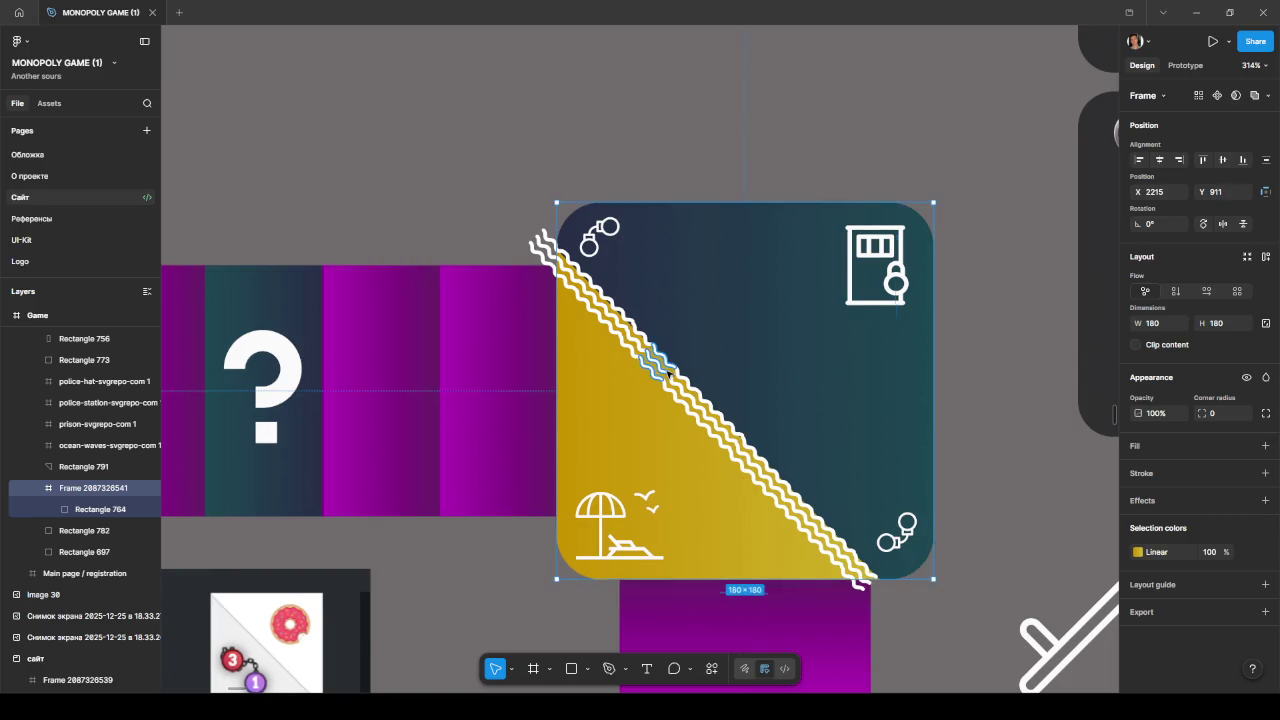
drag(79, 504, 75, 460)
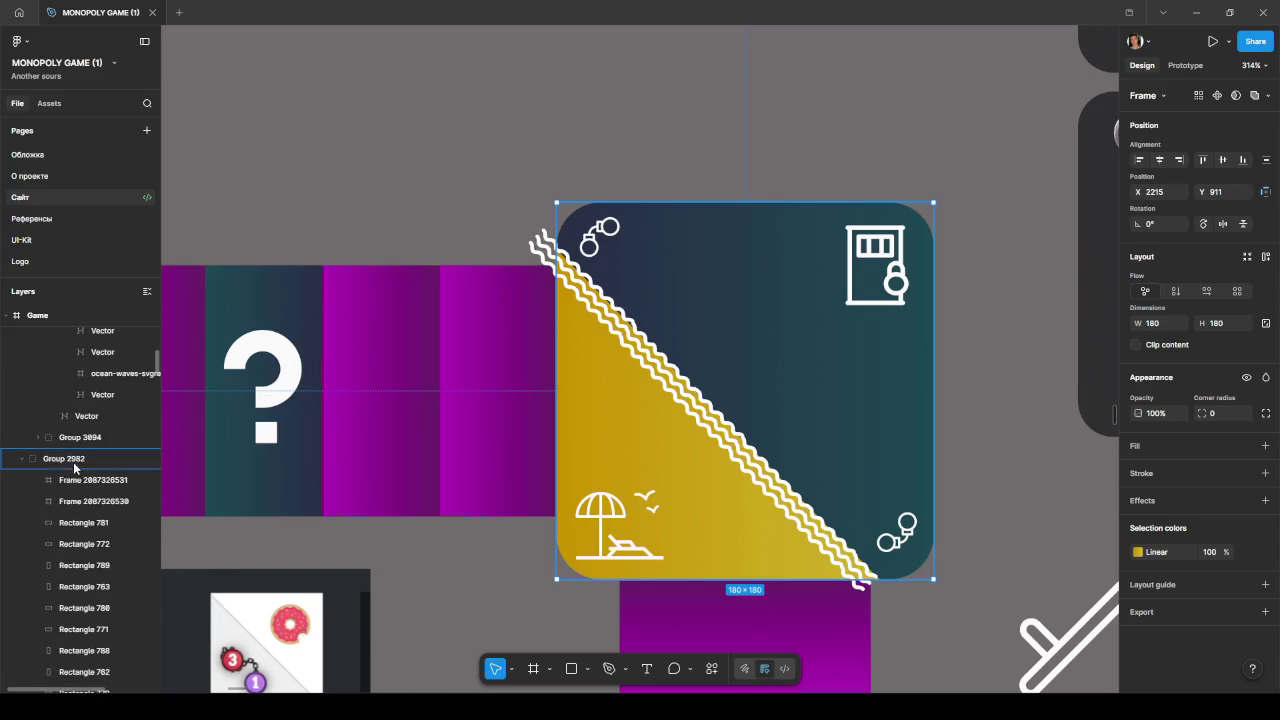
mouse_move(75, 460)
mouse_down()
mouse_move(87, 480)
mouse_move(677, 380)
mouse_up()
- Select the combined wave-line group, Group 3897, in the Layers panel
click(703, 400)
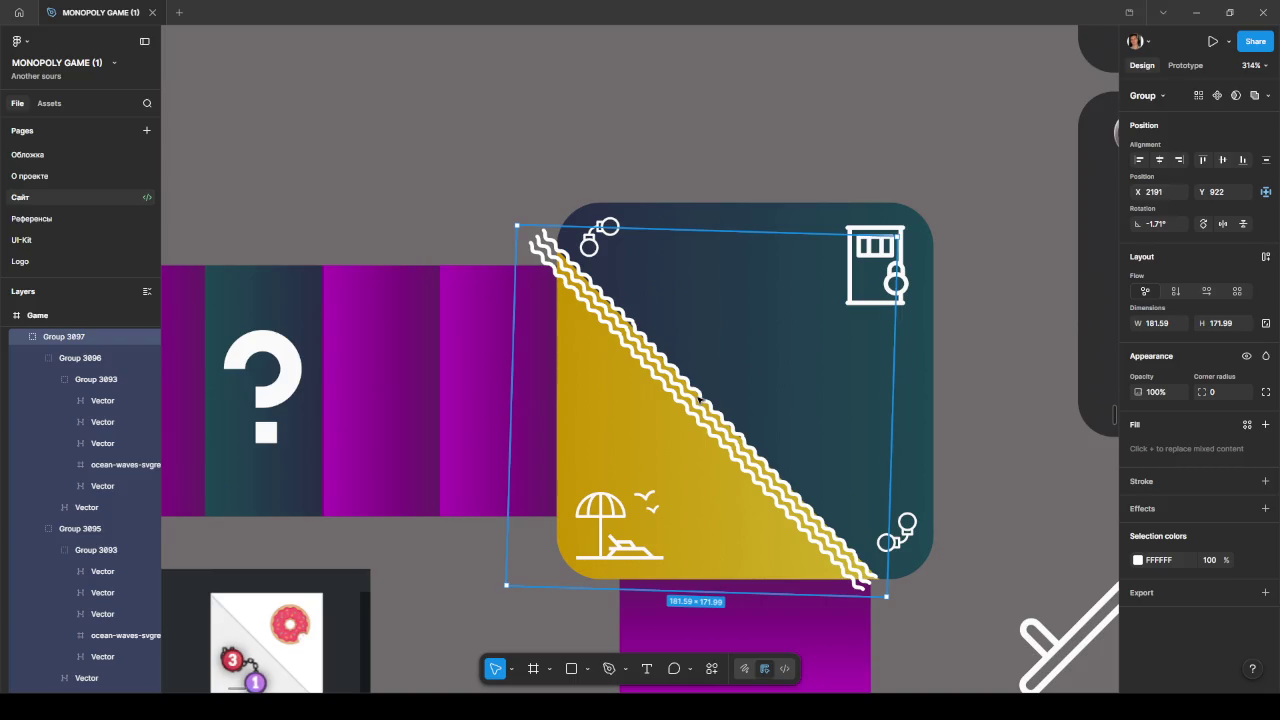
click(22, 337)
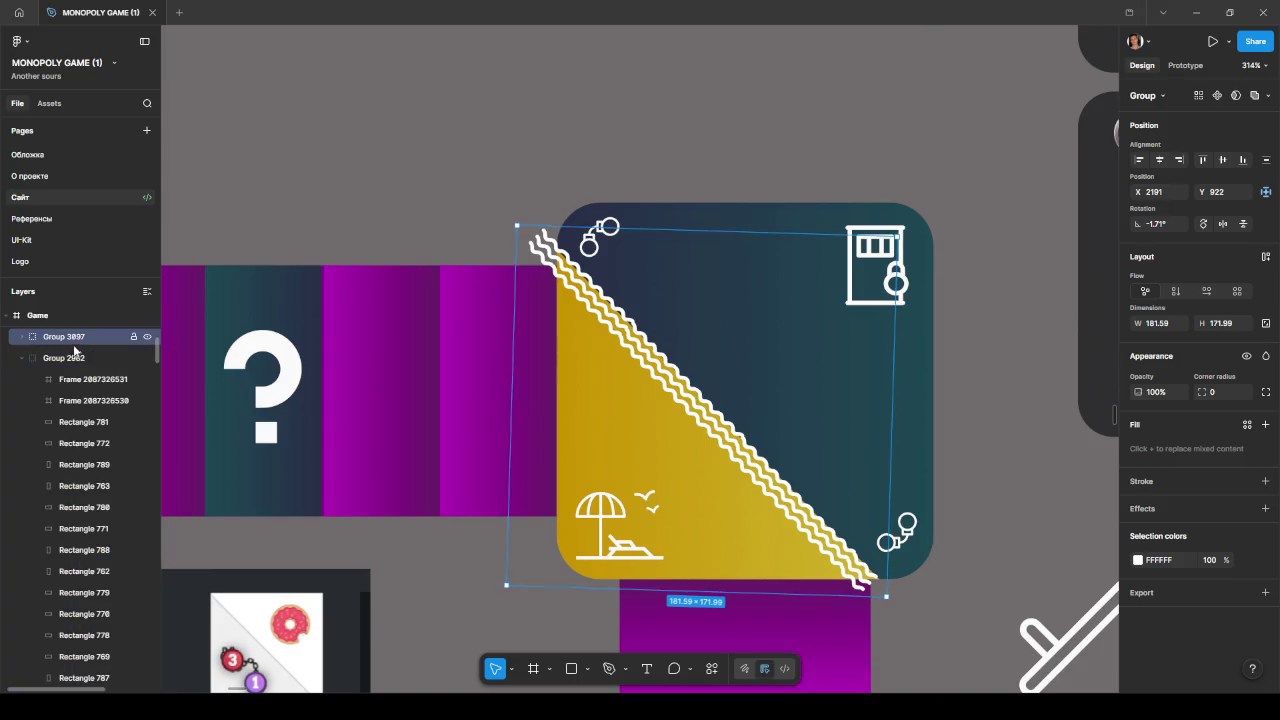
click(66, 358)
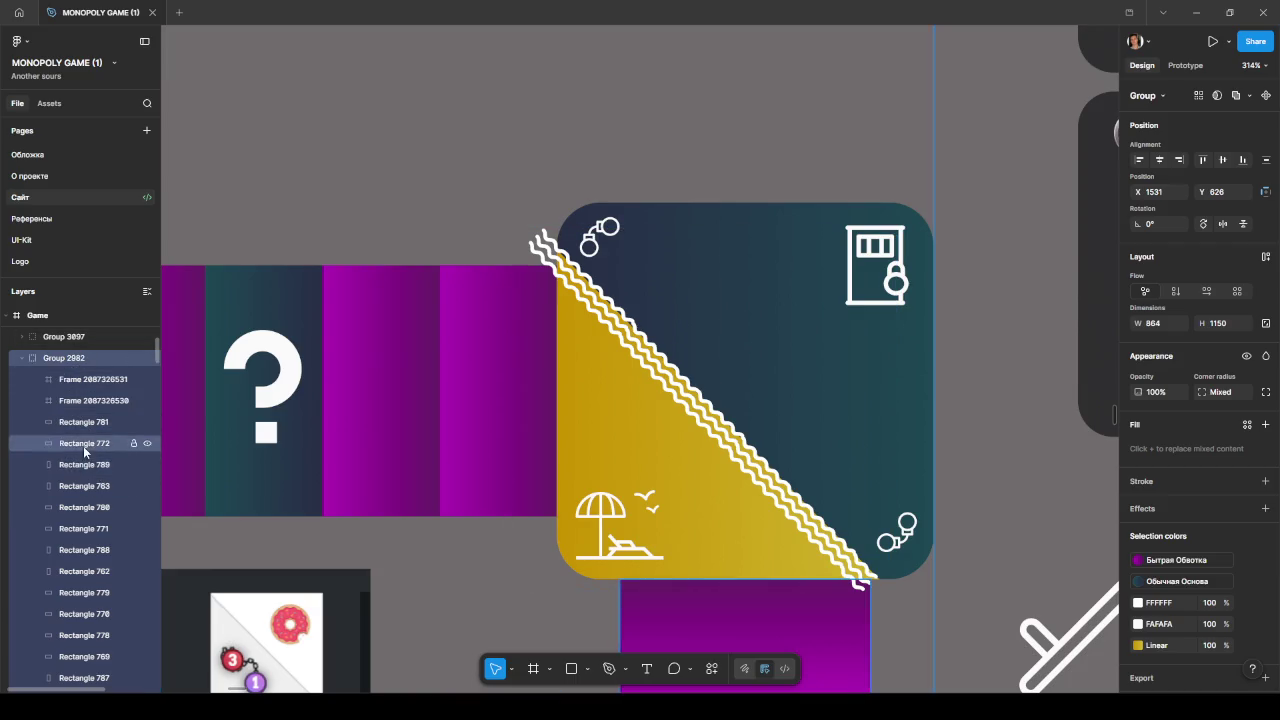
scroll(84, 448, down, 2)
scroll(84, 448, up, 3)
scroll(84, 448, up, 3)
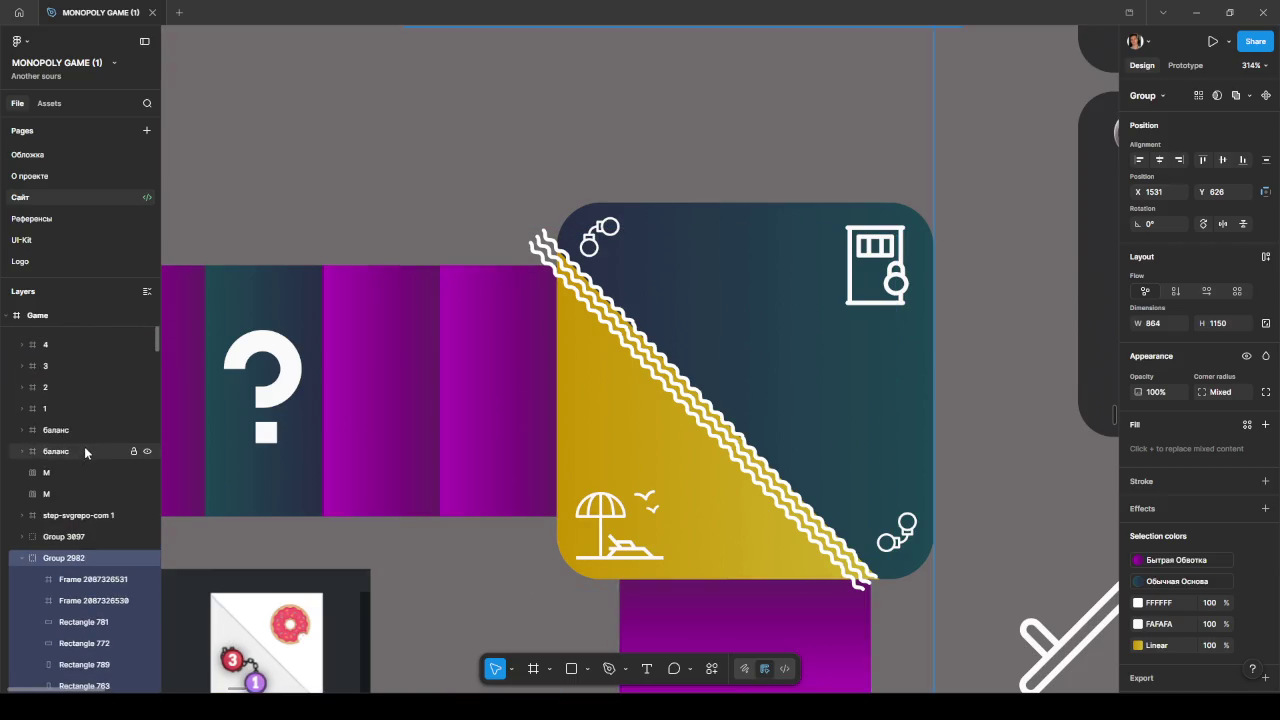
click(64, 535)
scroll(72, 520, down, 2)
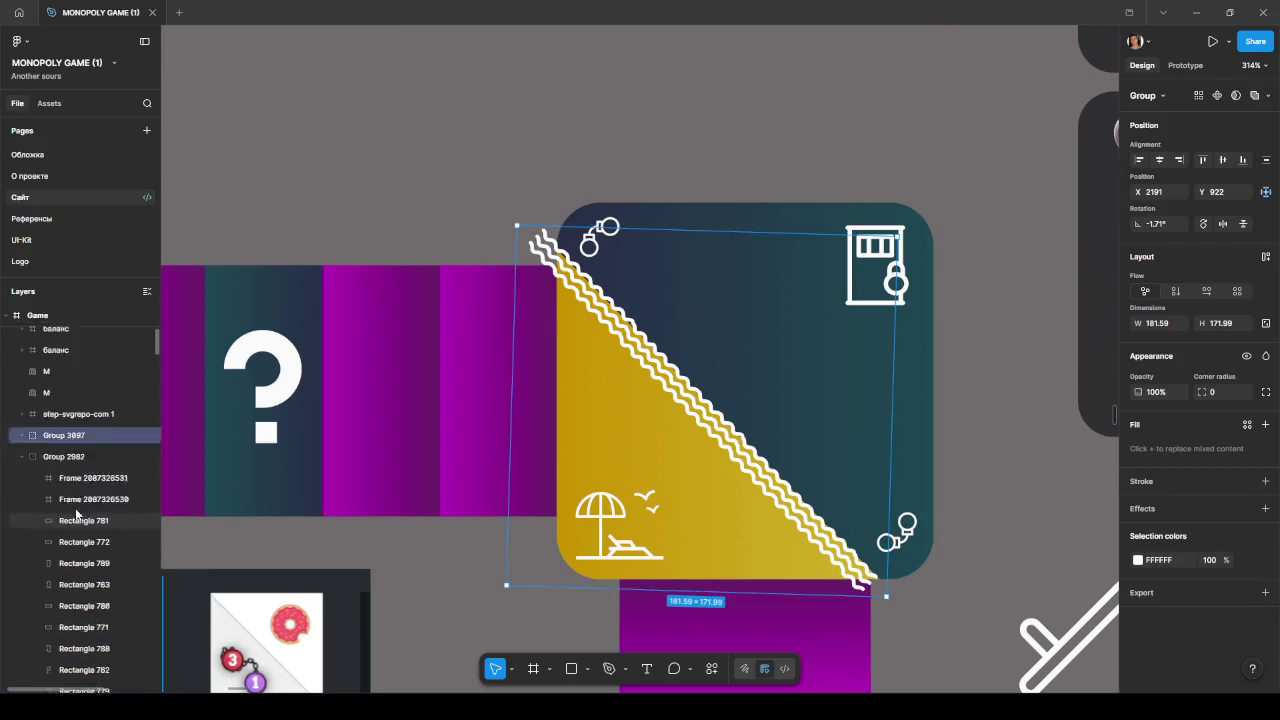
scroll(76, 514, down, 1)
scroll(89, 488, down, 5)
scroll(89, 488, down, 2)
scroll(89, 488, down, 3)
mouse_move(92, 488)
mouse_down()
mouse_move(91, 470)
mouse_move(95, 528)
mouse_up()
key(ctrl+z)
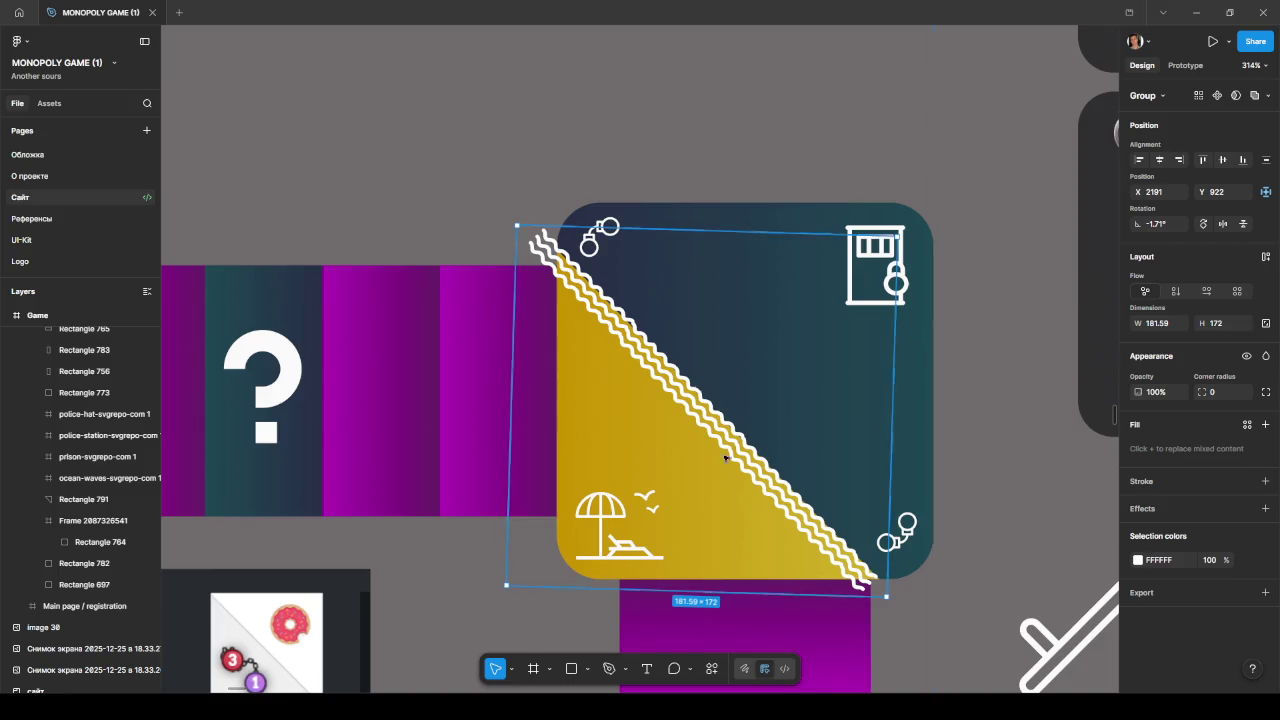
scroll(600, 300, up, 5)
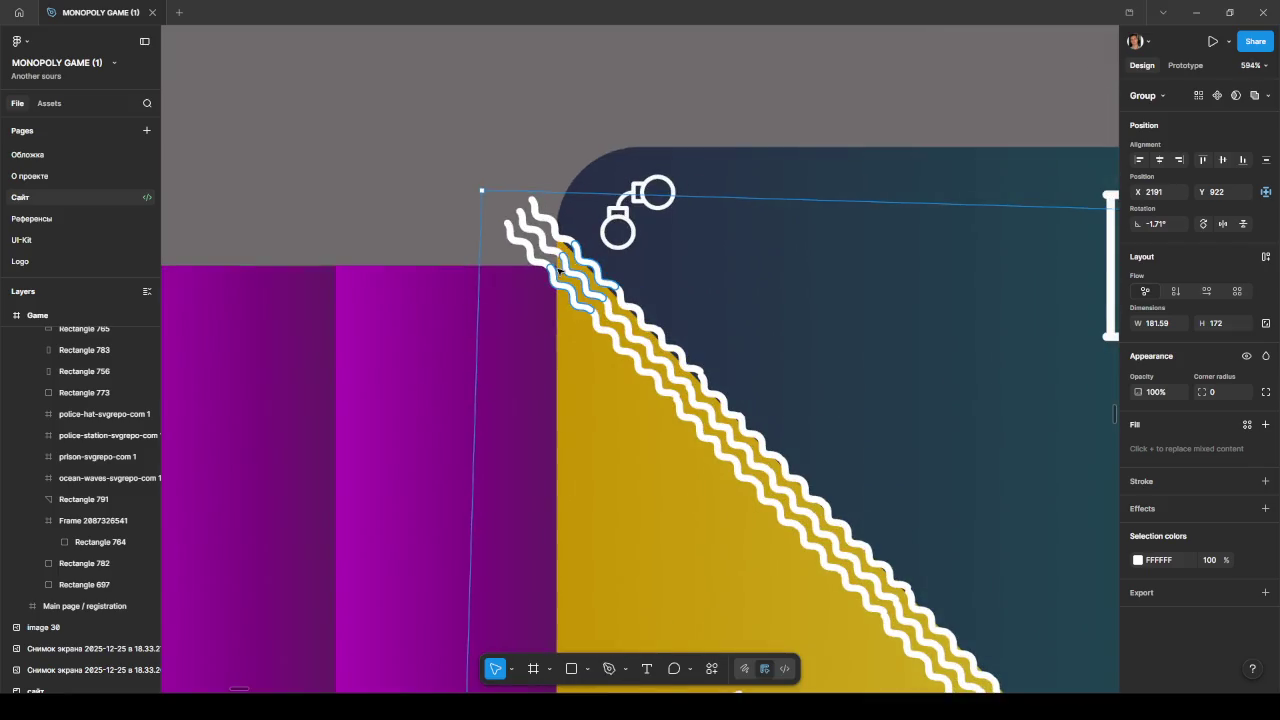
scroll(480, 194, down, 5)
click(137, 521)
key(shift+Return)
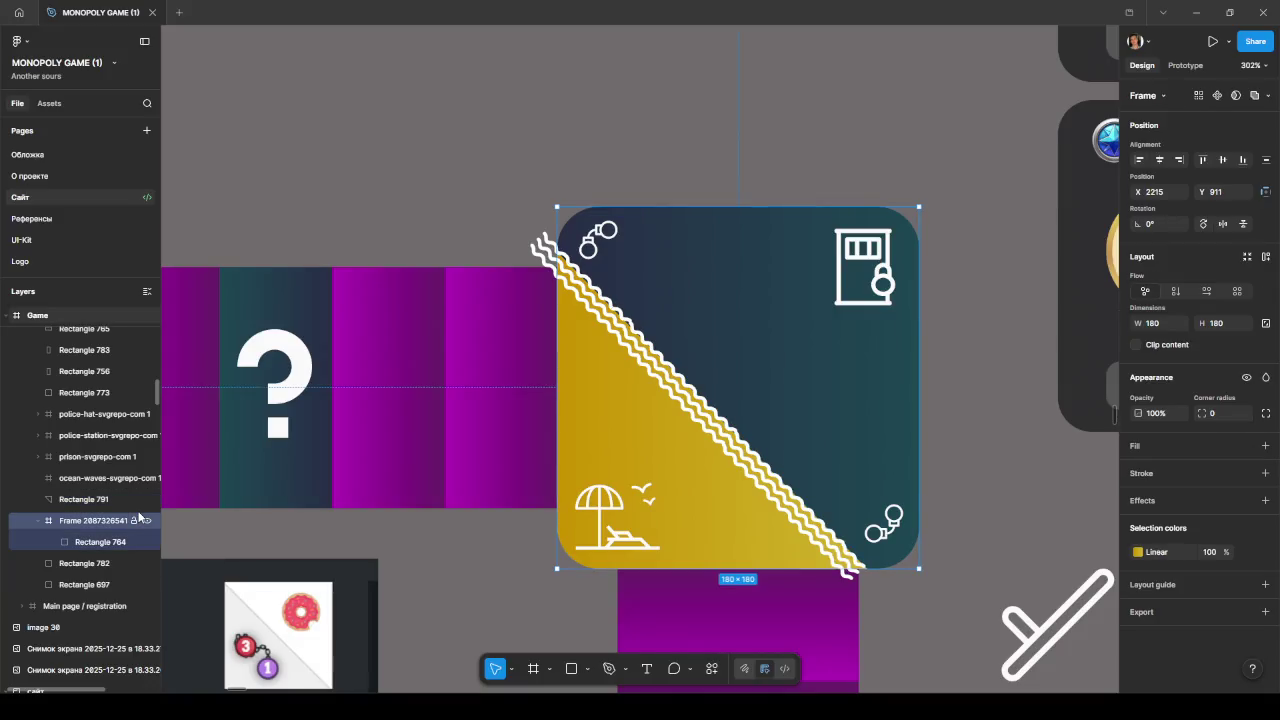
key(shift+Return)
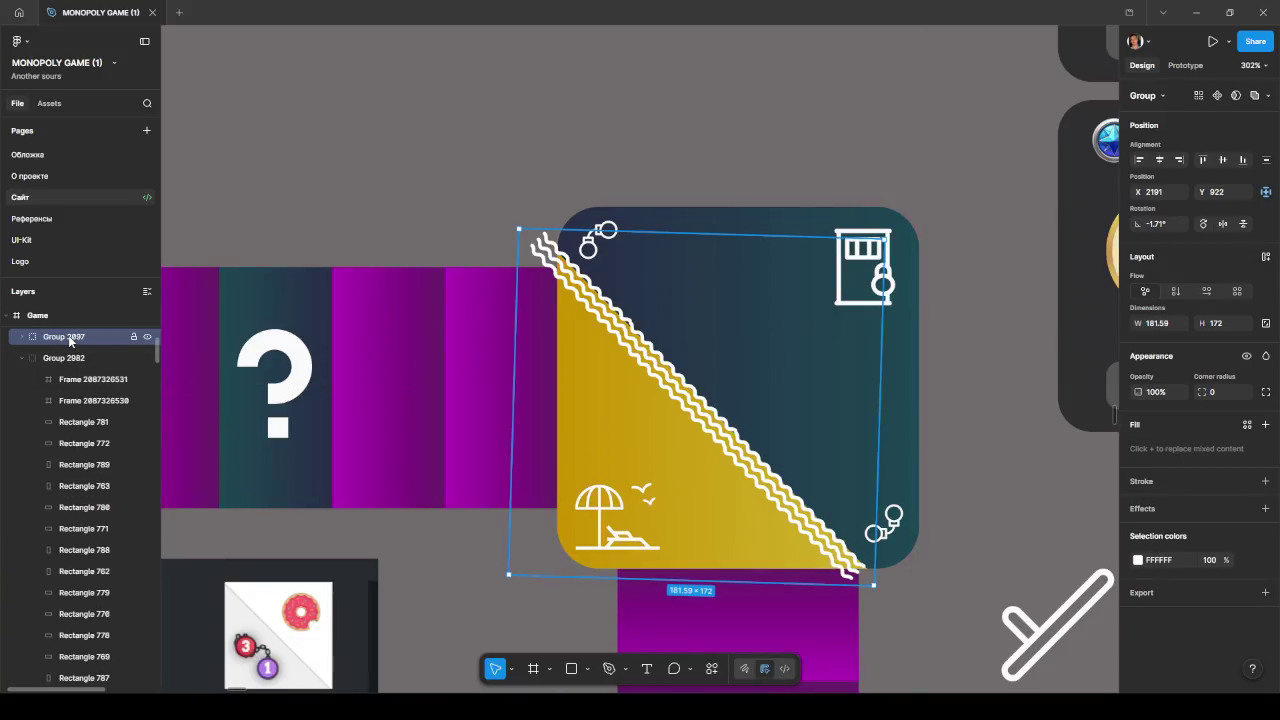
scroll(84, 470, down, 3)
scroll(84, 470, down, 3)
scroll(86, 472, down, 2)
scroll(88, 474, down, 2)
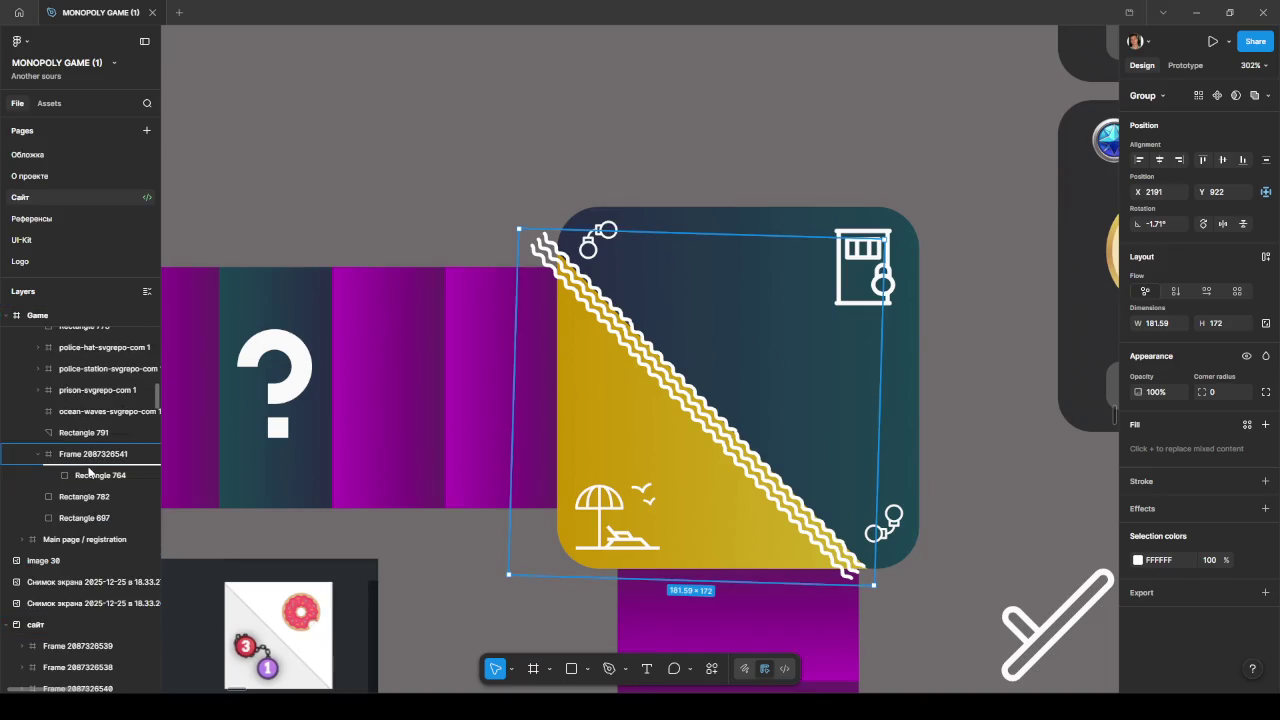
click(83, 415)
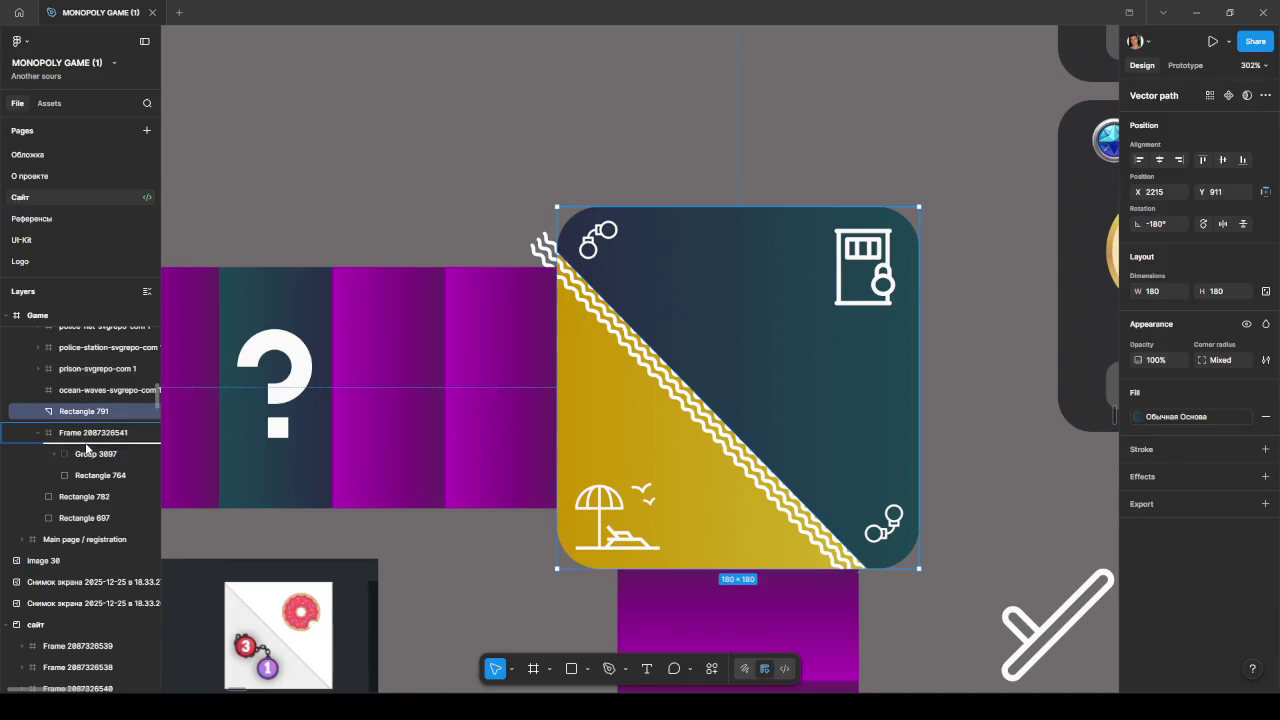
drag(86, 448, 90, 469)
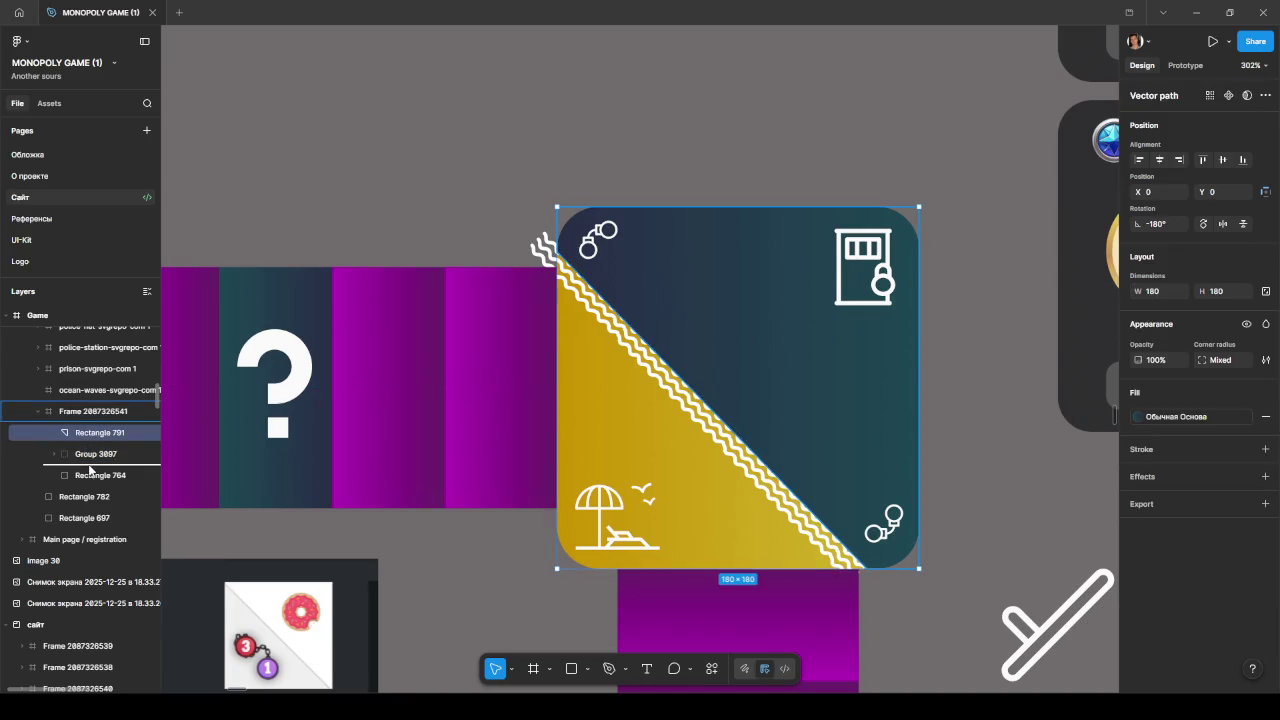
click(983, 447)
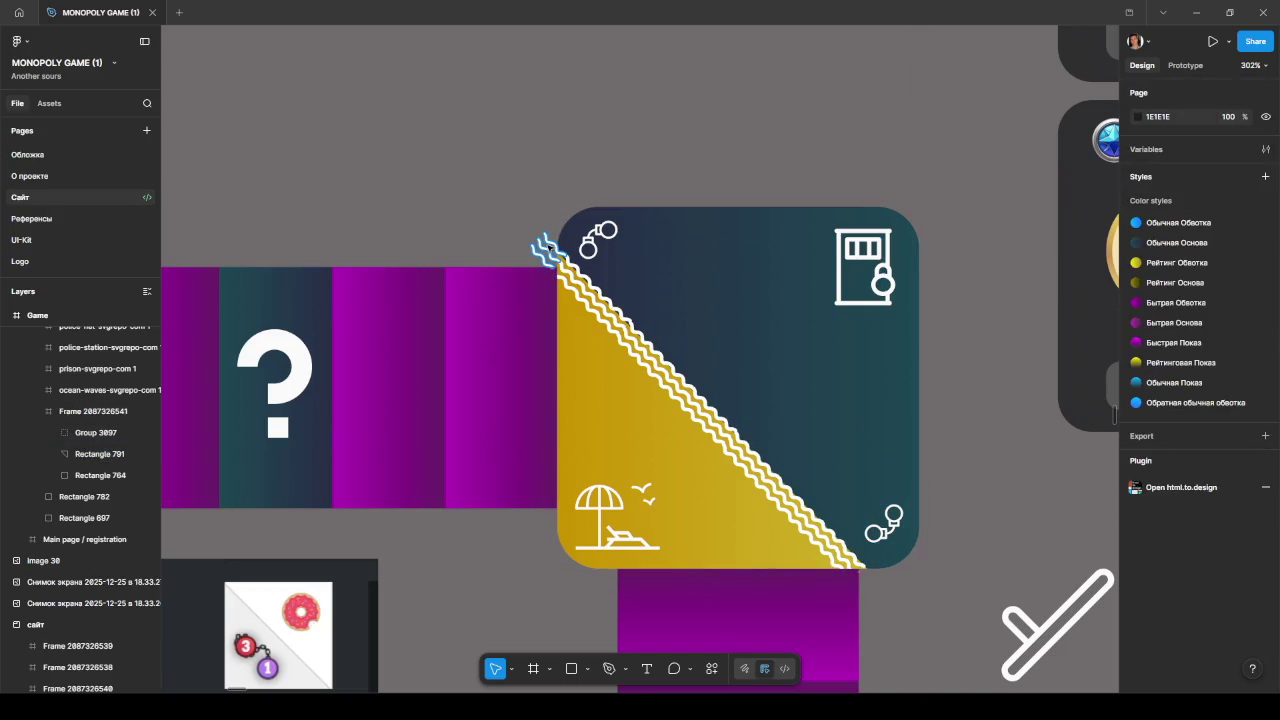
ctrl+click(548, 250)
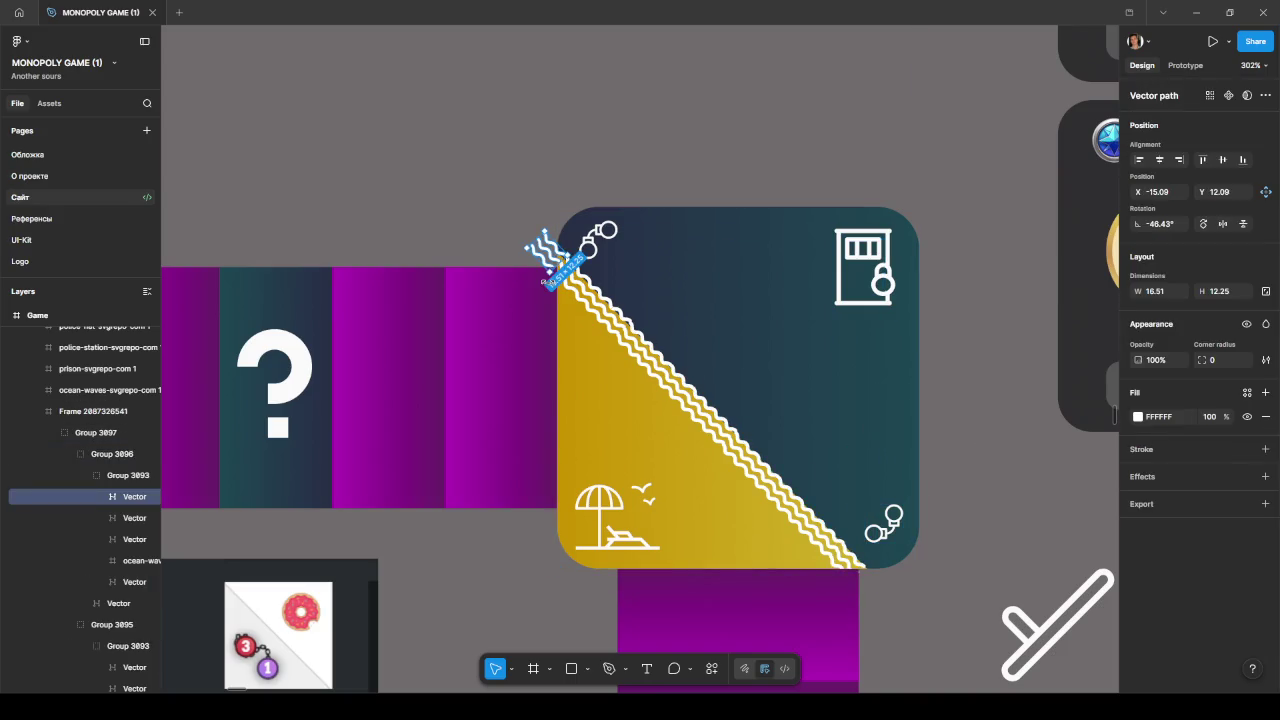
click(120, 477)
click(89, 435)
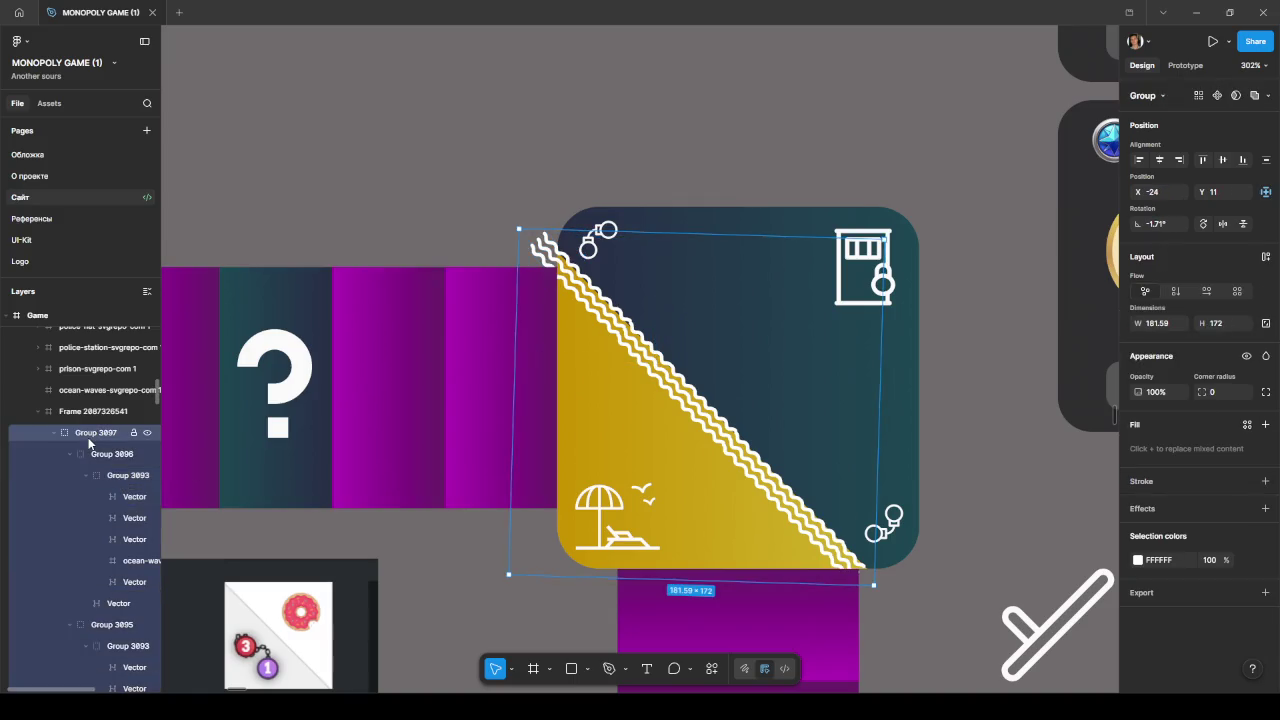
click(86, 413)
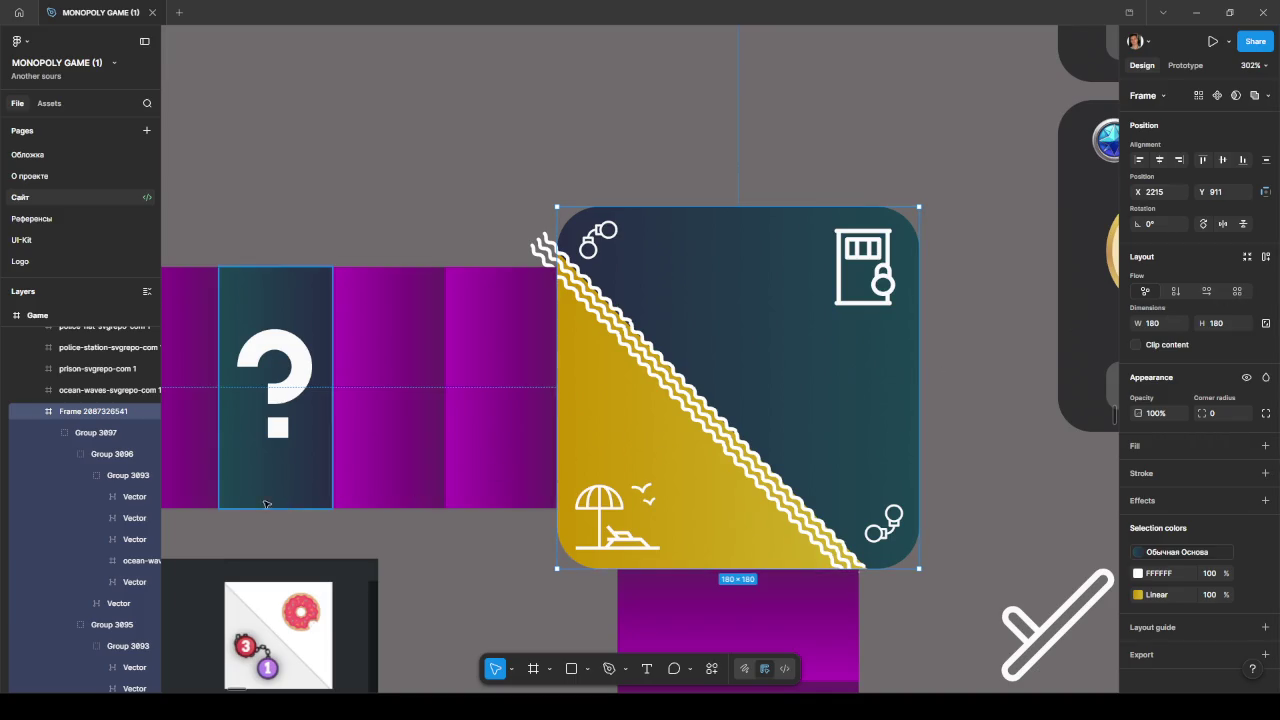
- Move wave Group 3097 slightly right and down to X -23, Y 13
ctrl+scroll(600, 430, up, 3)
scroll(572, 425, up, 1)
ctrl+scroll(572, 425, up, 2)
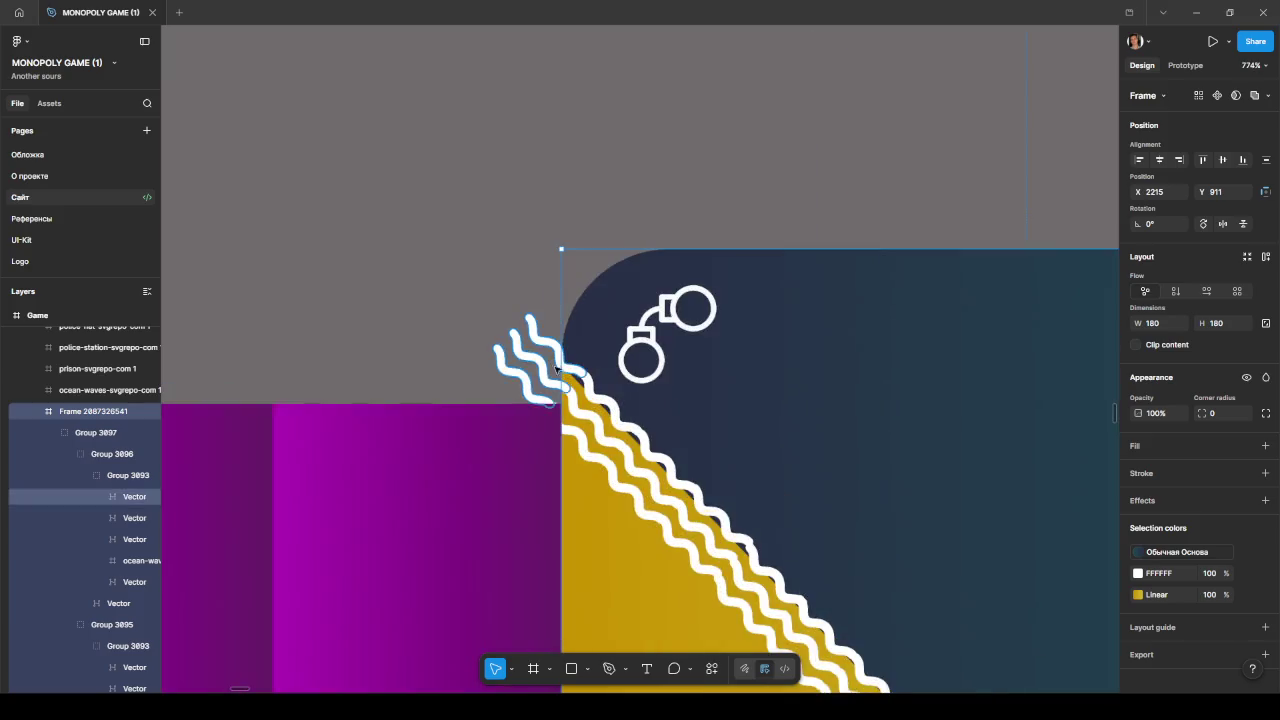
ctrl+scroll(572, 400, up, 1)
ctrl+scroll(572, 372, up, 2)
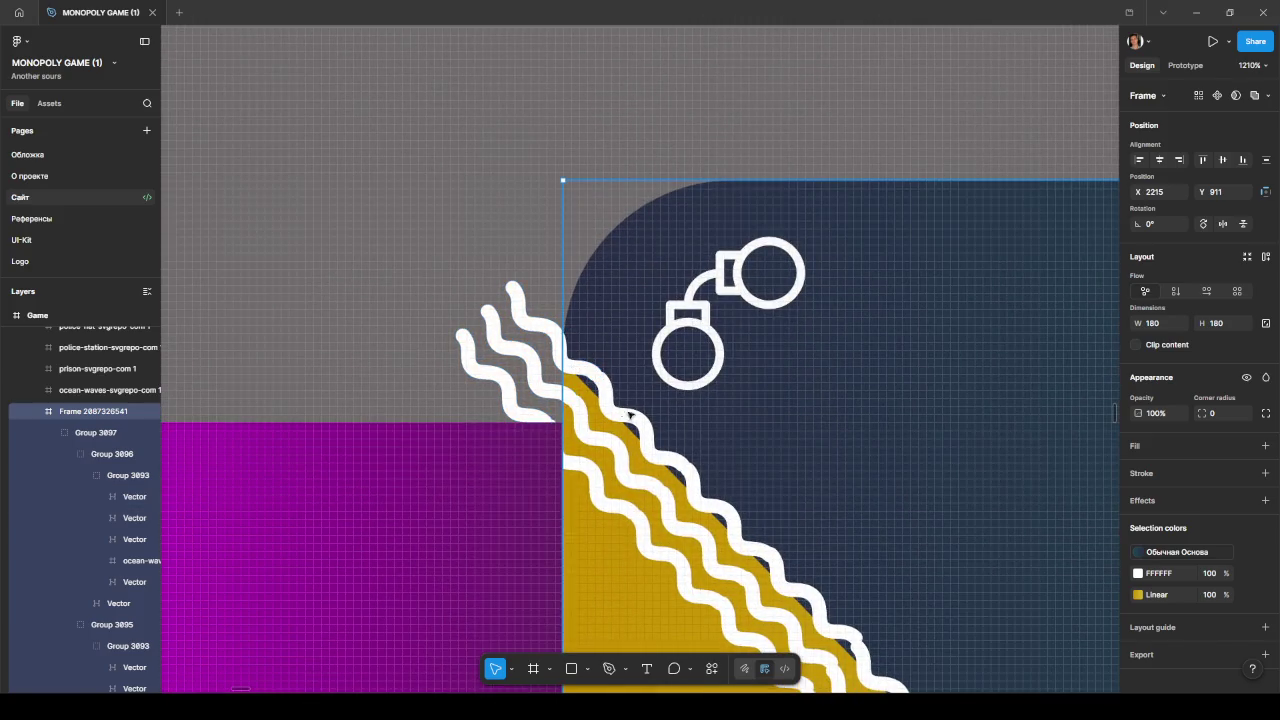
ctrl+scroll(629, 415, down, 2)
ctrl+scroll(629, 415, down, 1)
ctrl+scroll(629, 415, down, 2)
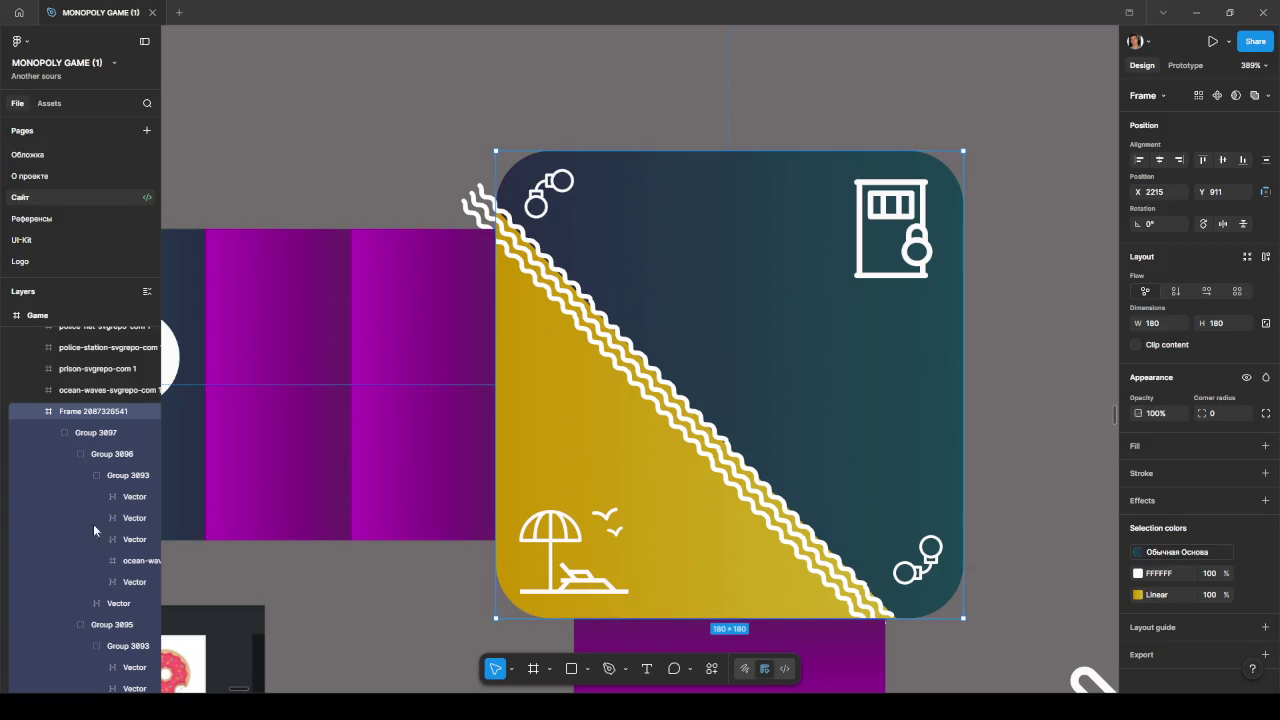
click(93, 435)
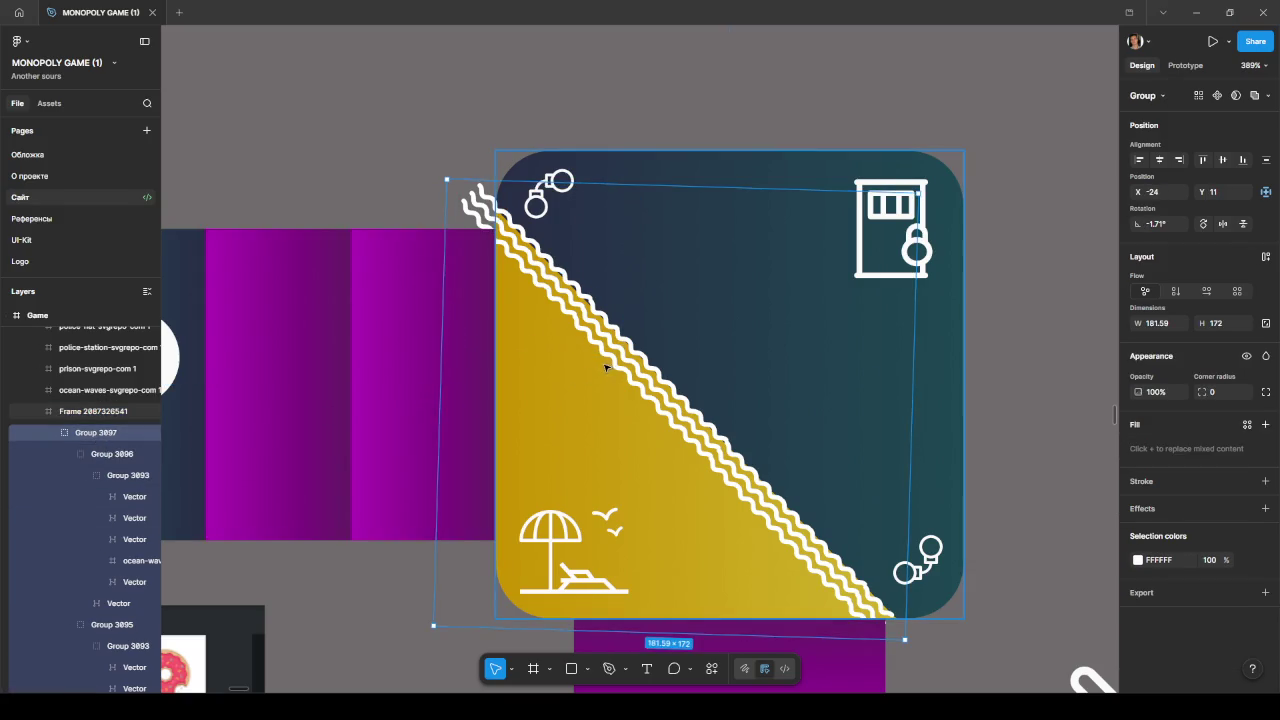
key(Left)
key(Left)
drag(604, 368, 613, 373)
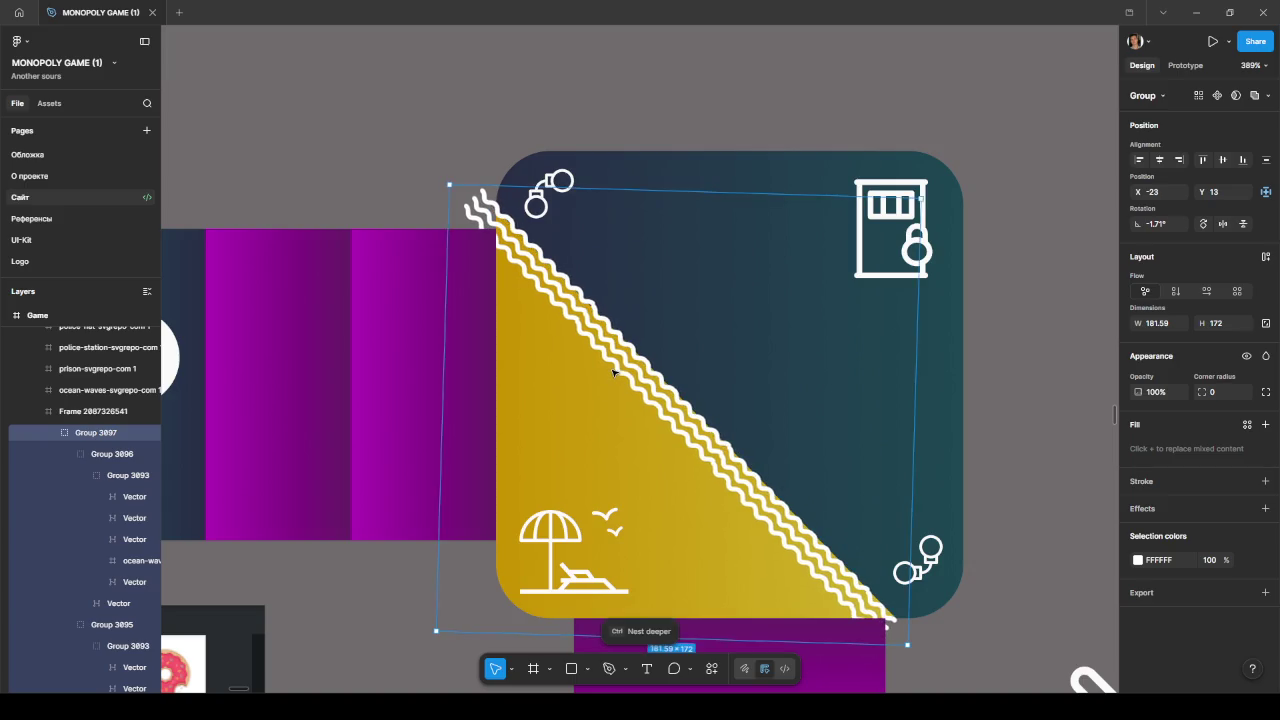
drag(1006, 600, 986, 449)
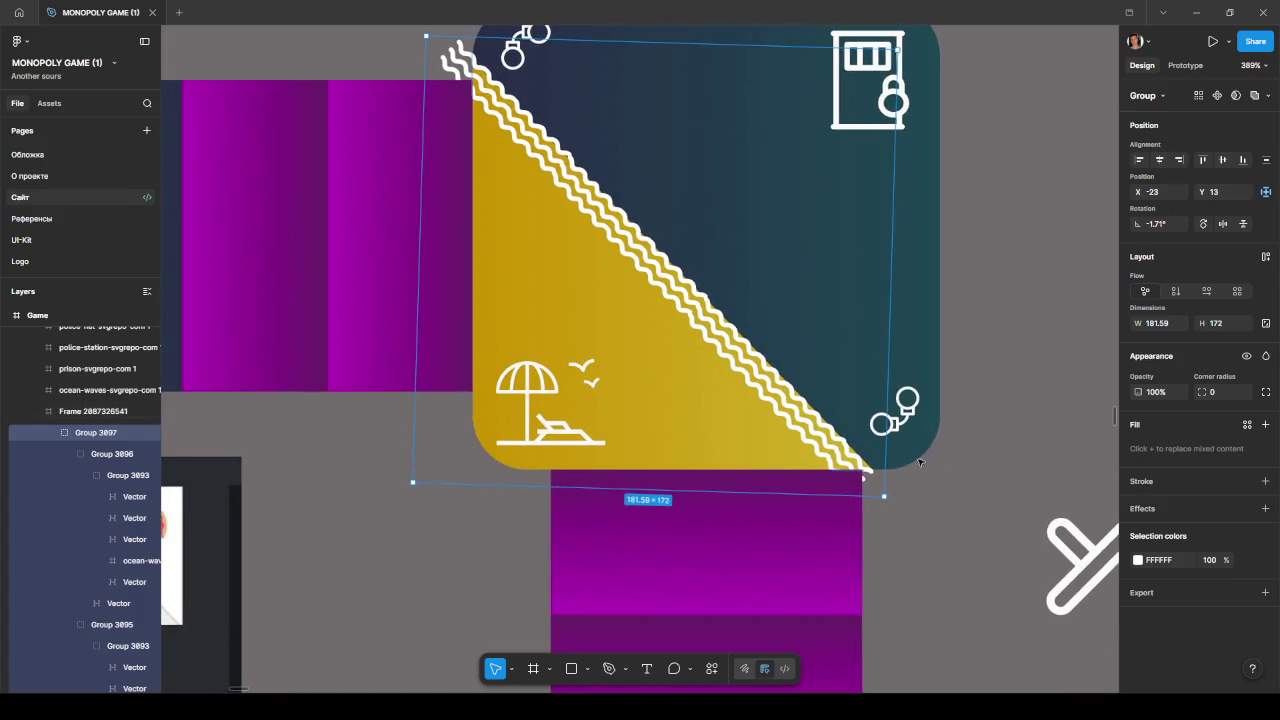
- Lock the tile frame's proportions and confirm its width at 180
click(95, 412)
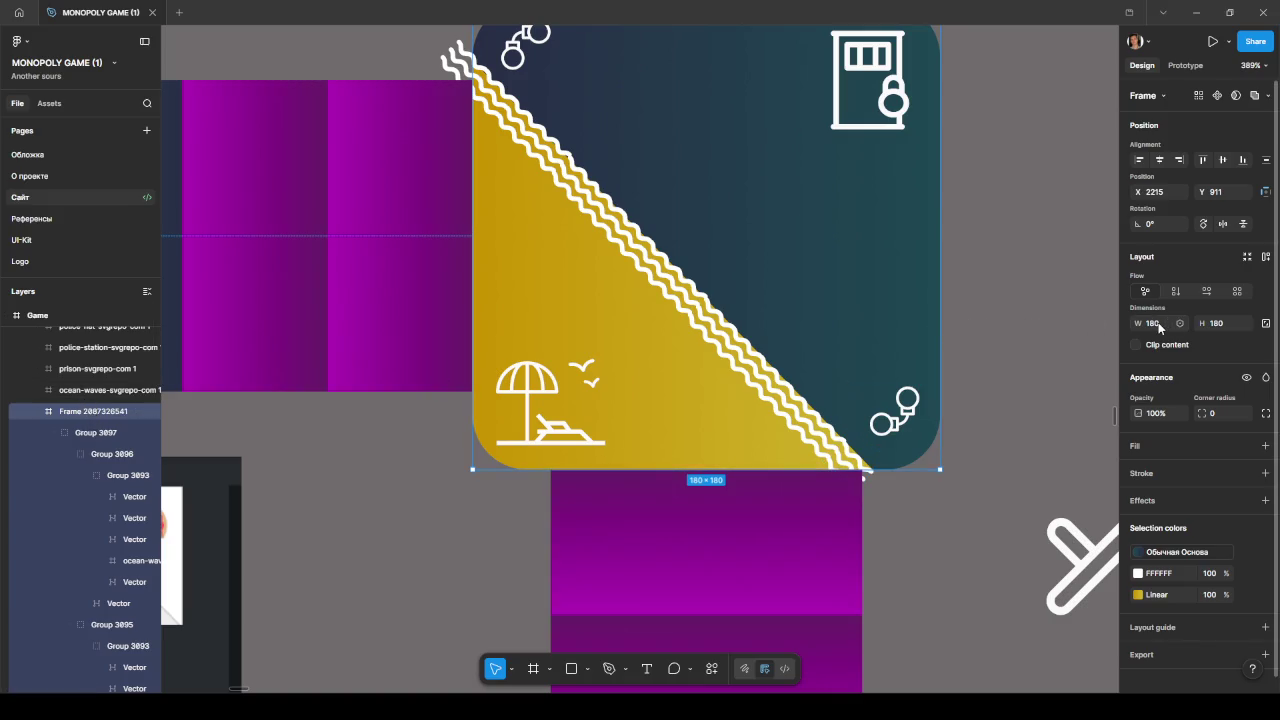
click(1265, 323)
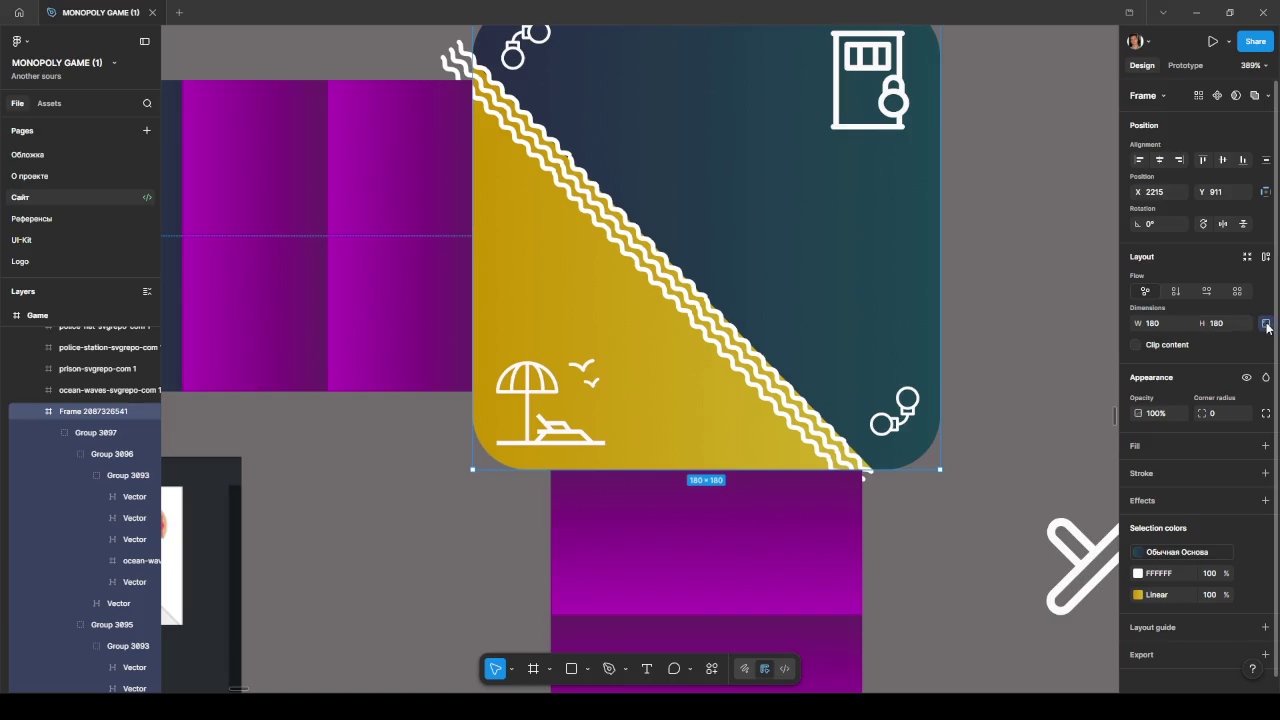
click(1159, 324)
text(0)
key(Return)
- Reselect the tile frame and wave group, collapsing the group's nested layers
click(1012, 424)
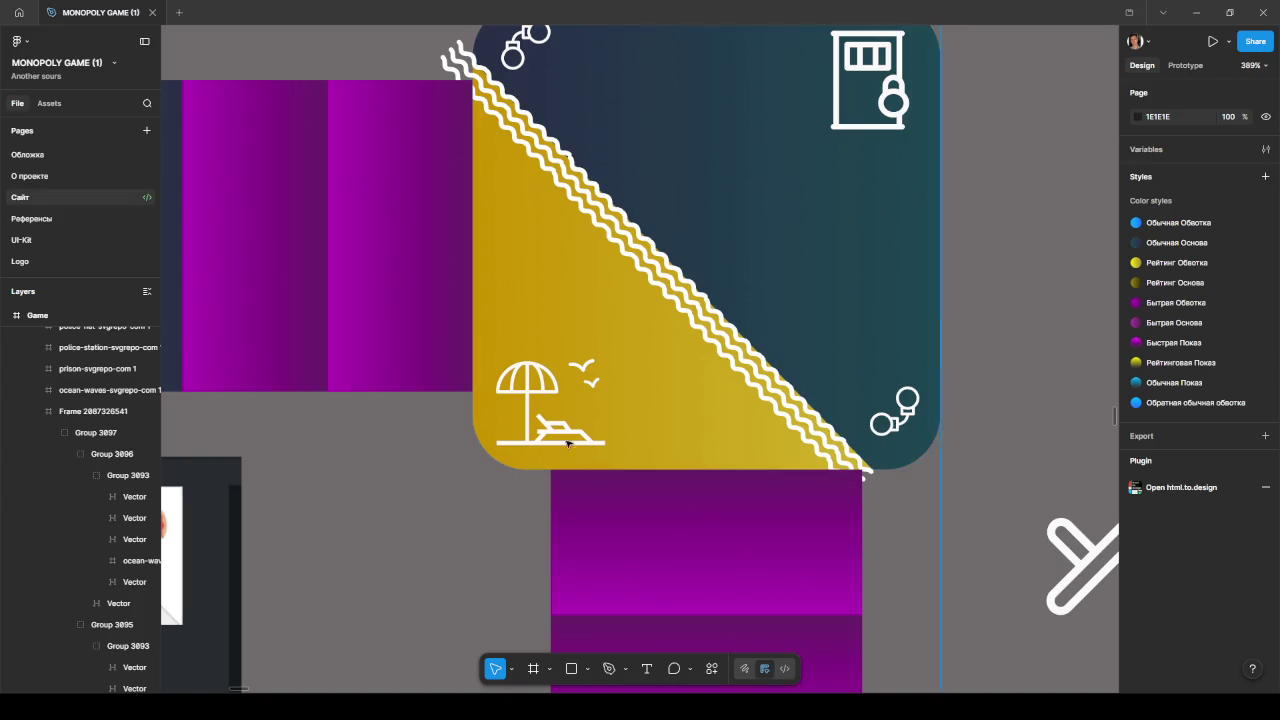
click(86, 416)
scroll(584, 339, up, 3)
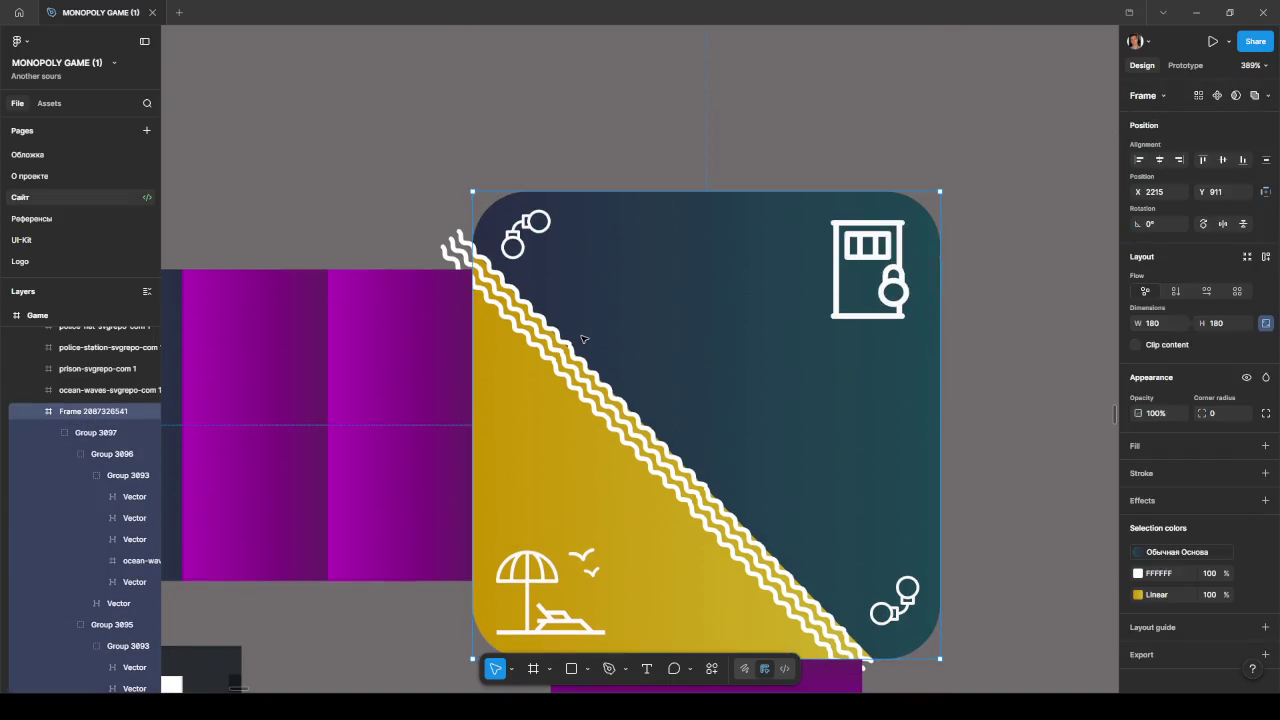
click(92, 432)
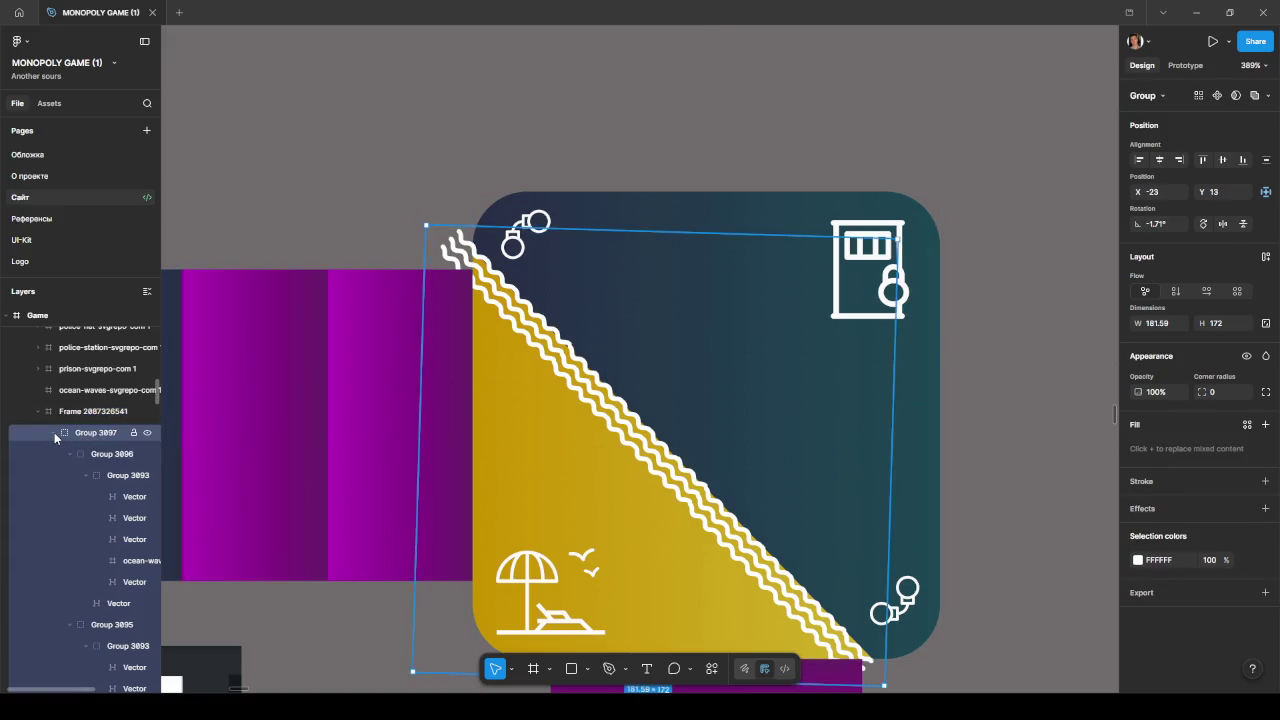
click(55, 432)
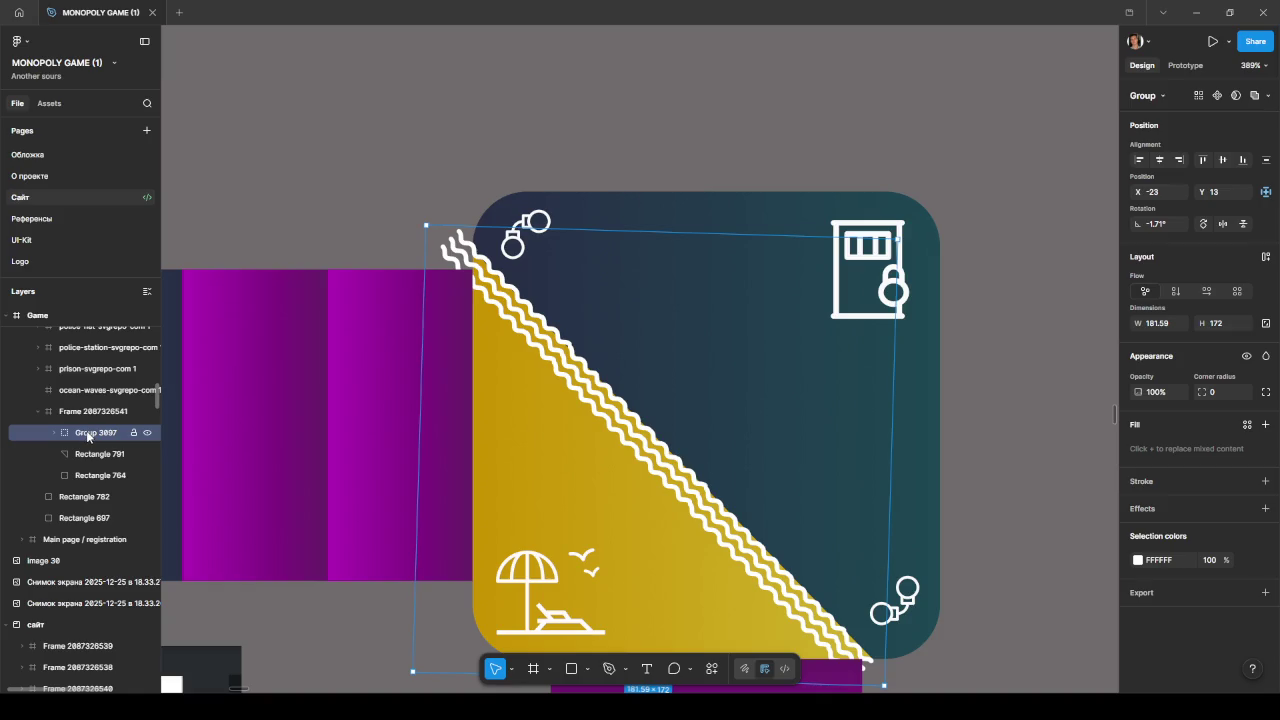
key(ctrl+alt+g)
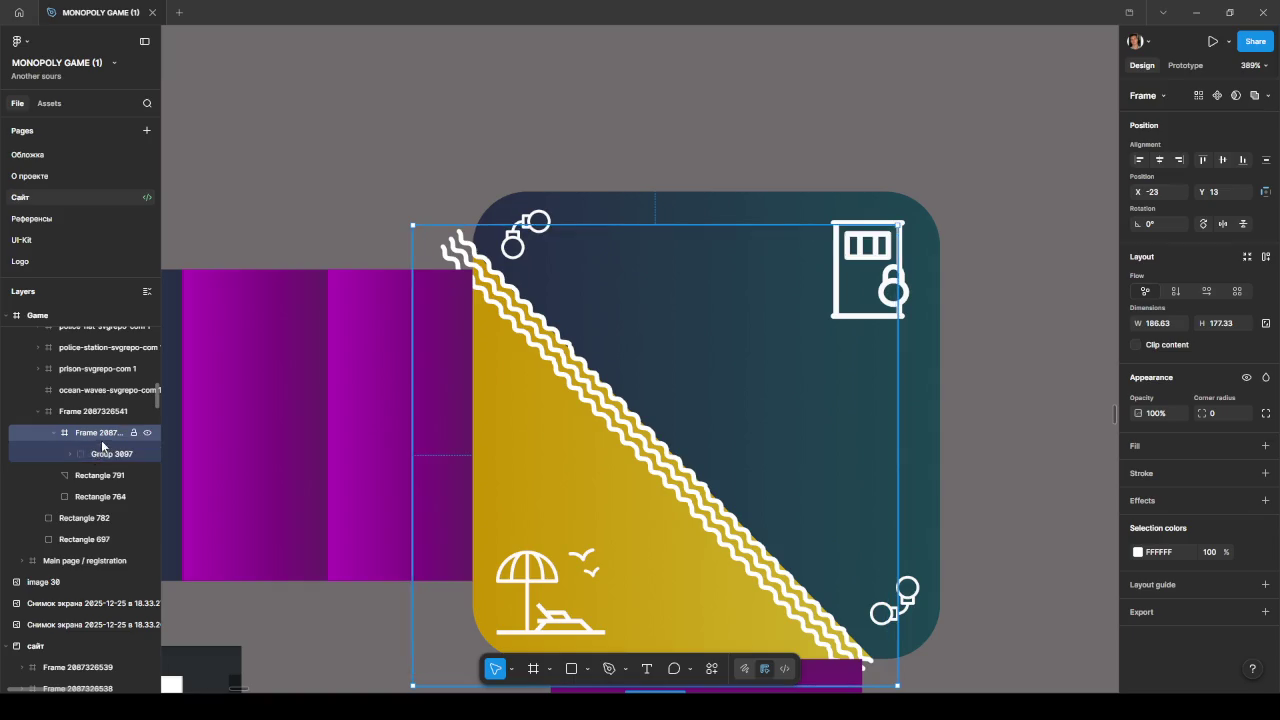
click(96, 477)
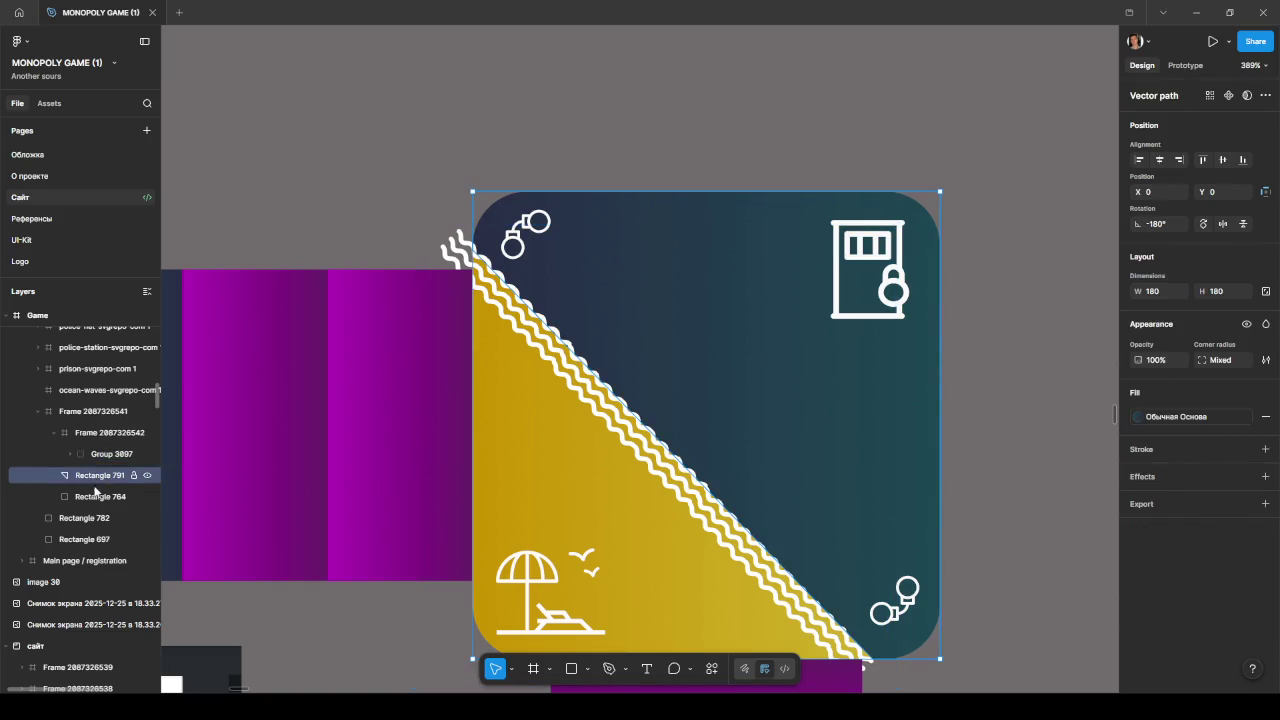
click(95, 496)
click(92, 455)
click(100, 432)
click(100, 430)
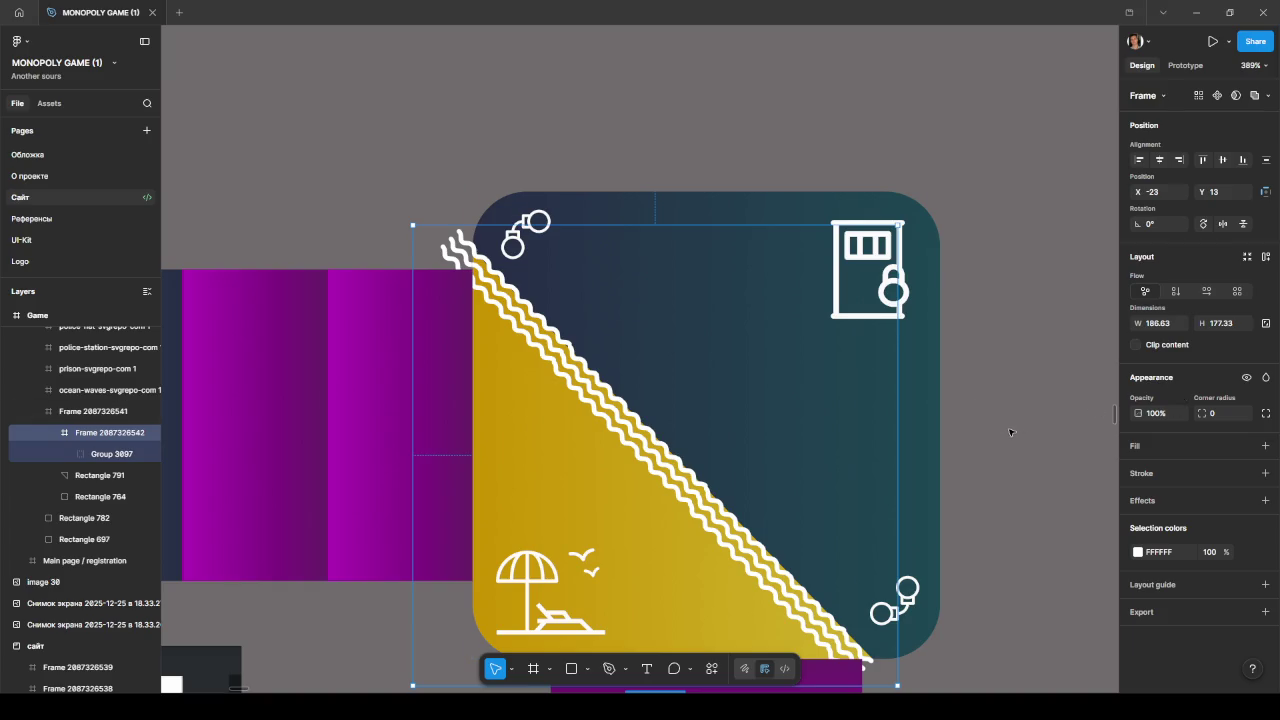
- Scroll the Layers panel to review the corner tile's nested frame hierarchy
scroll(1006, 430, down, 1)
scroll(1004, 433, down, 1)
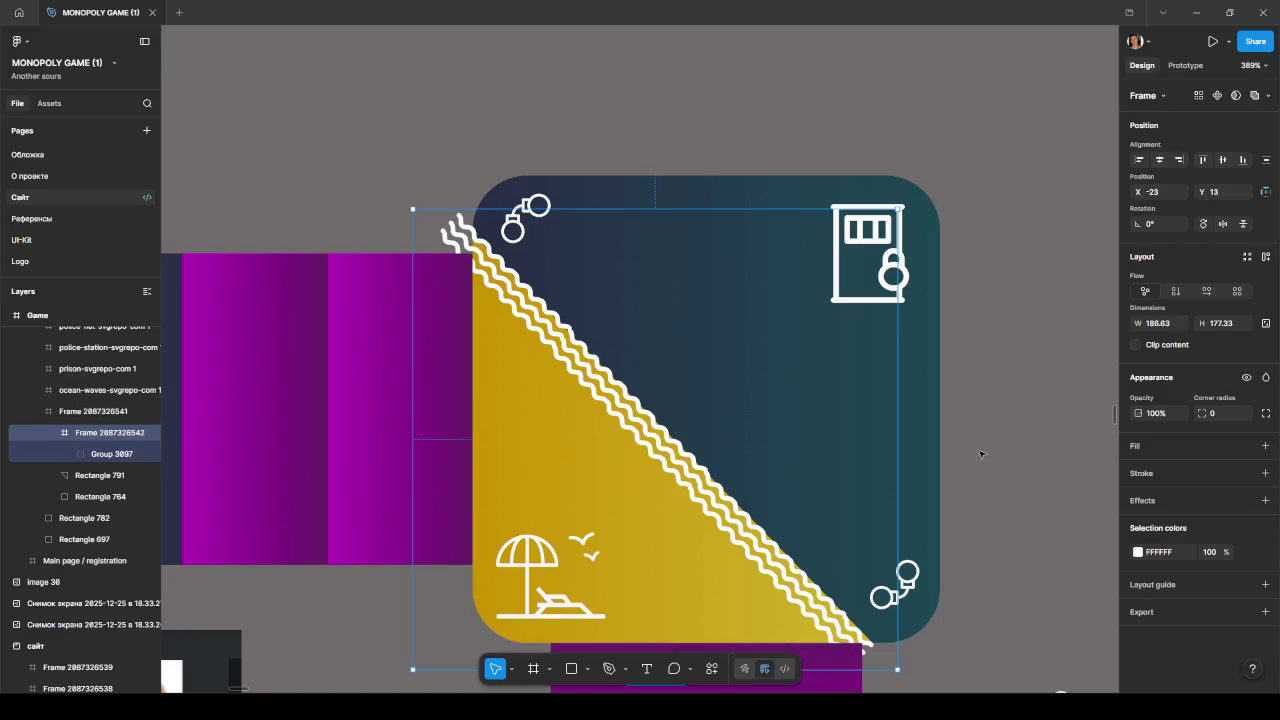
scroll(956, 447, down, 5)
scroll(956, 447, down, 1)
scroll(960, 440, up, 5)
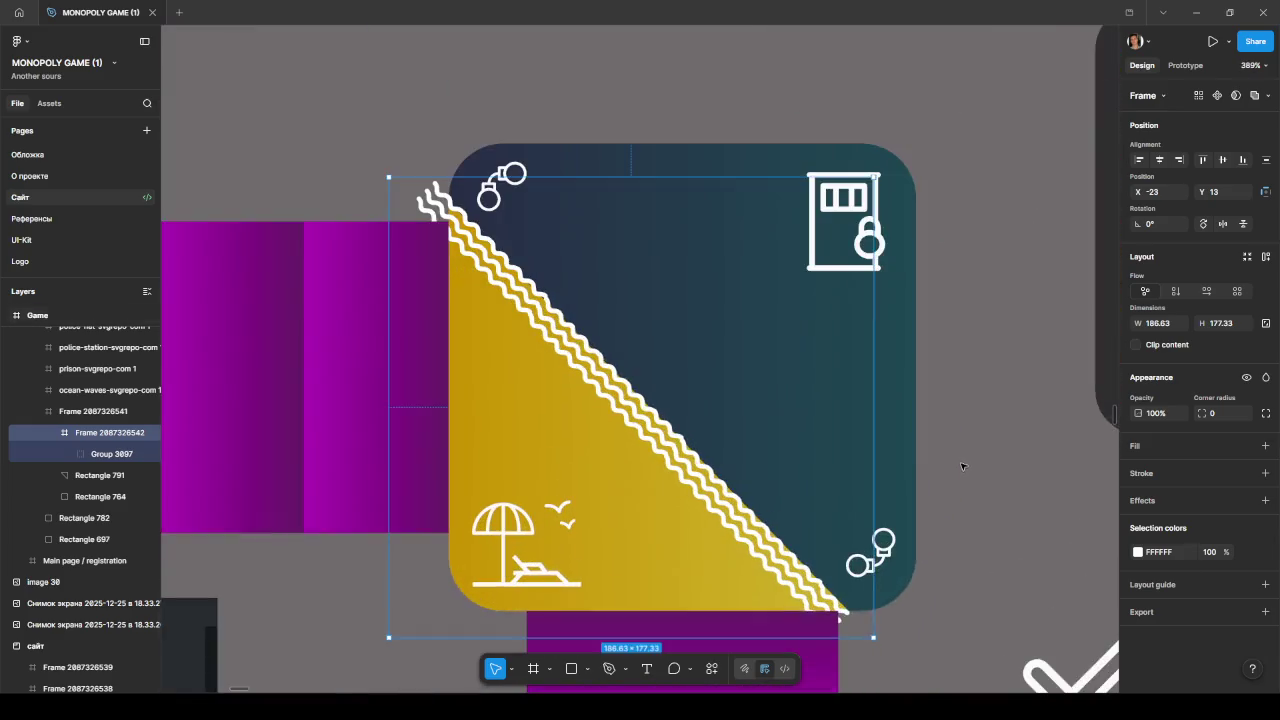
scroll(979, 431, up, 1)
scroll(979, 431, up, 1)
scroll(640, 306, up, 1)
scroll(620, 310, up, 3)
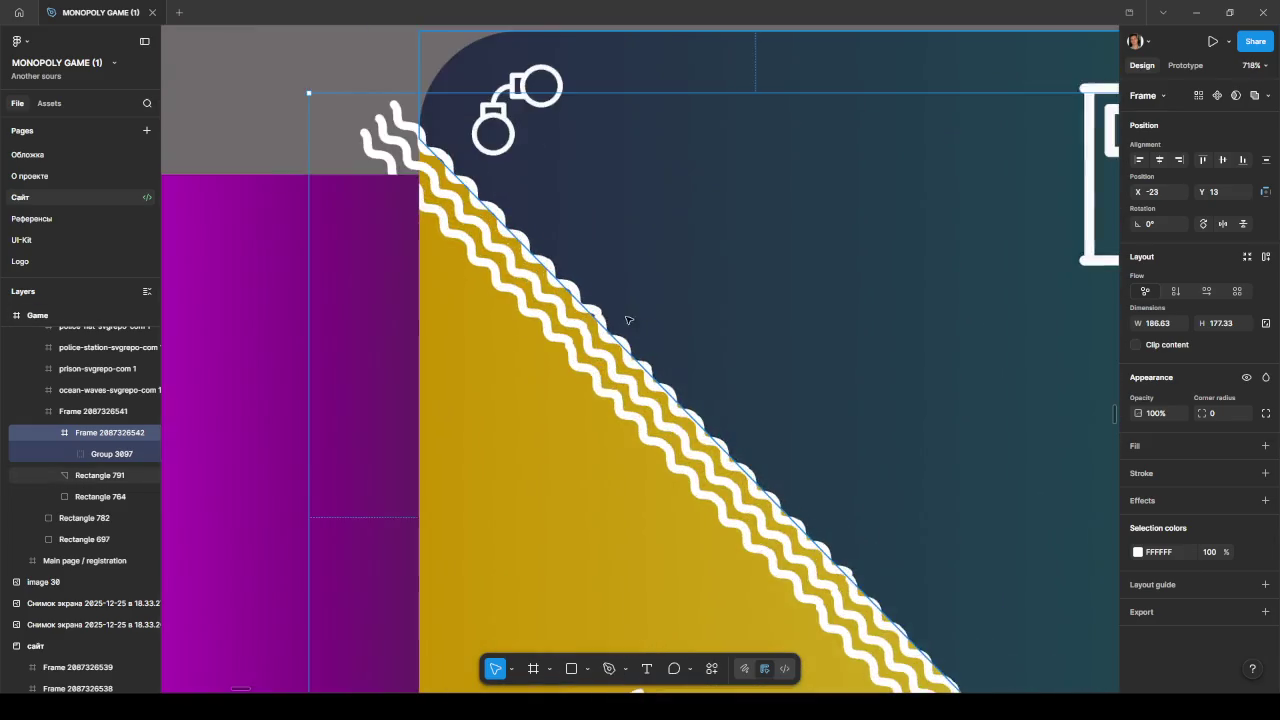
scroll(590, 314, up, 3)
scroll(590, 314, up, 2)
- Rotate the short diagonal wave piece to -46.2° to align with its neighbours
ctrl+click(608, 318)
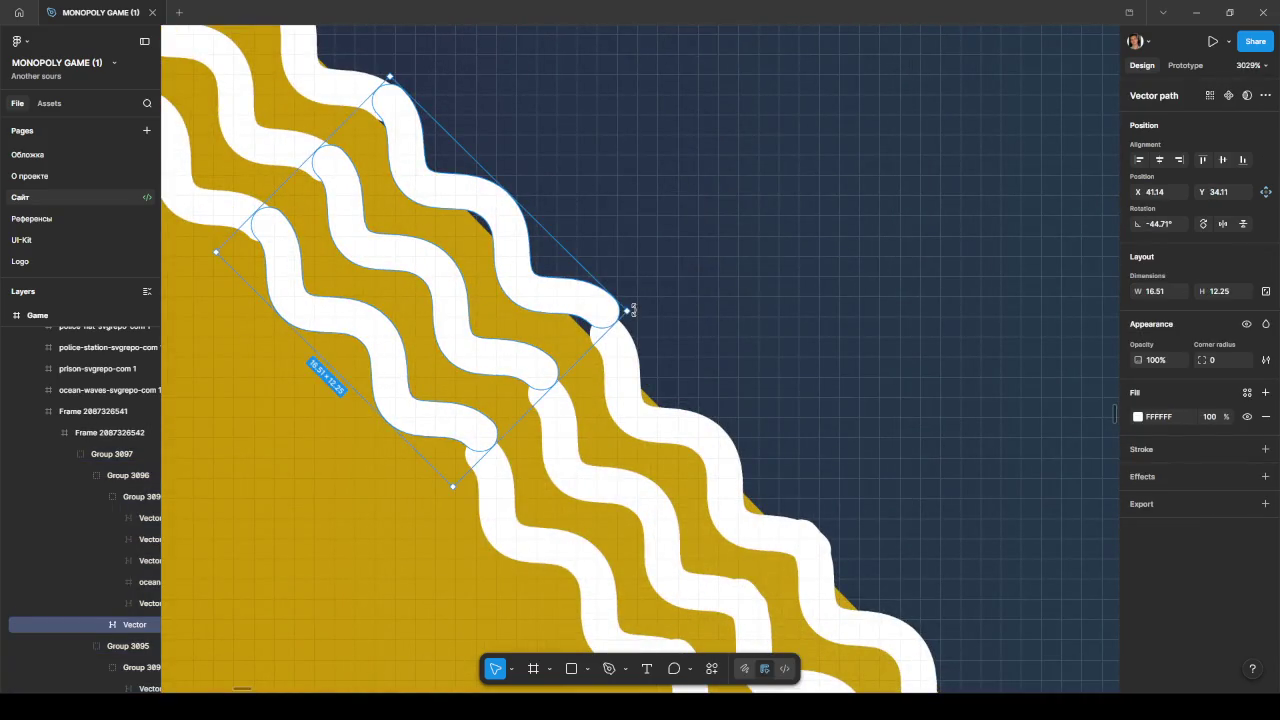
drag(585, 324, 584, 329)
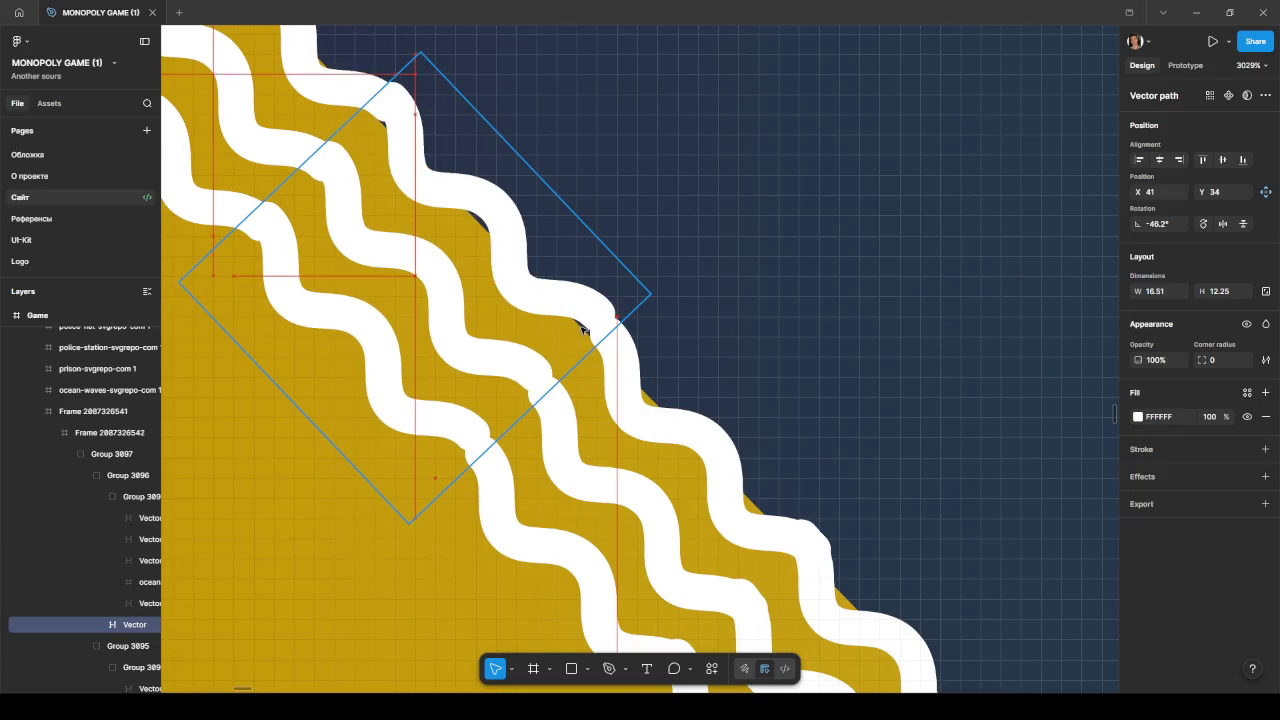
scroll(583, 328, down, 3)
scroll(583, 328, down, 5)
scroll(580, 260, down, 3)
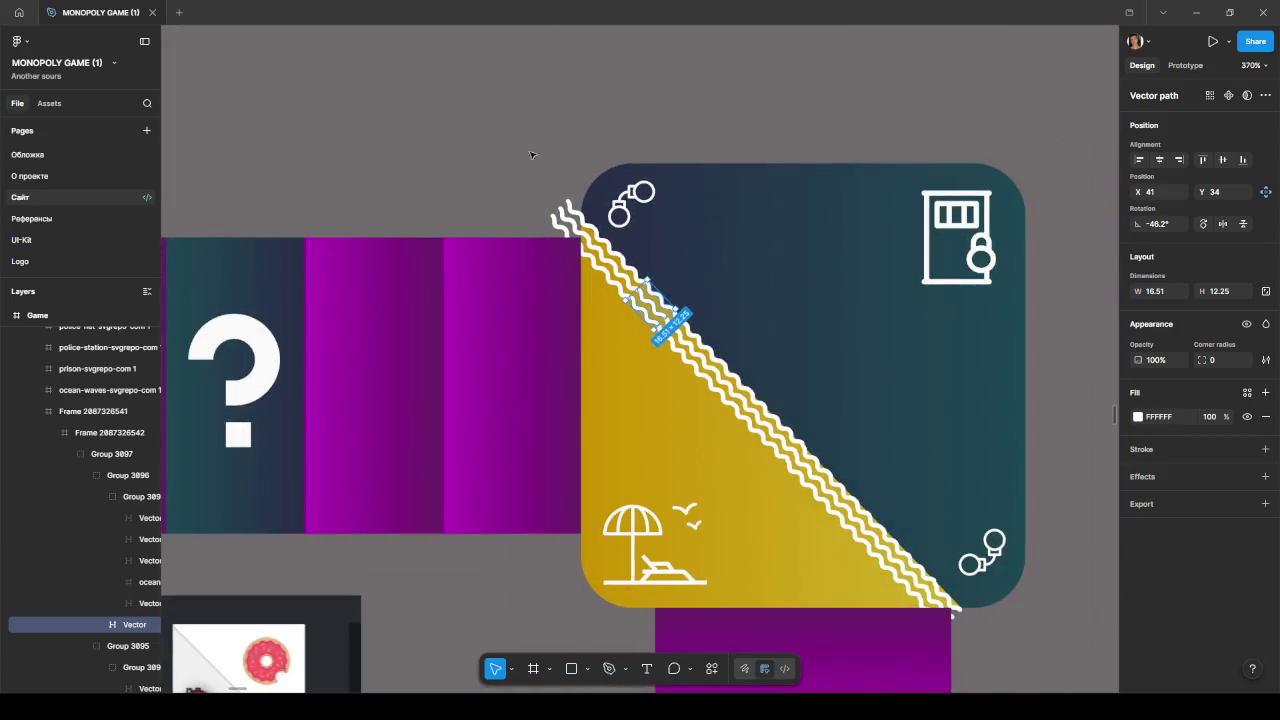
key(Escape)
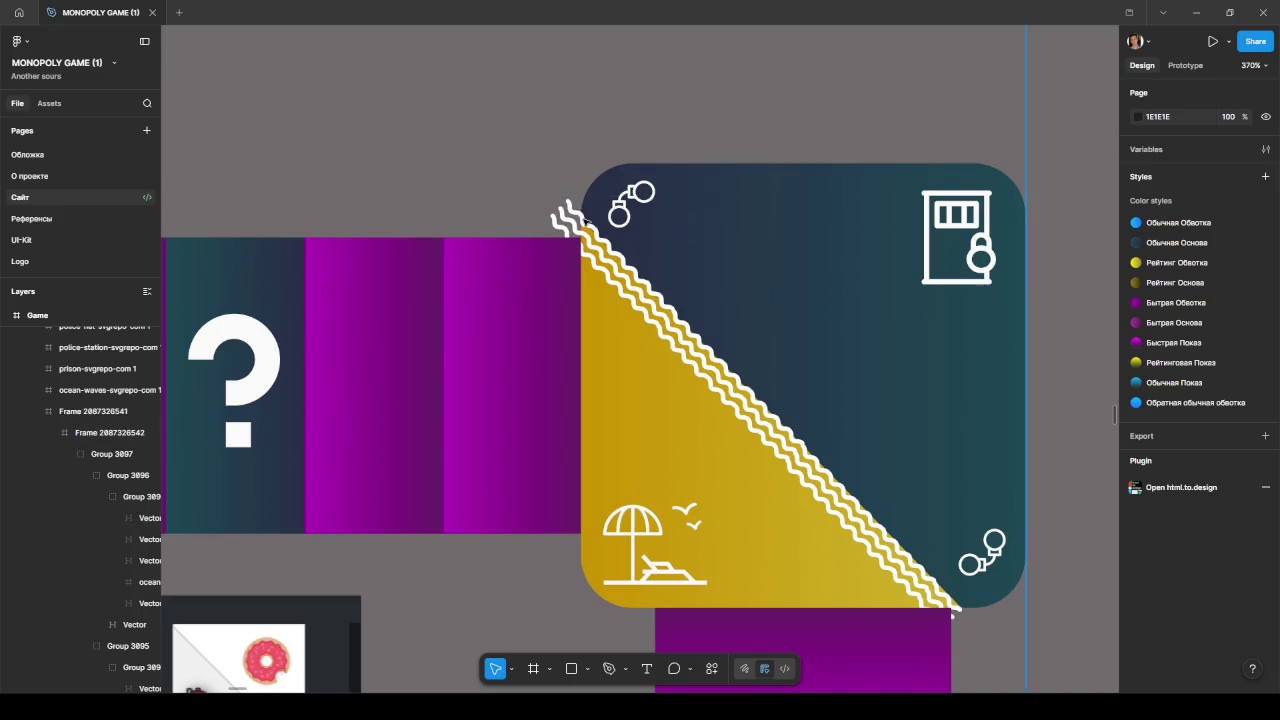
- Click through the wave piece, wave frame, group and tile frame, then dismiss the tile frame's context menu
click(576, 204)
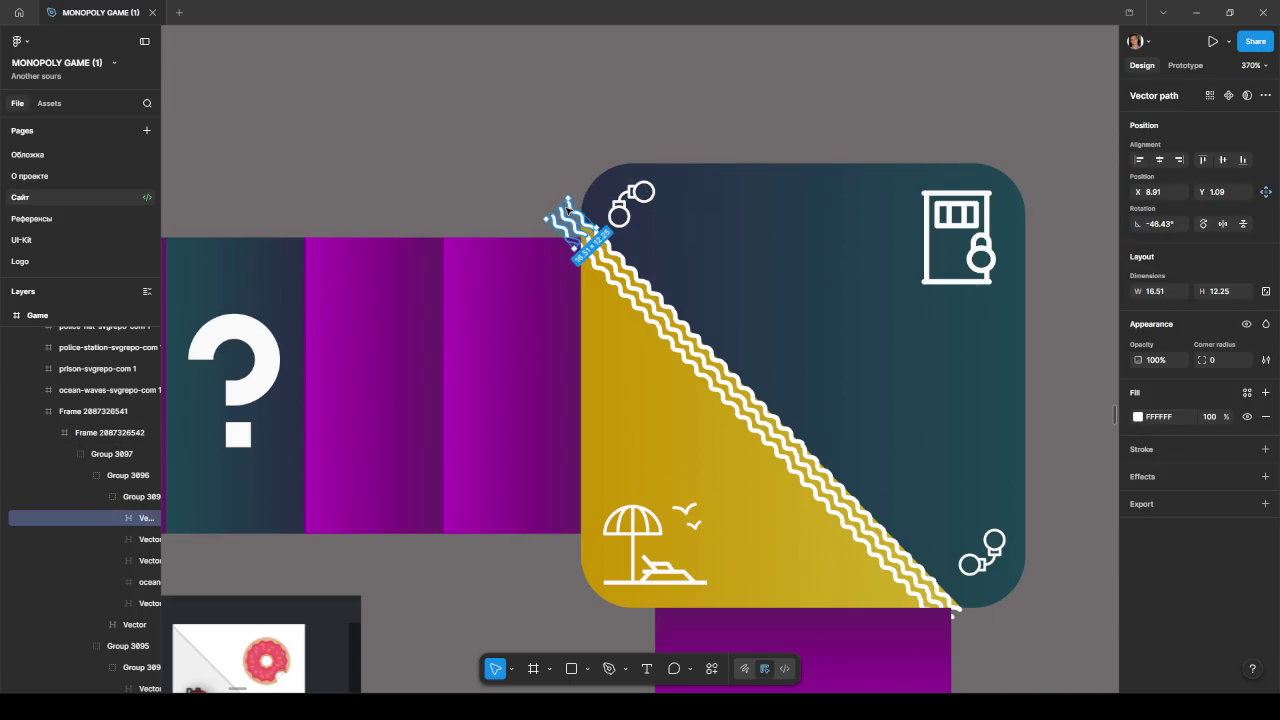
click(583, 194)
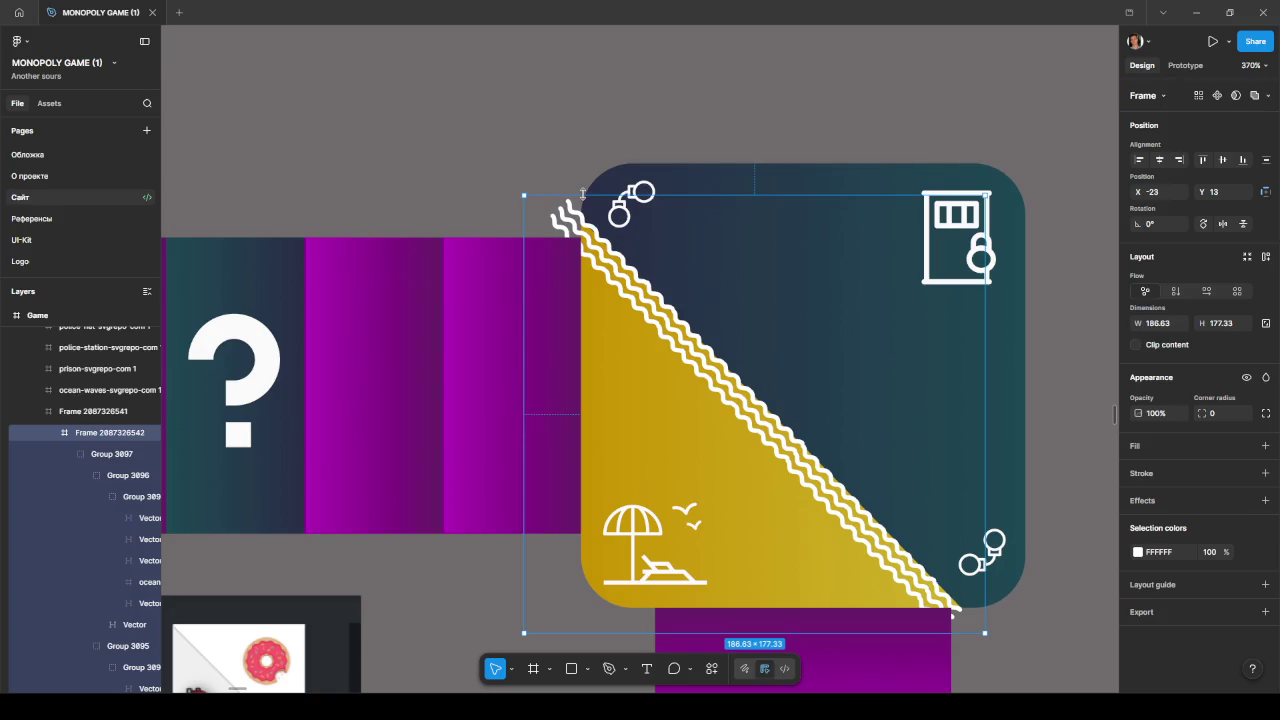
mouse_move(98, 432)
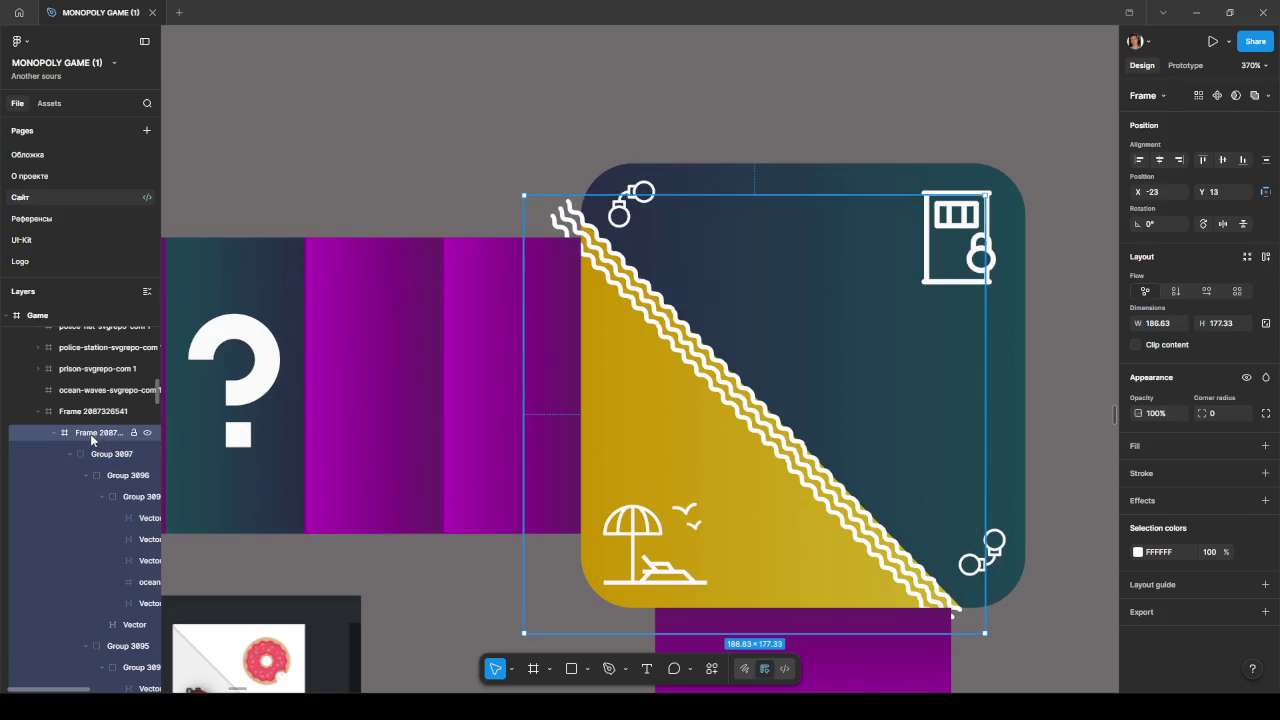
click(97, 453)
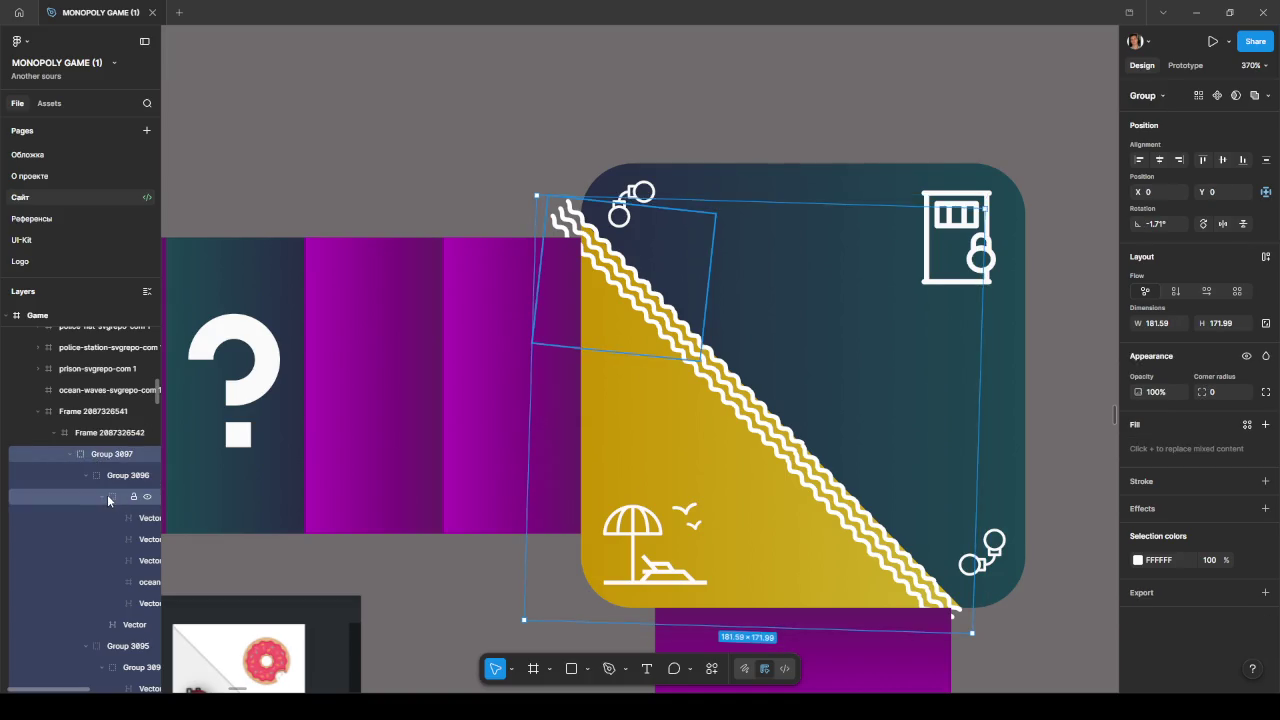
click(85, 412)
right_click(85, 412)
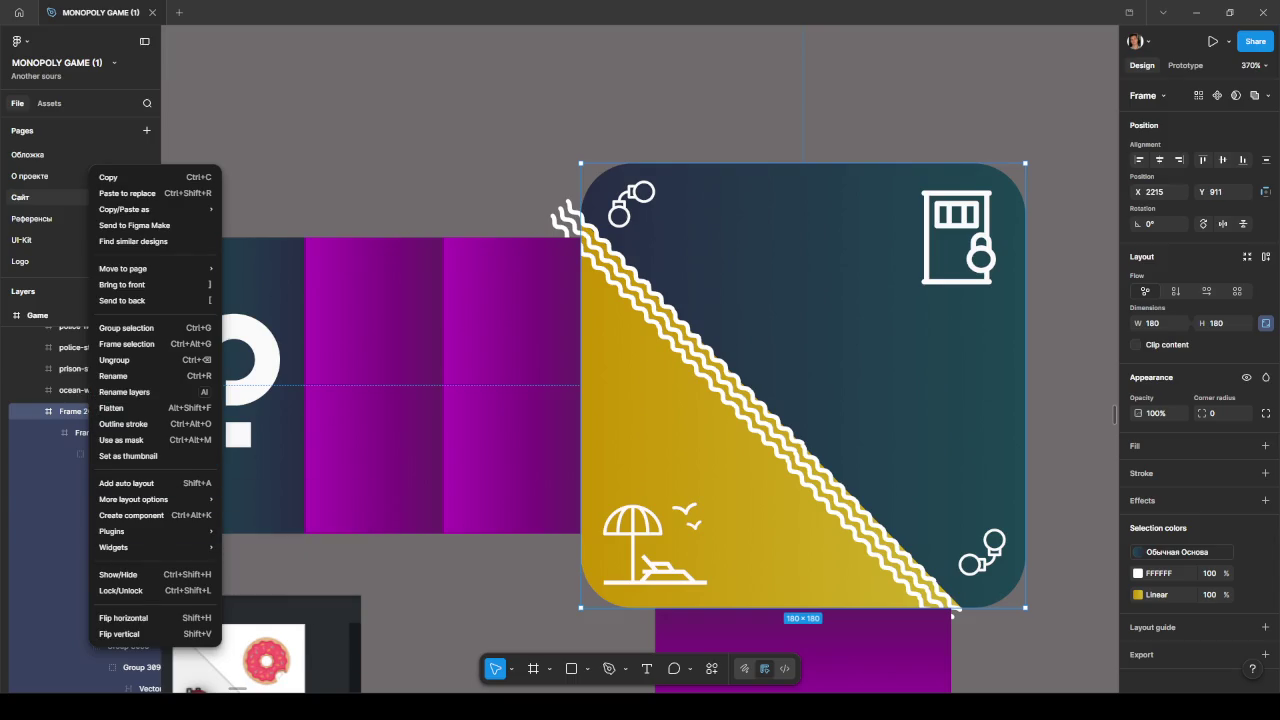
key(Escape)
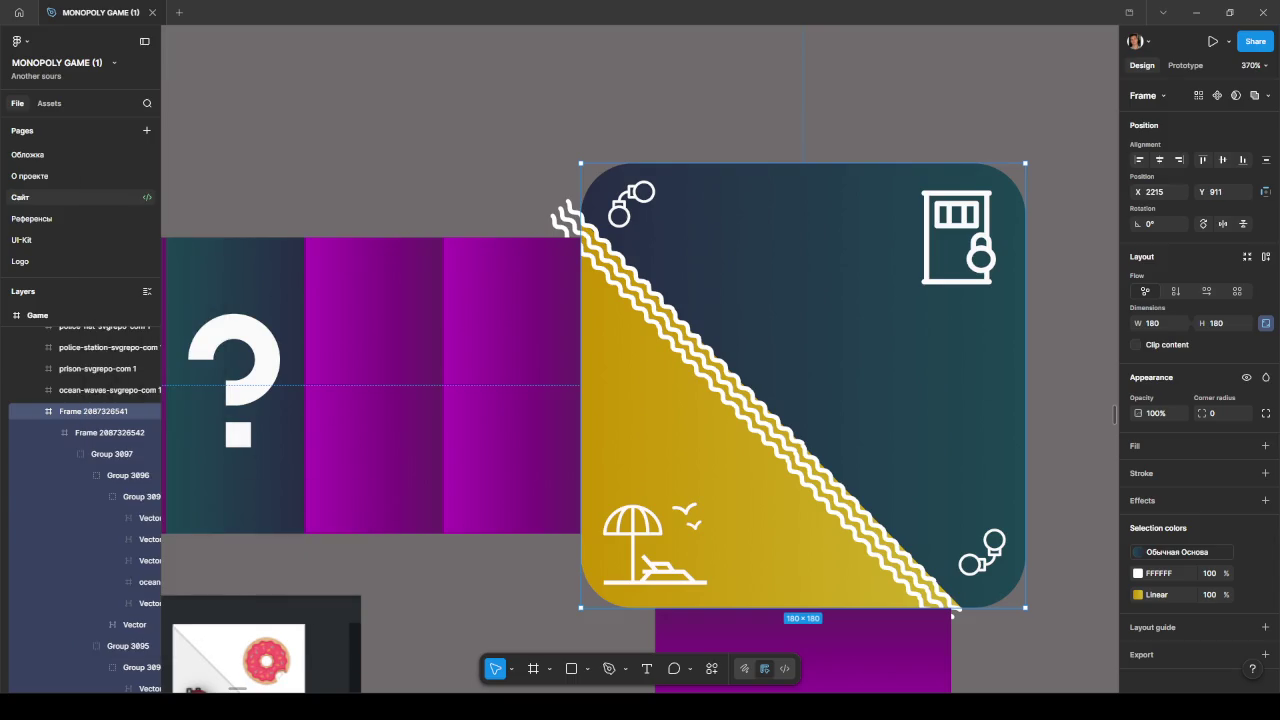
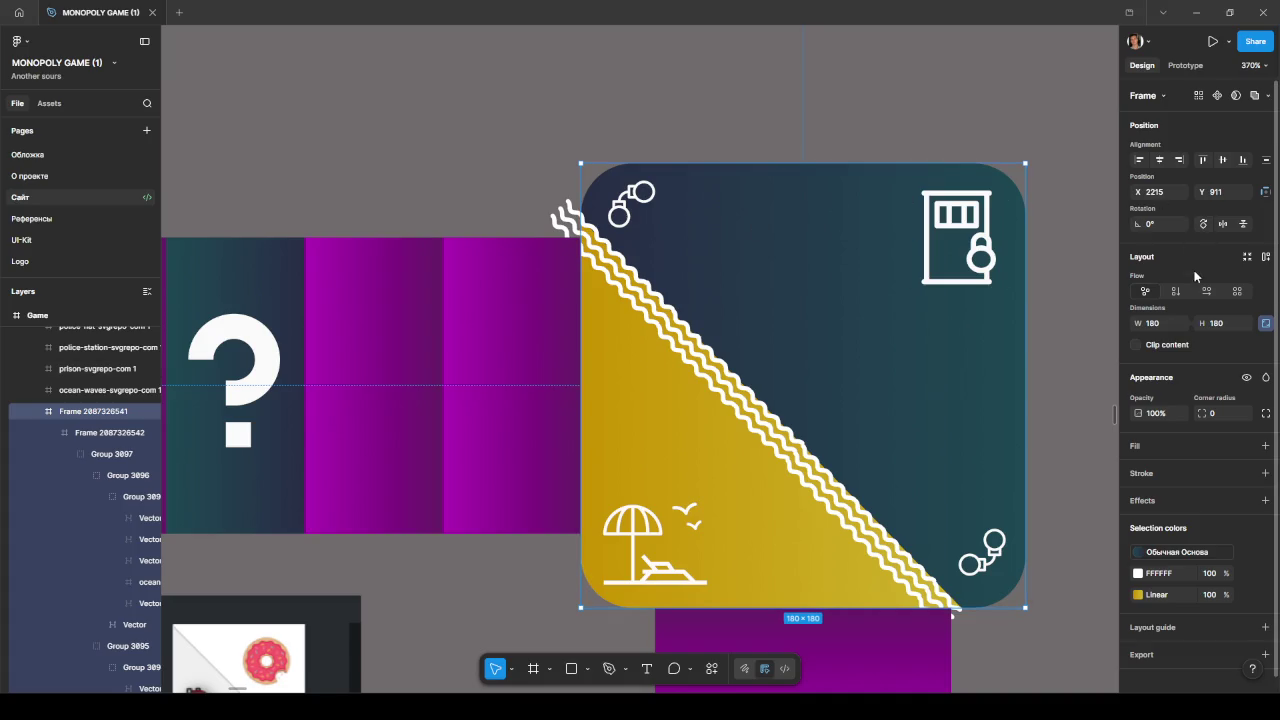
- Enable Clip content on the corner tile so the wavy lines stay inside its rounded edges
click(1136, 345)
click(1074, 323)
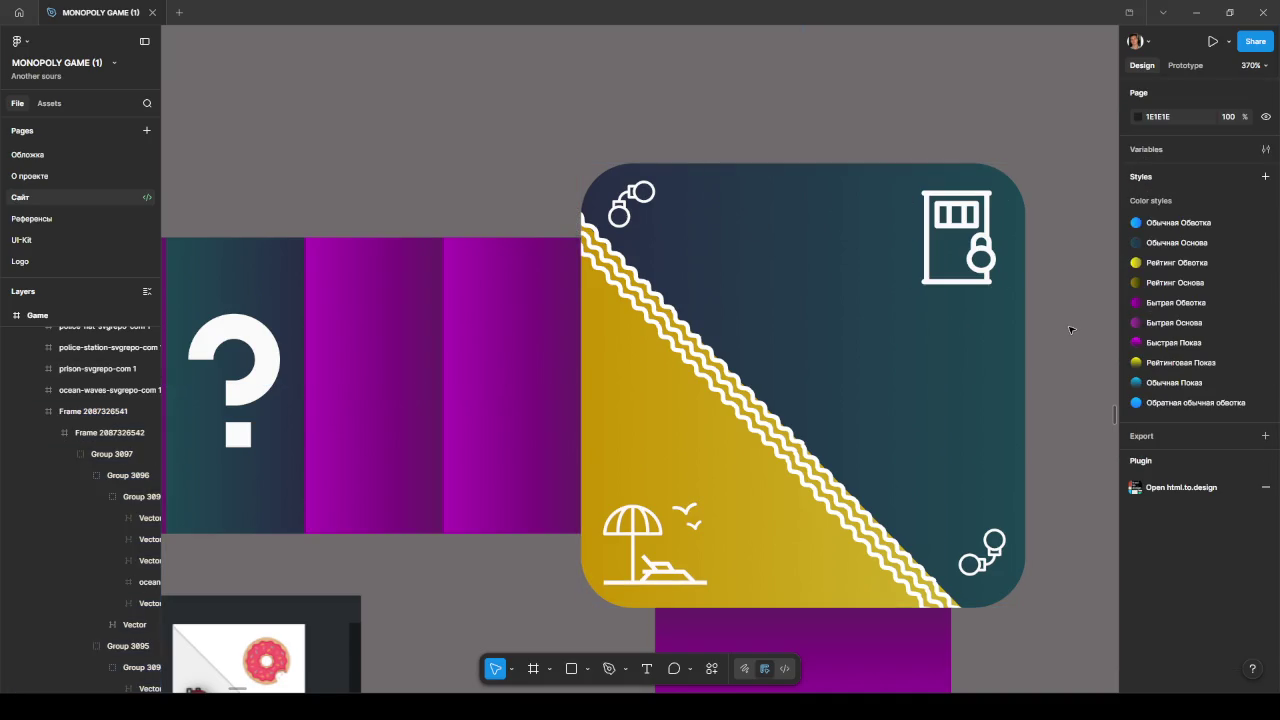
scroll(1072, 340, down, 1)
scroll(1000, 290, right, 3)
scroll(1000, 290, down, 2)
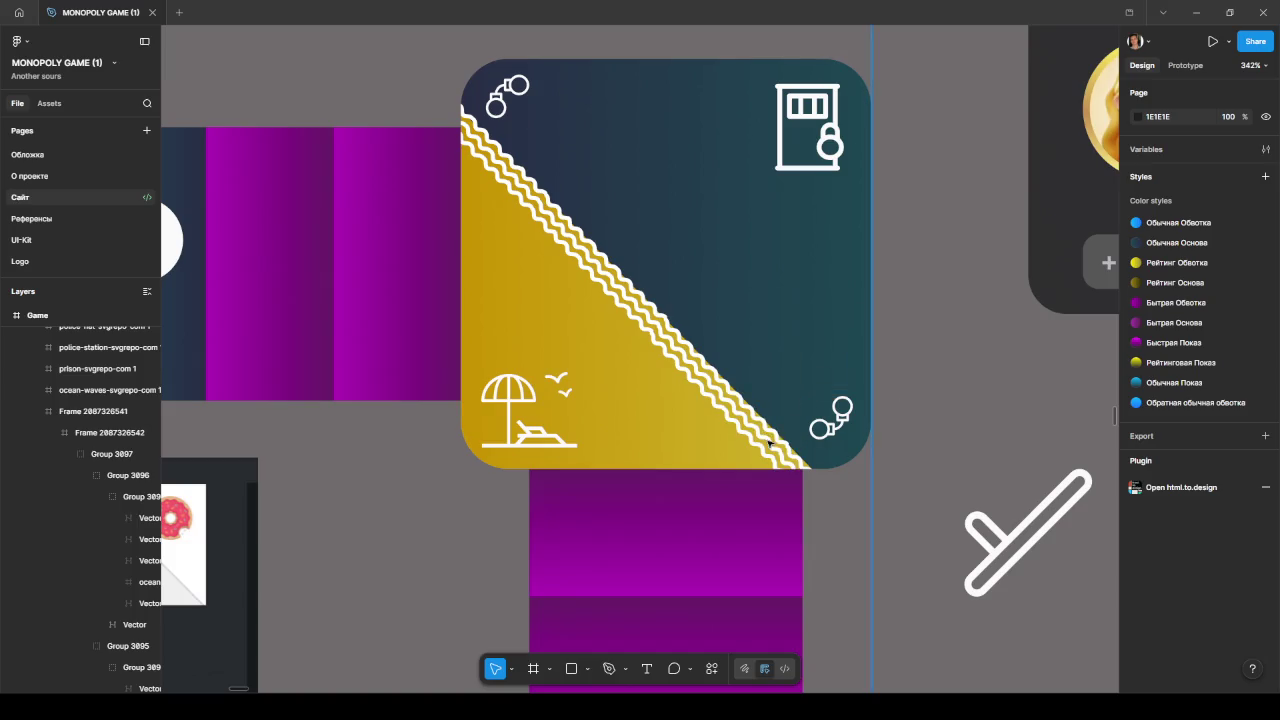
- Select the group containing the tile's wavy diagonal lines in the layers list
click(770, 445)
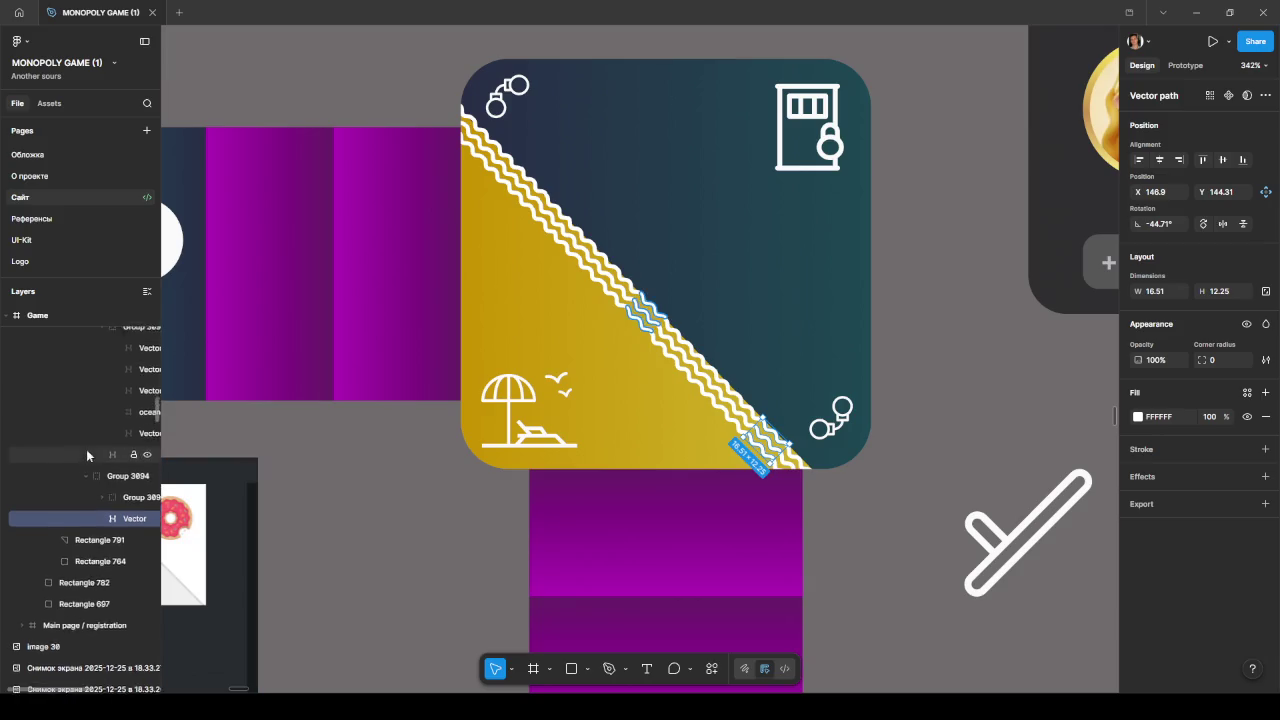
scroll(100, 452, up, 3)
scroll(88, 428, up, 2)
scroll(88, 440, up, 2)
scroll(88, 480, up, 2)
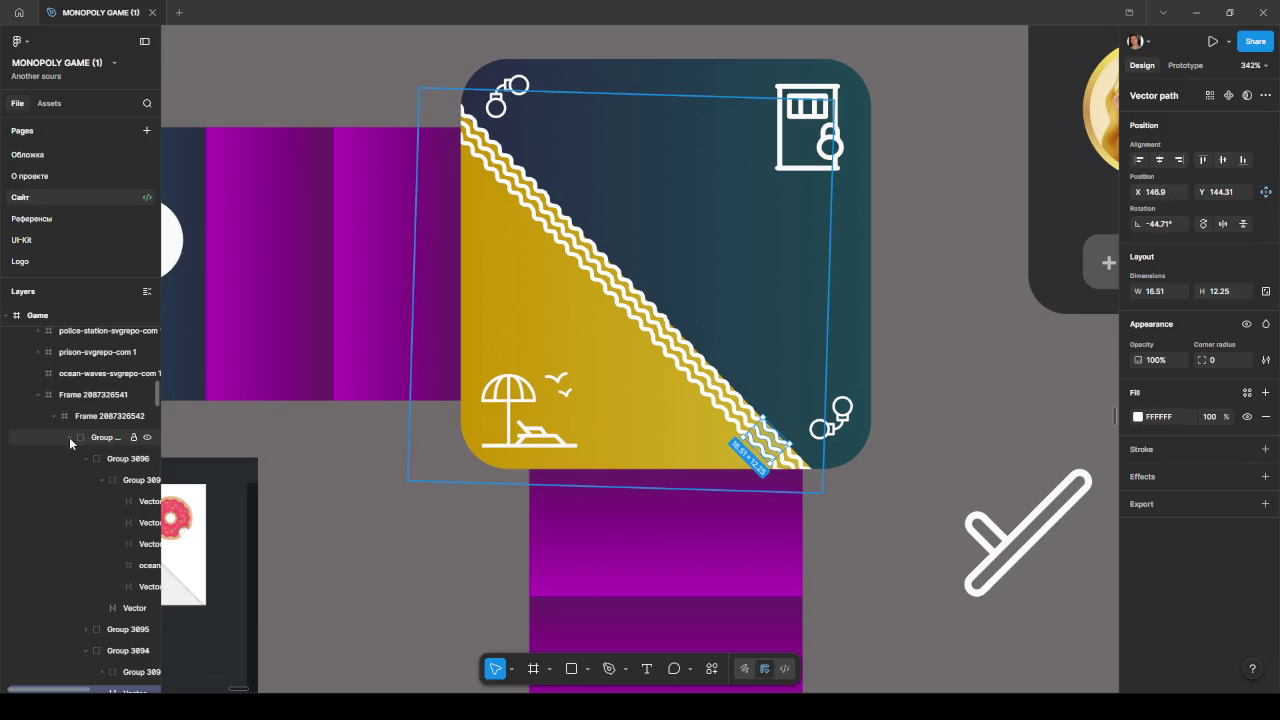
click(69, 437)
click(126, 441)
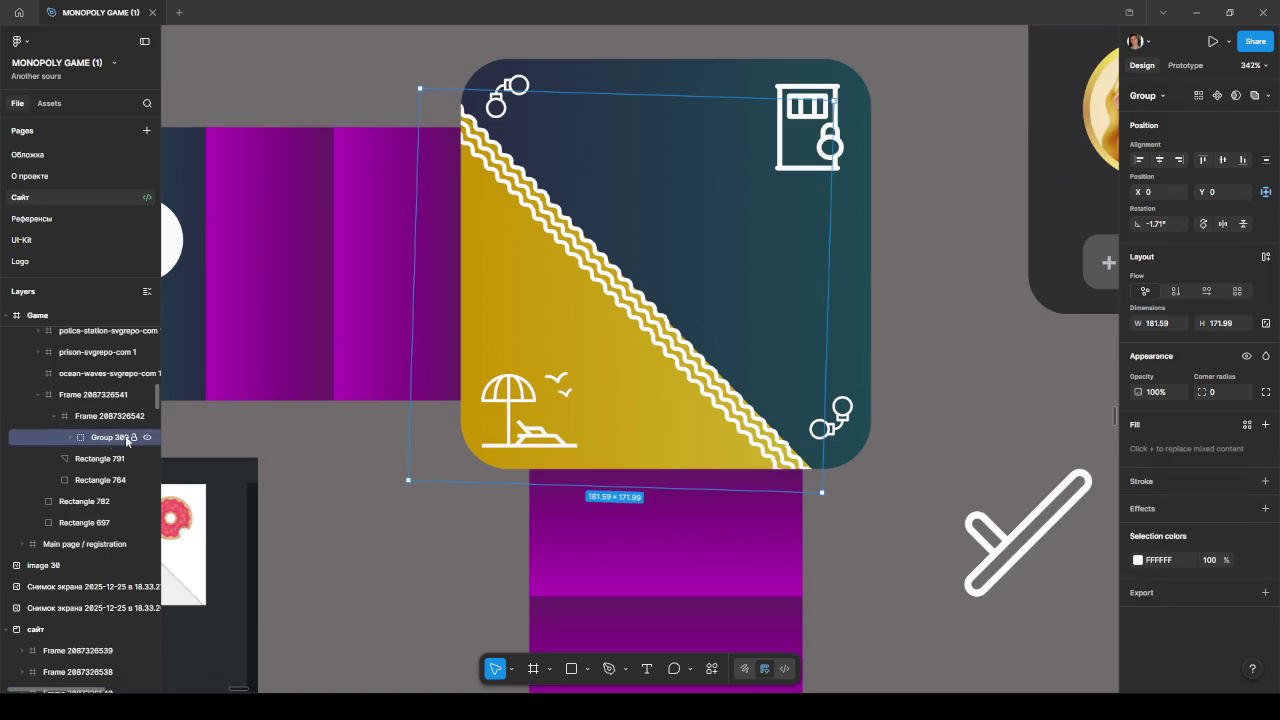
click(1137, 560)
click(1057, 540)
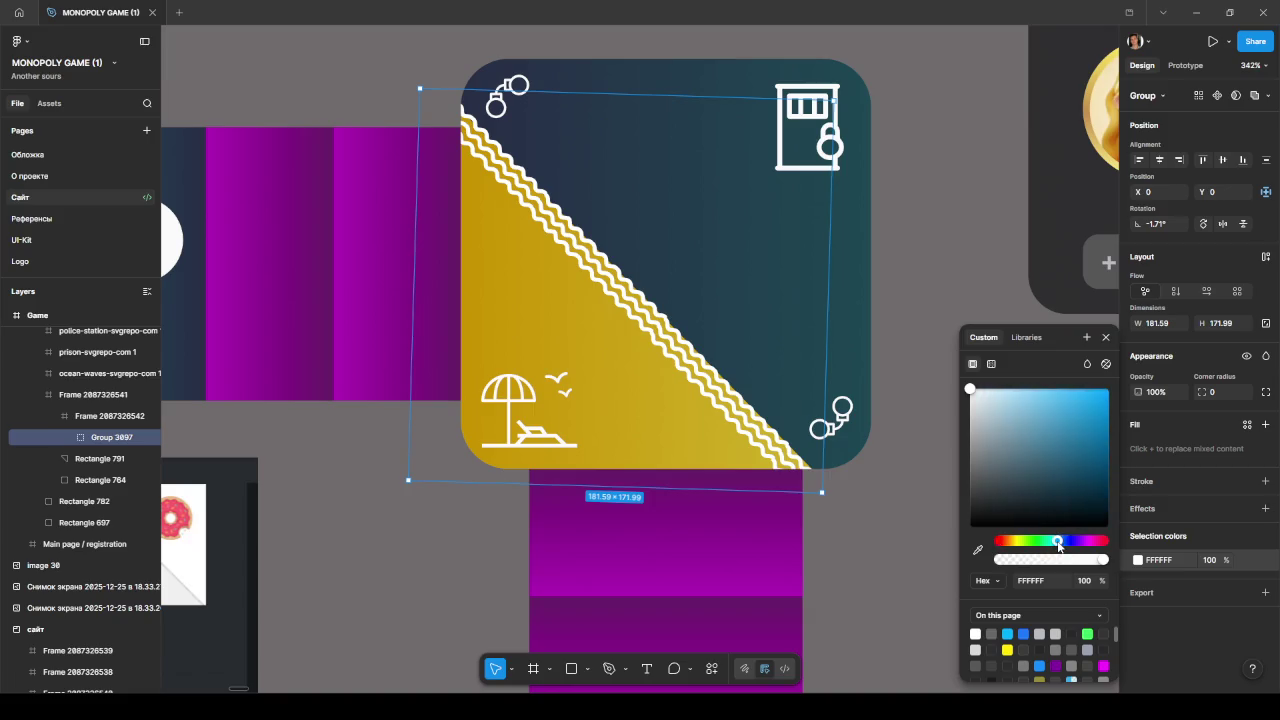
click(1070, 387)
drag(1070, 387, 1012, 385)
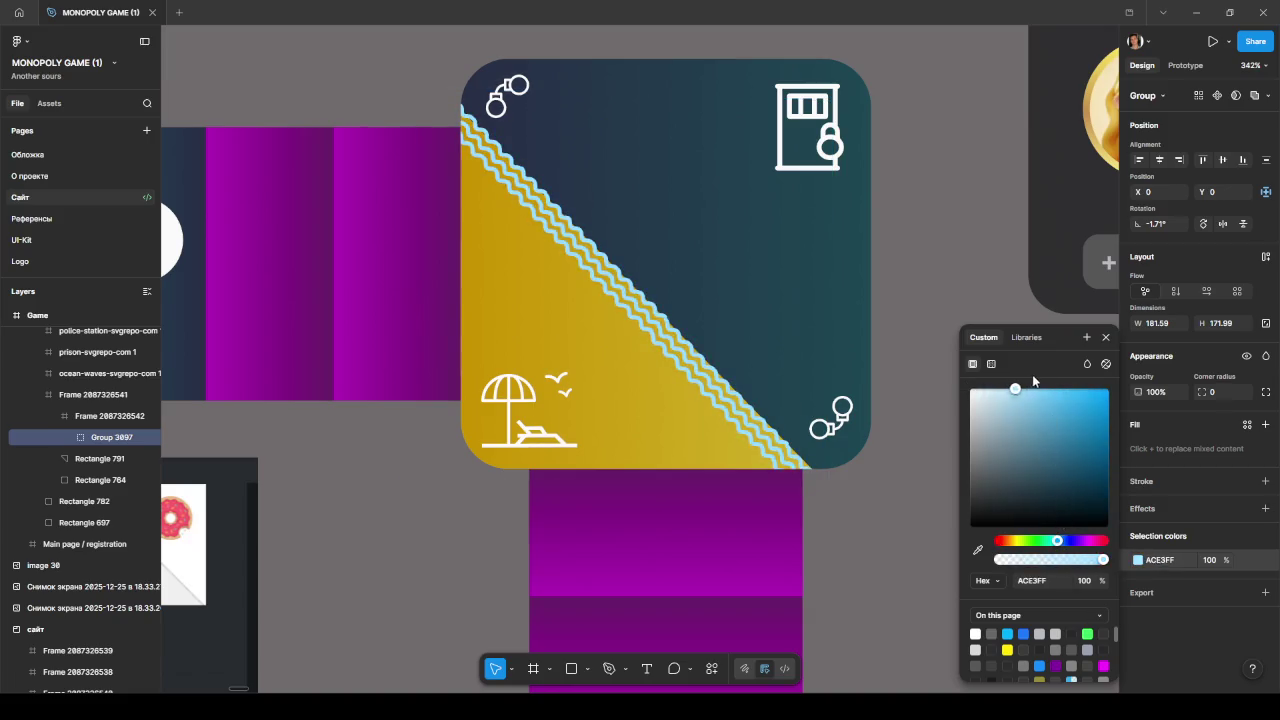
click(991, 364)
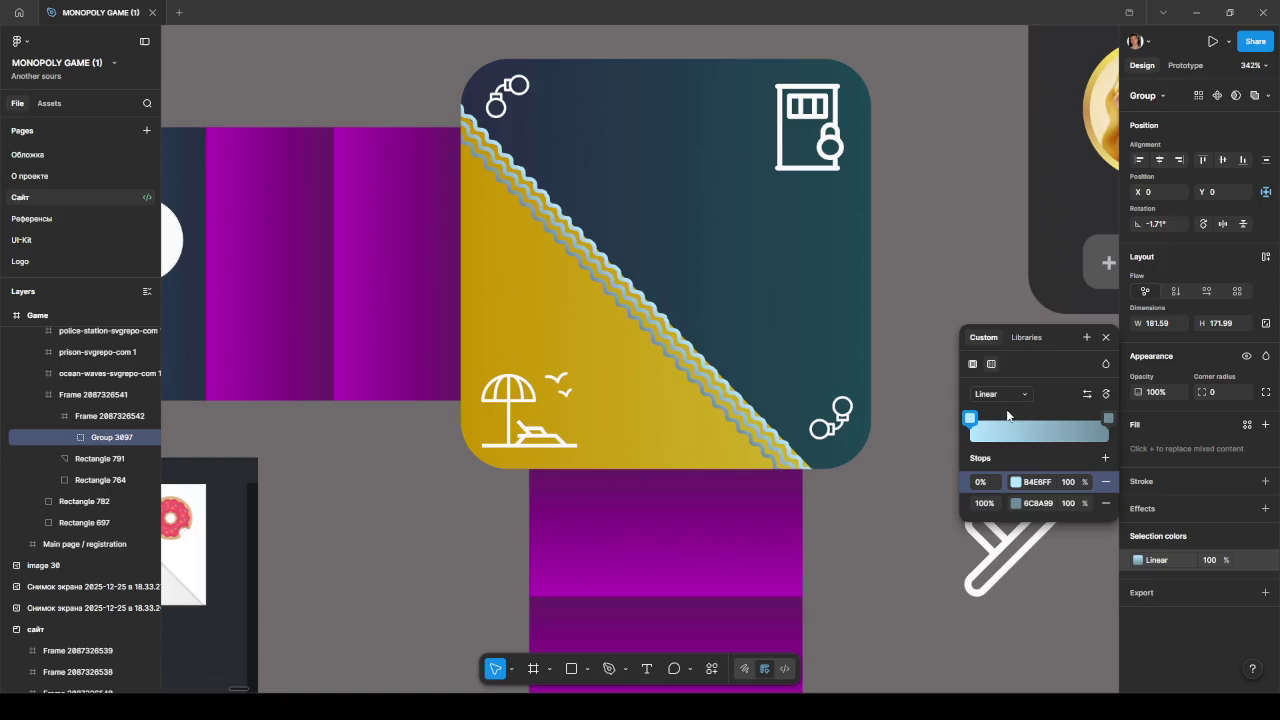
click(969, 418)
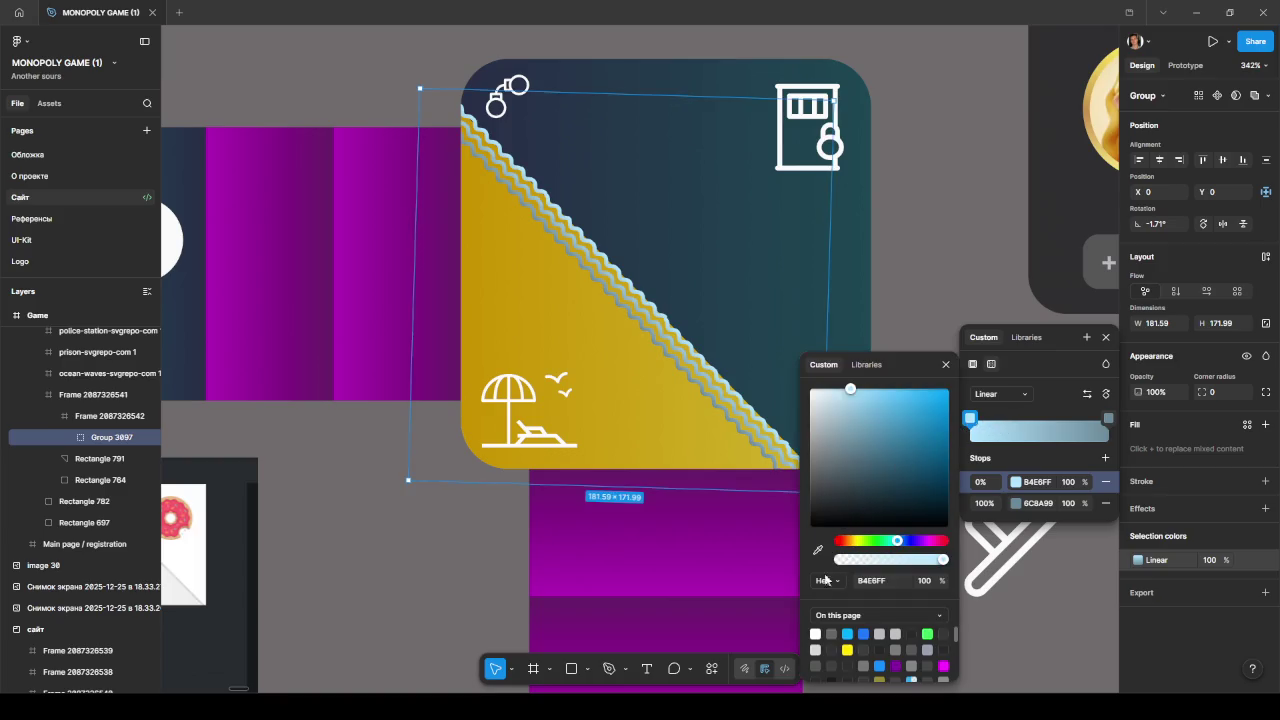
click(817, 632)
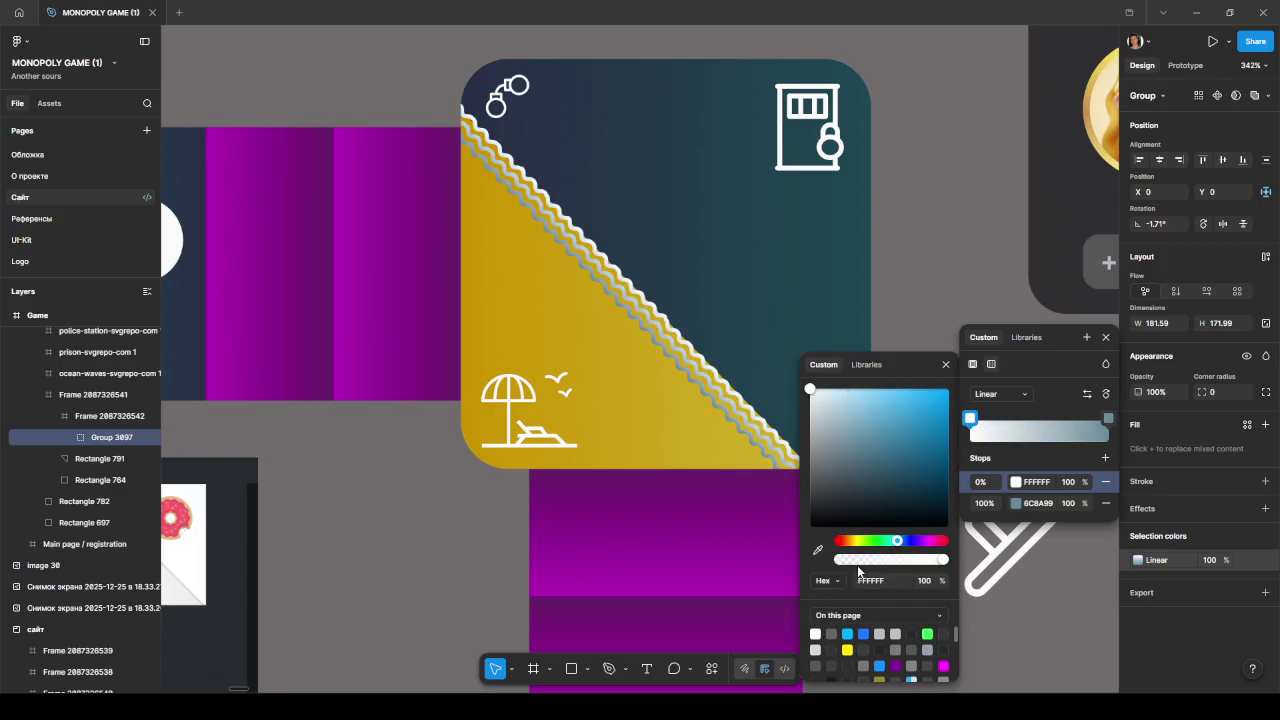
mouse_move(970, 418)
mouse_down()
mouse_move(1057, 418)
mouse_move(1038, 418)
mouse_up()
click(1108, 418)
drag(891, 435, 946, 393)
drag(1038, 418, 965, 422)
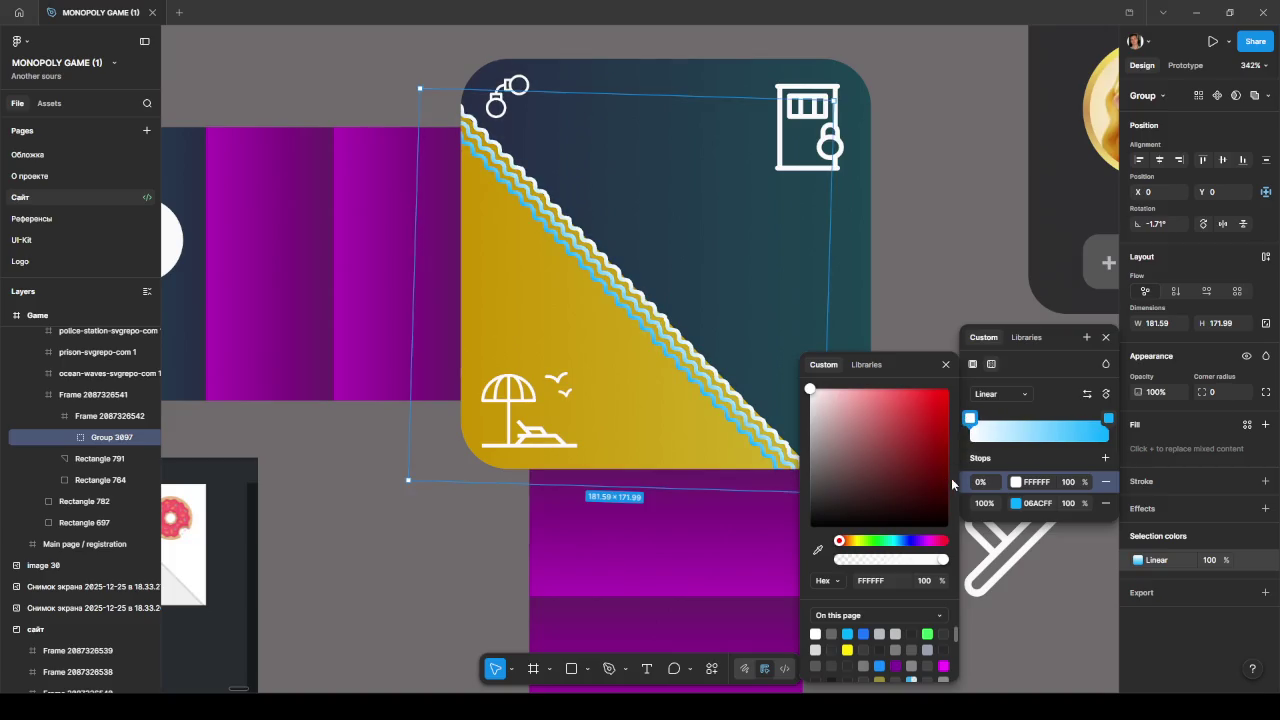
mouse_move(1108, 418)
mouse_down()
mouse_move(990, 420)
mouse_move(1102, 418)
mouse_up()
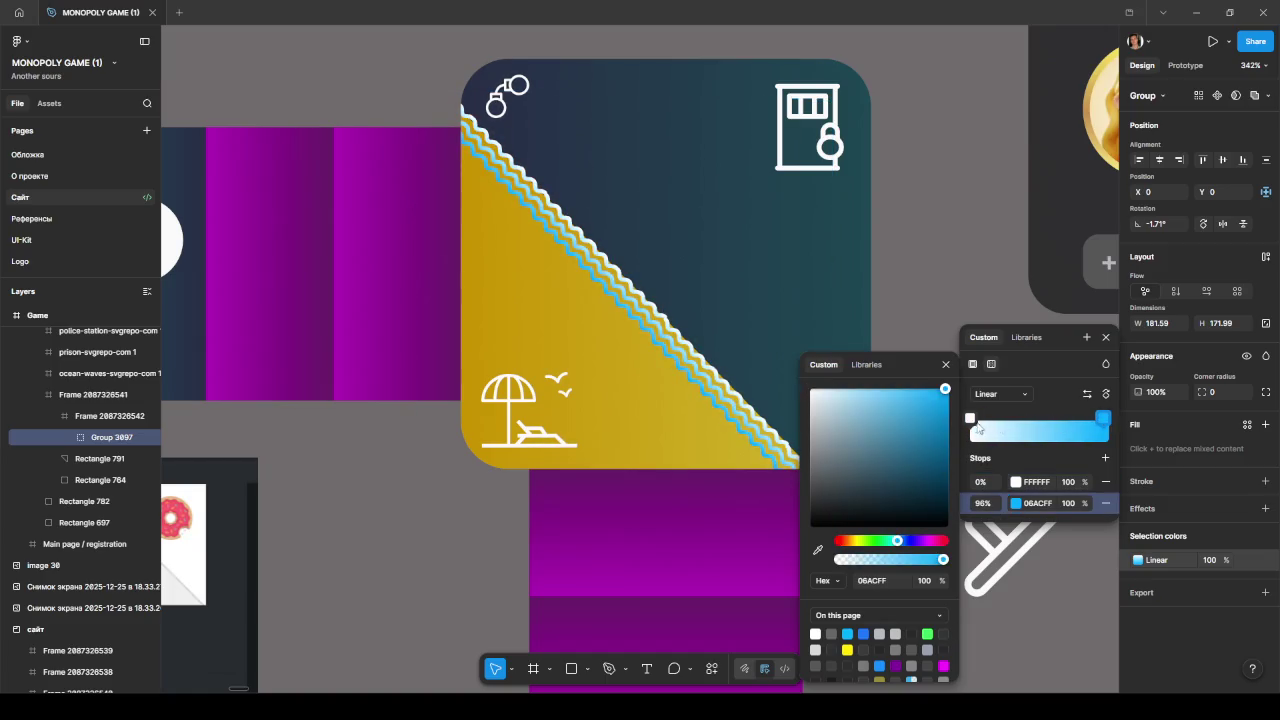
mouse_move(970, 418)
mouse_down()
mouse_move(1065, 421)
mouse_move(965, 428)
mouse_up()
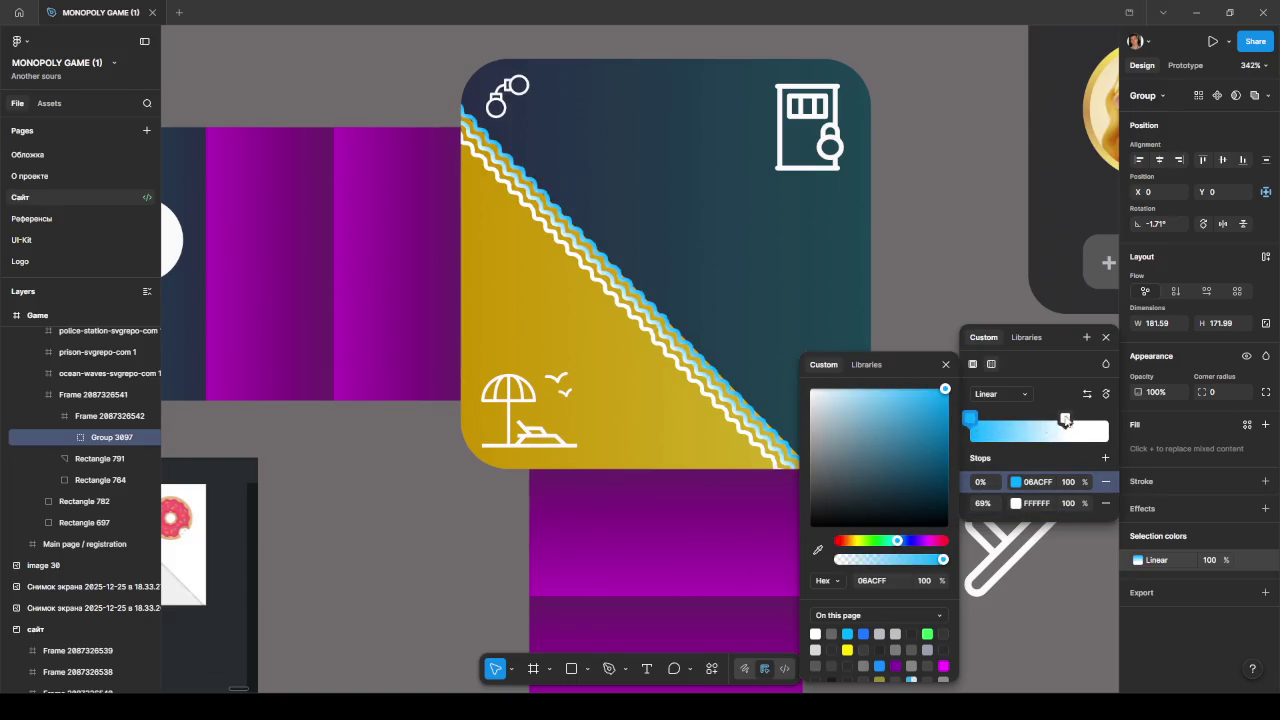
drag(1065, 418, 1110, 420)
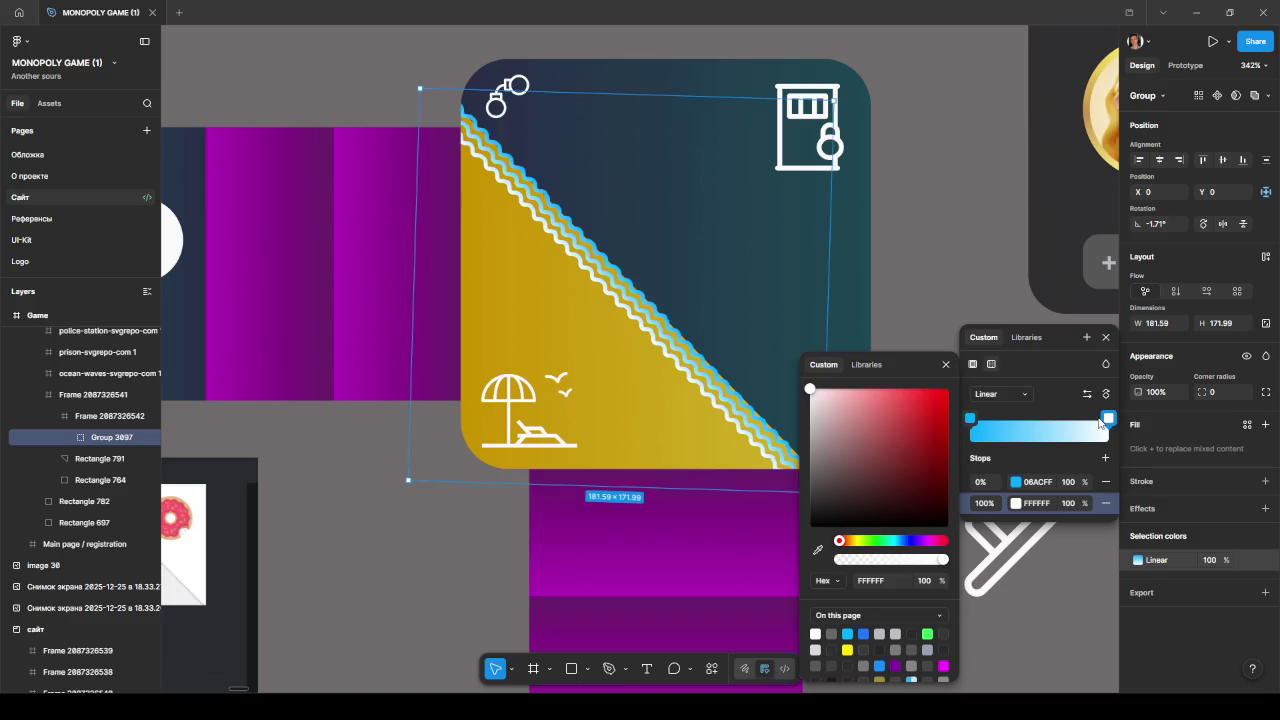
click(973, 364)
click(975, 634)
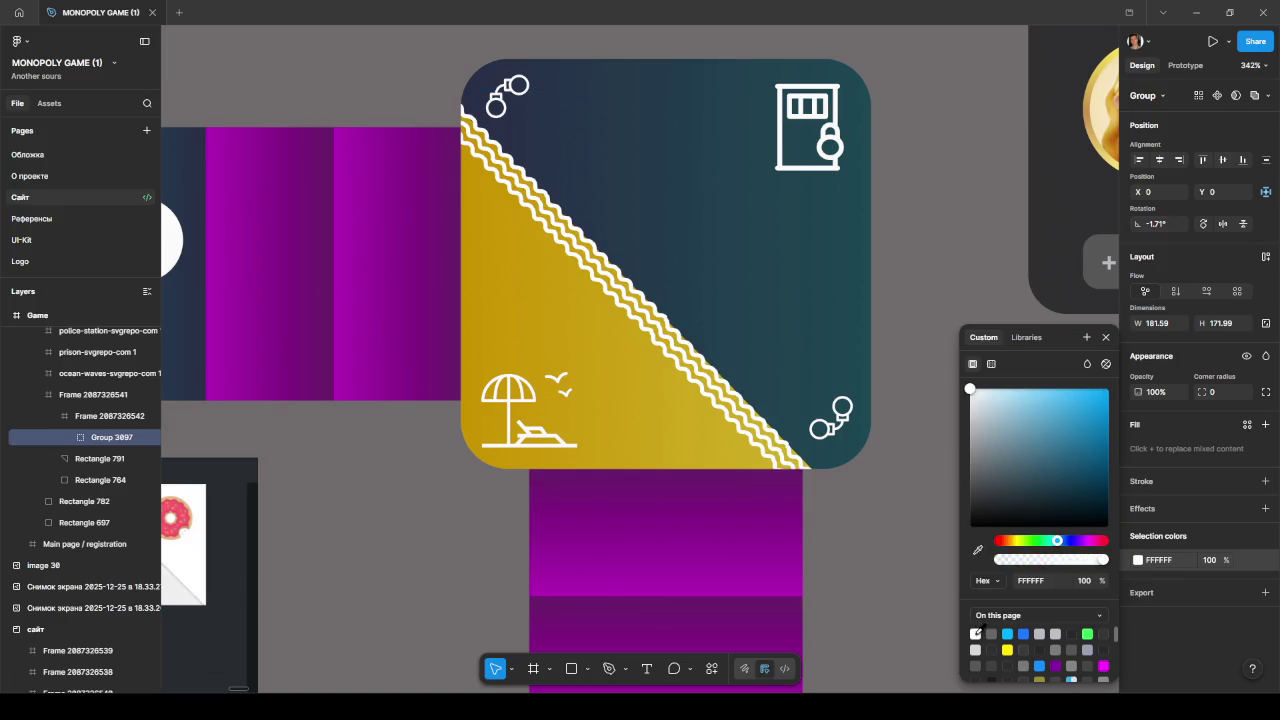
click(924, 571)
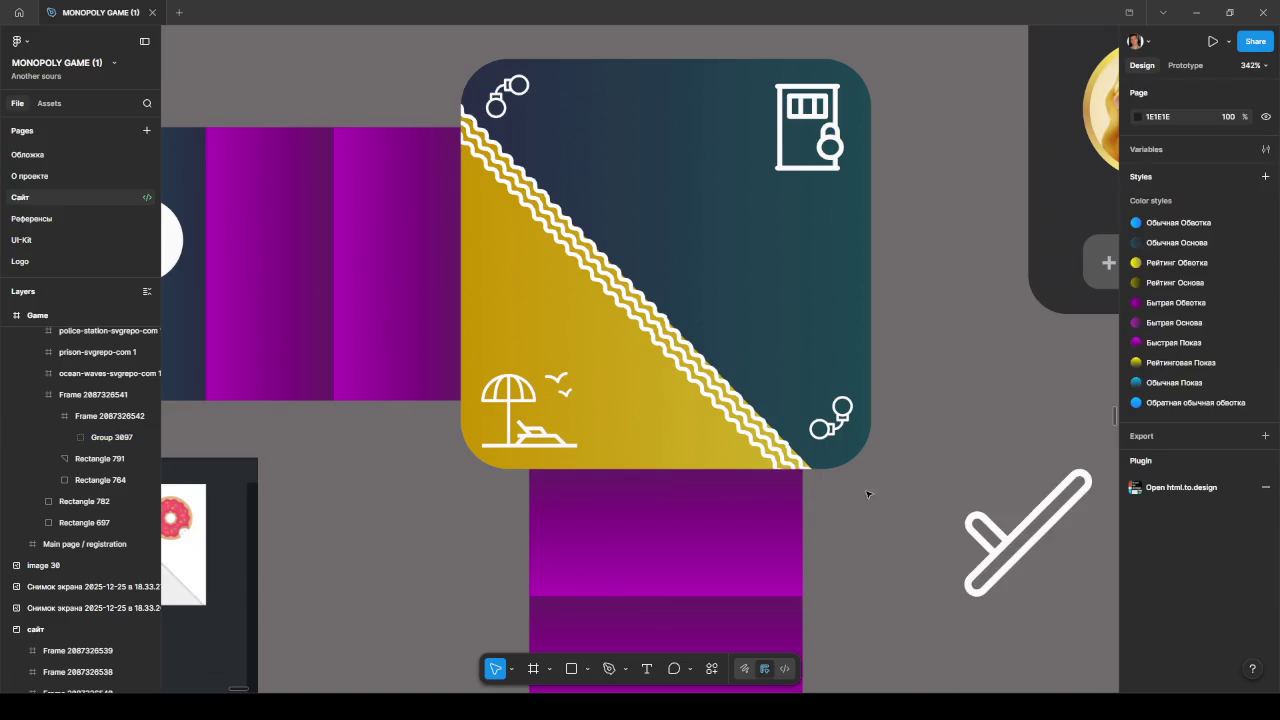
scroll(867, 494, down, 5)
scroll(894, 509, down, 1)
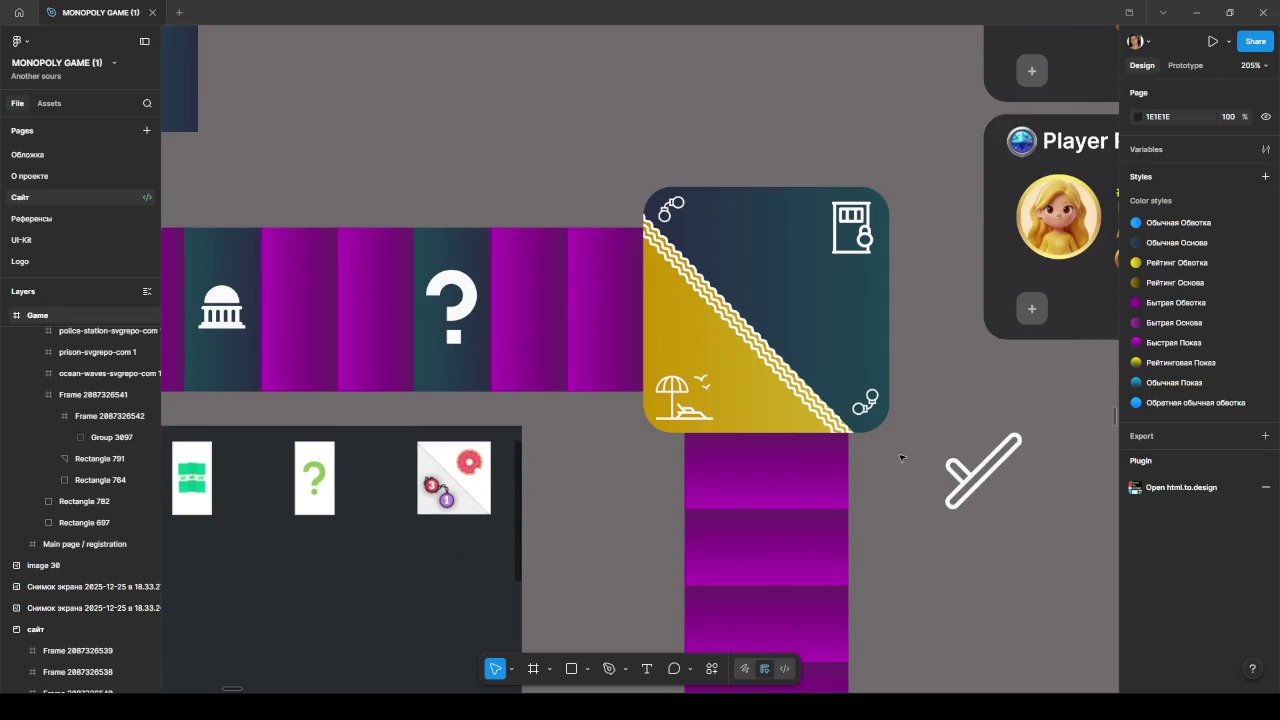
scroll(900, 470, down, 2)
scroll(930, 400, down, 4)
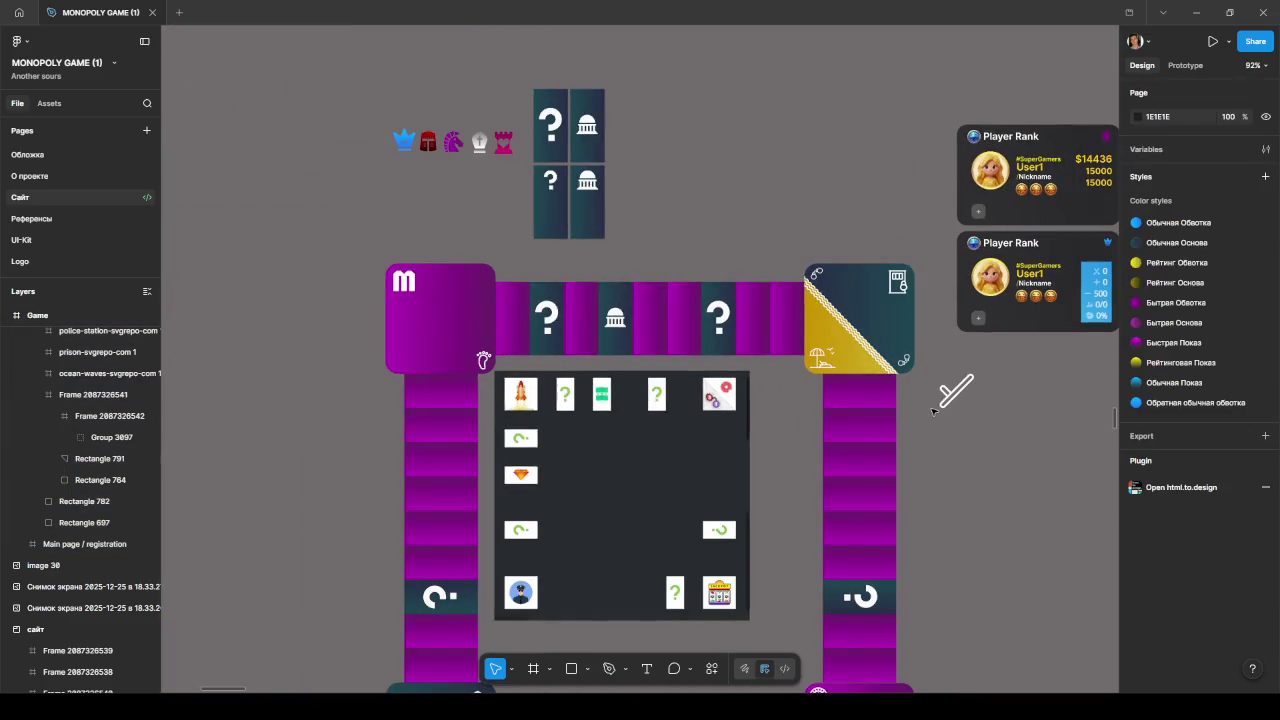
scroll(932, 416, down, 2)
scroll(925, 400, down, 2)
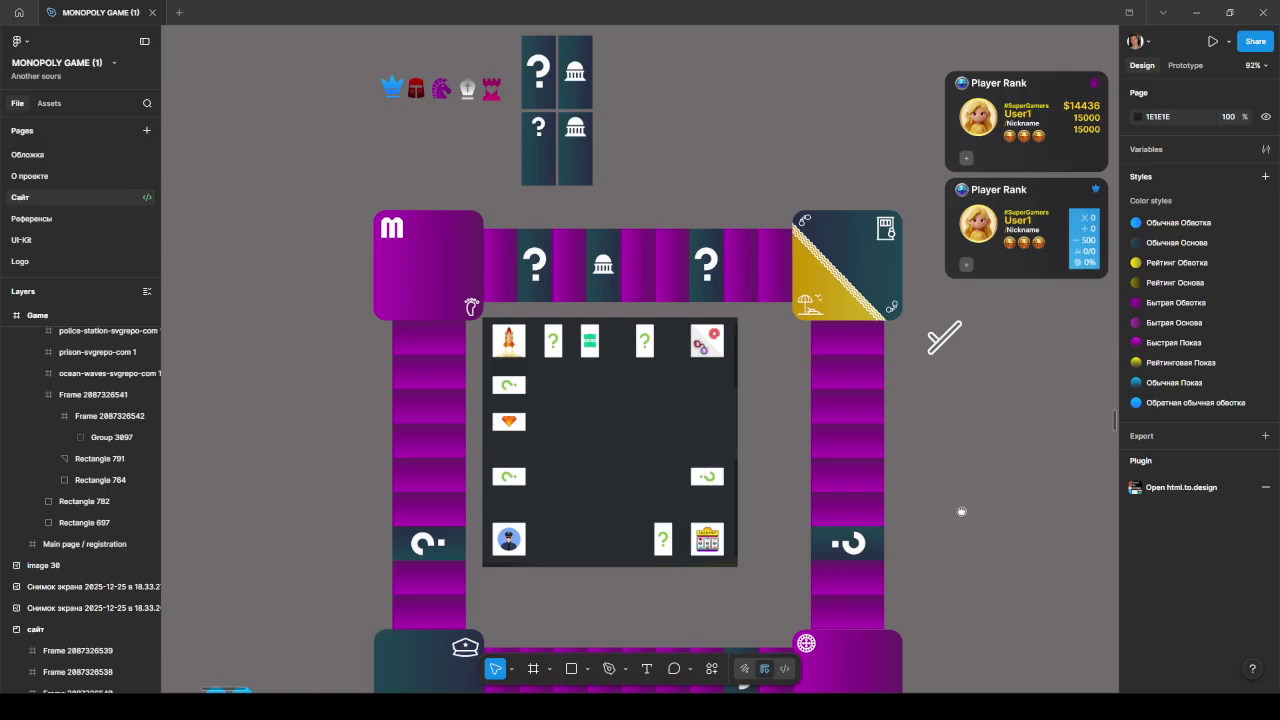
scroll(958, 512, down, 5)
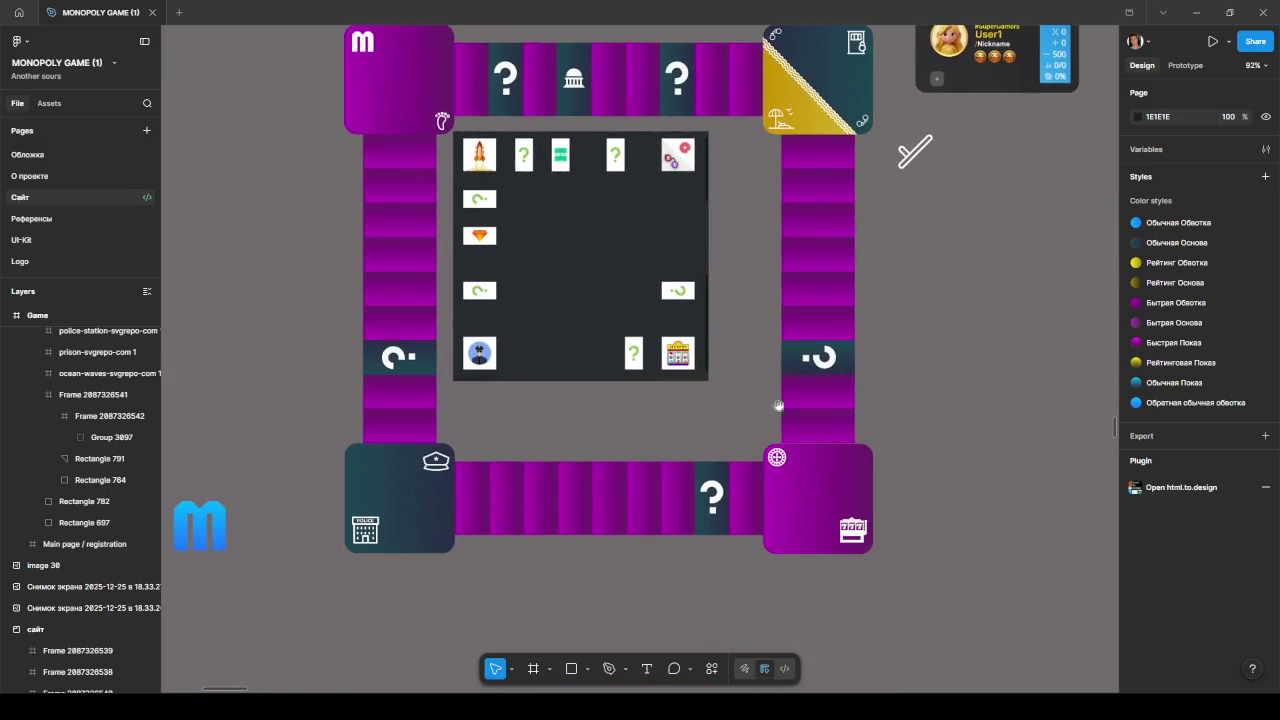
scroll(938, 378, left, 3)
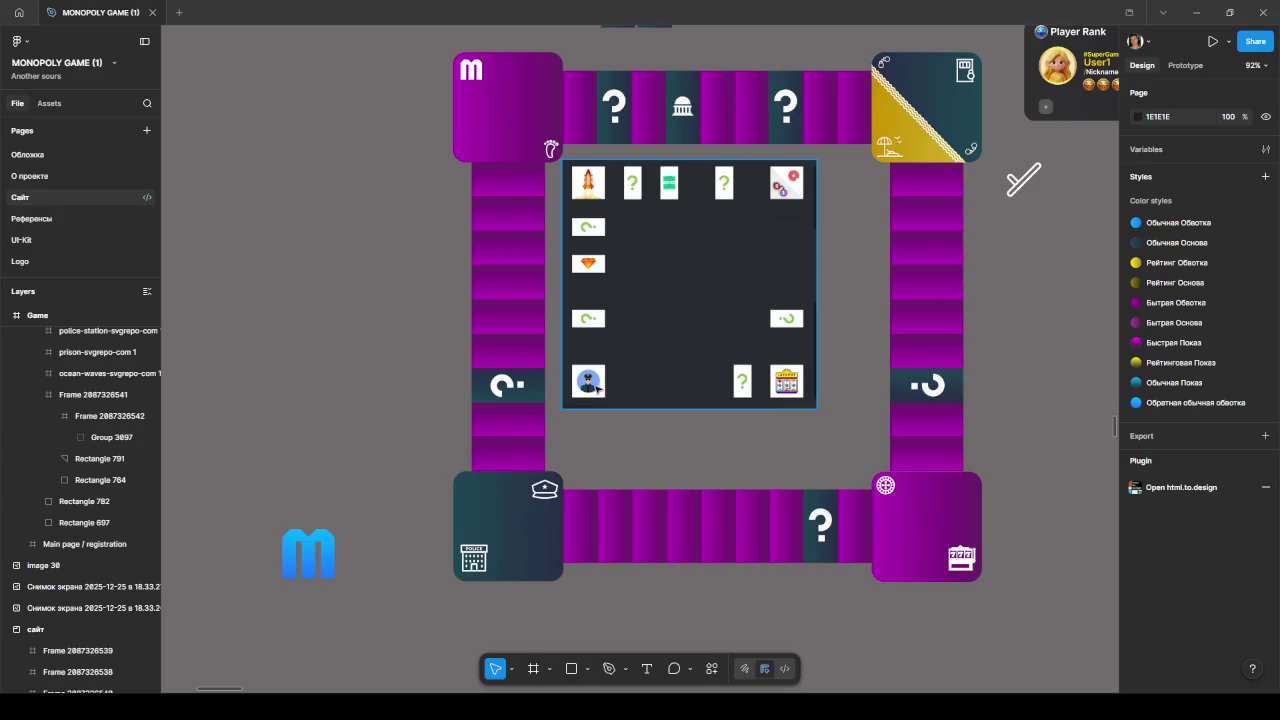
drag(597, 430, 552, 472)
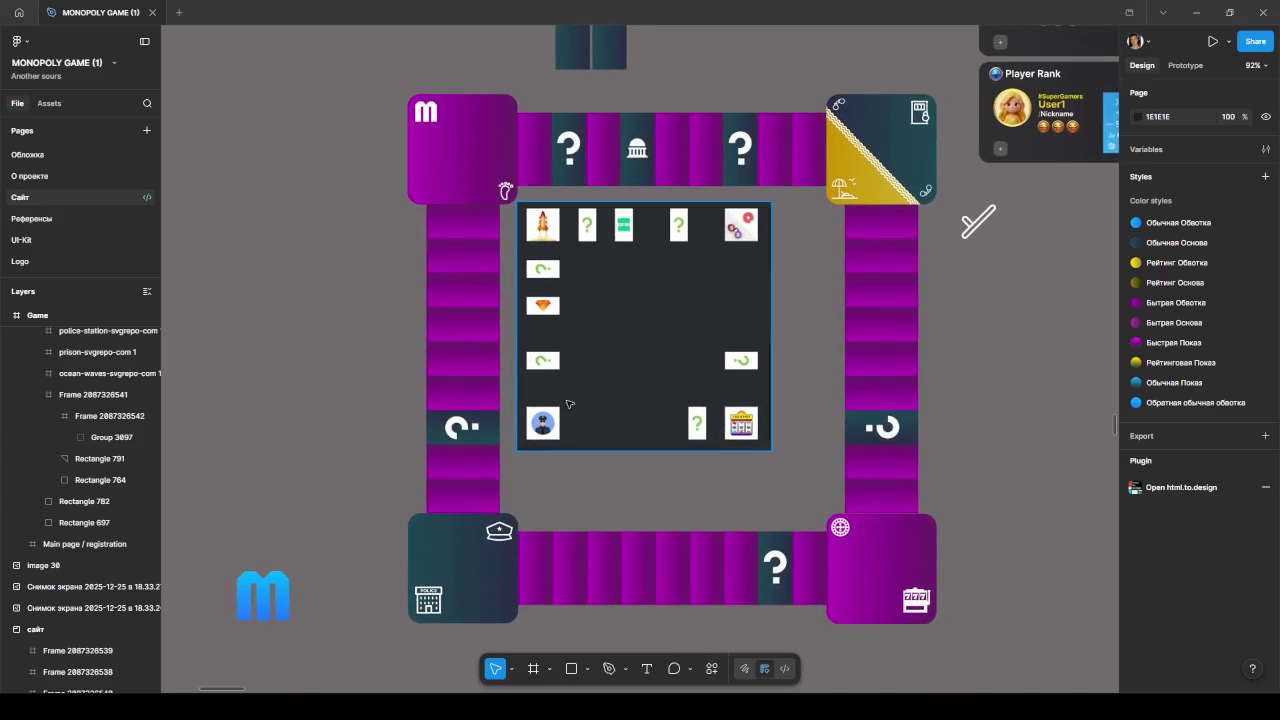
drag(340, 227, 308, 284)
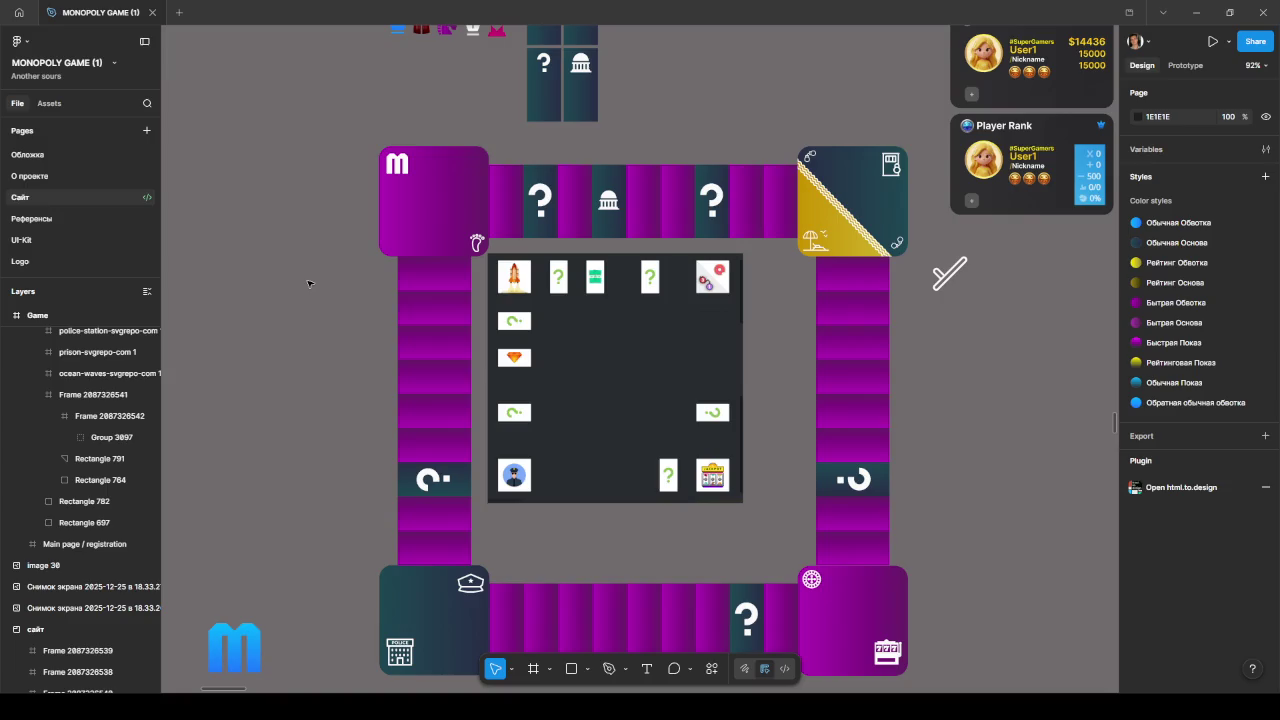
scroll(318, 287, up, 1)
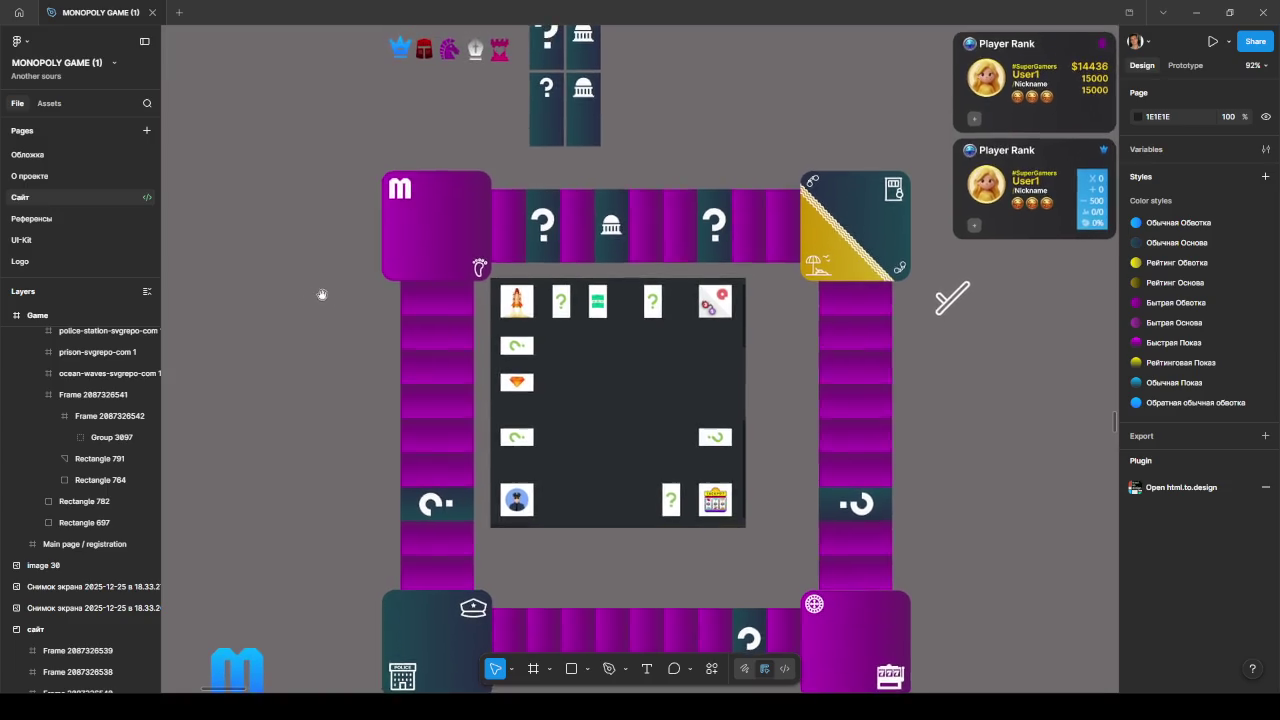
scroll(323, 289, up, 5)
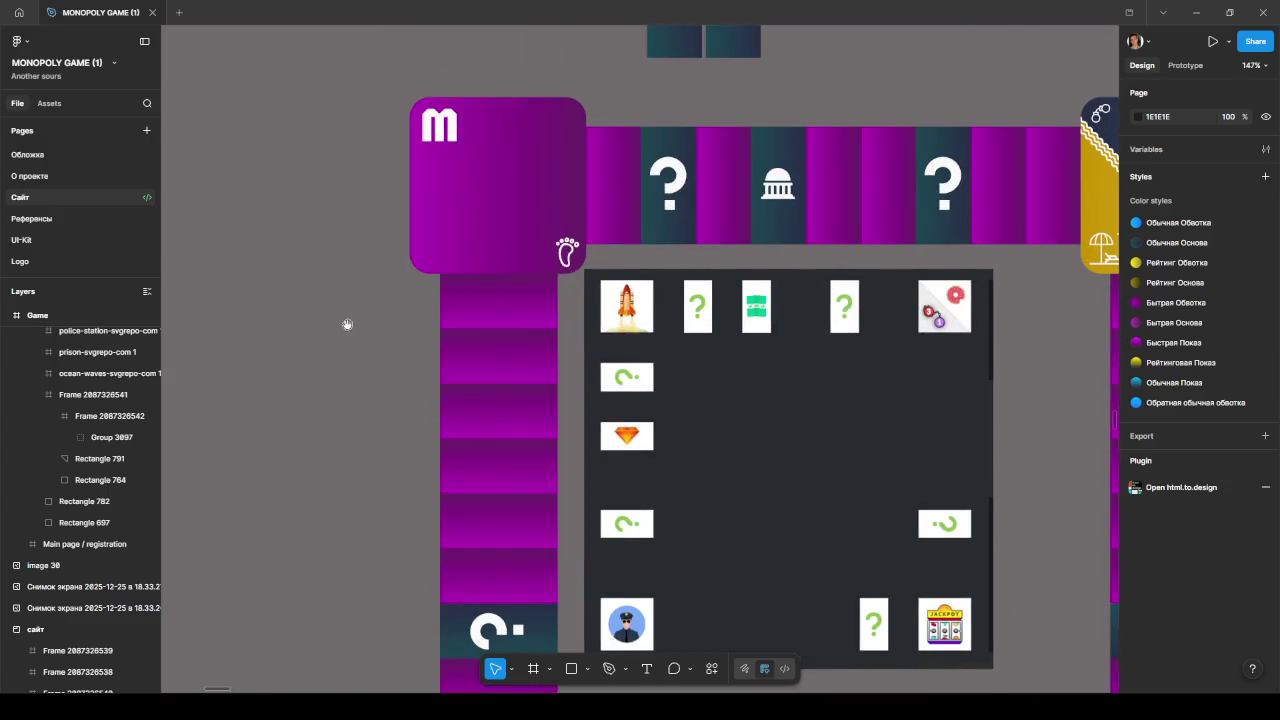
drag(345, 320, 283, 223)
mouse_move(302, 306)
mouse_down()
mouse_move(307, 281)
mouse_move(326, 272)
mouse_up()
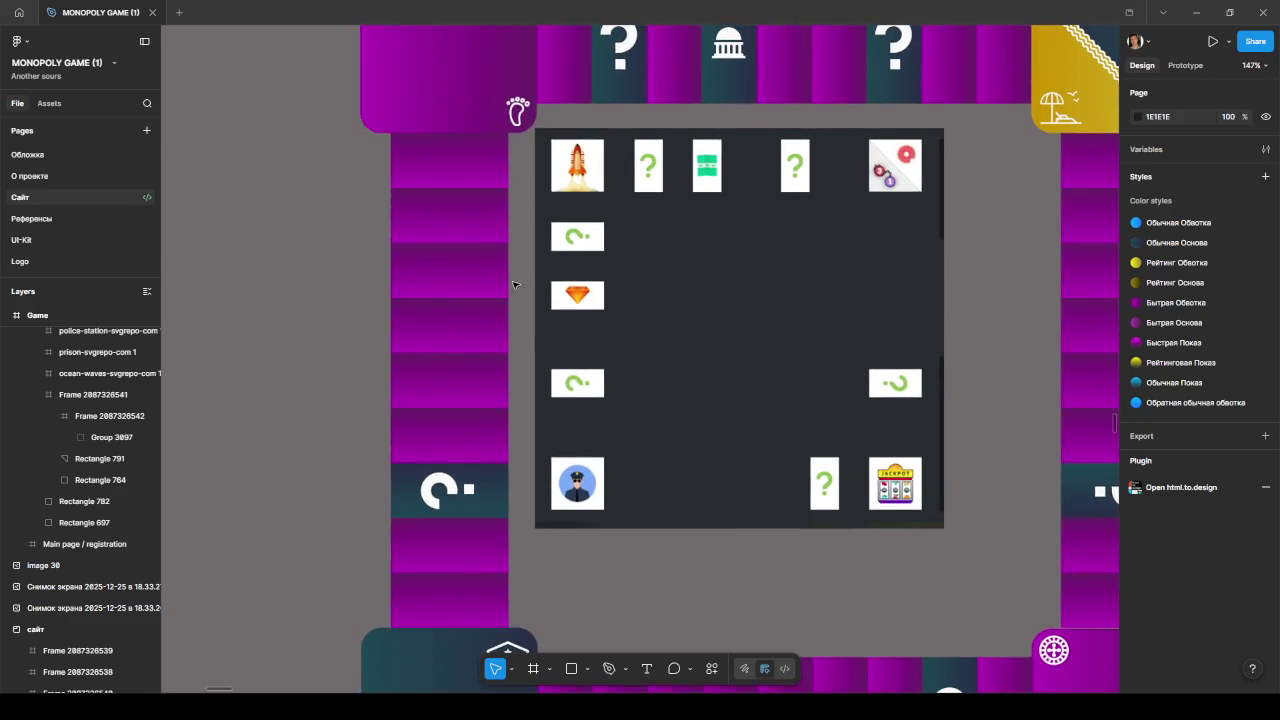
- Replace the purple cell high in the left column with a copy of the dark question-mark cell
click(503, 492)
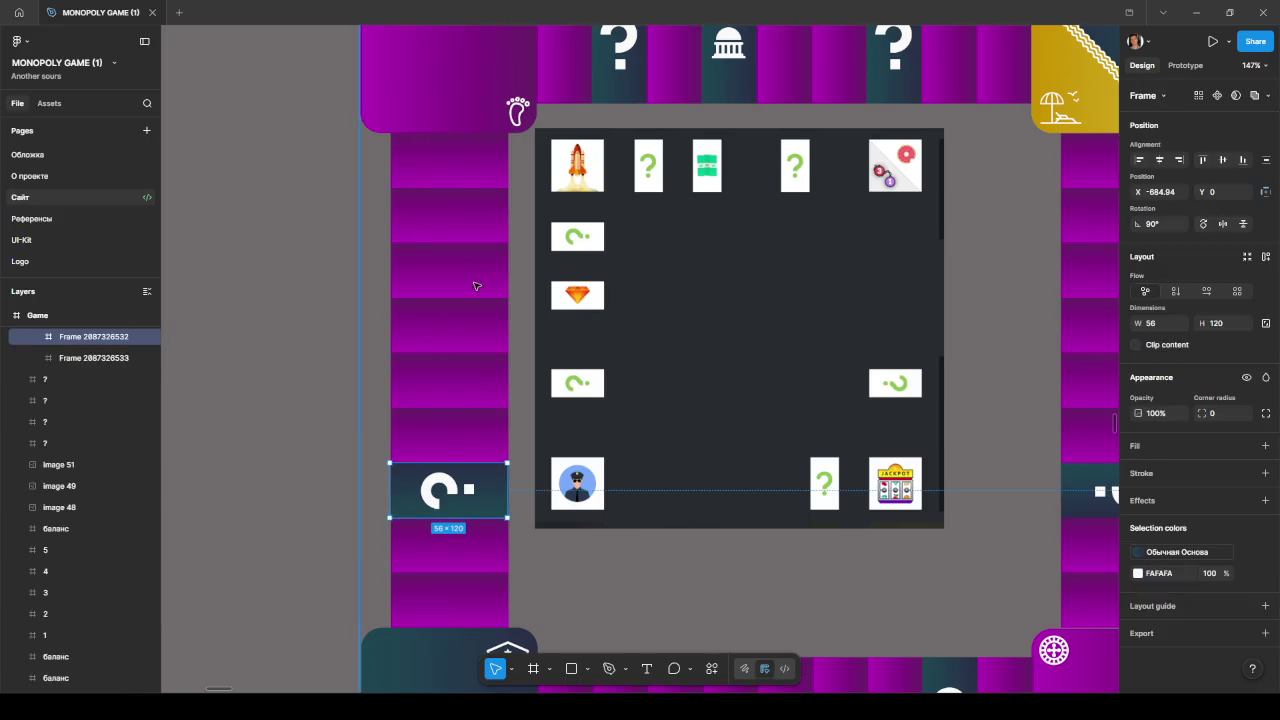
click(490, 235)
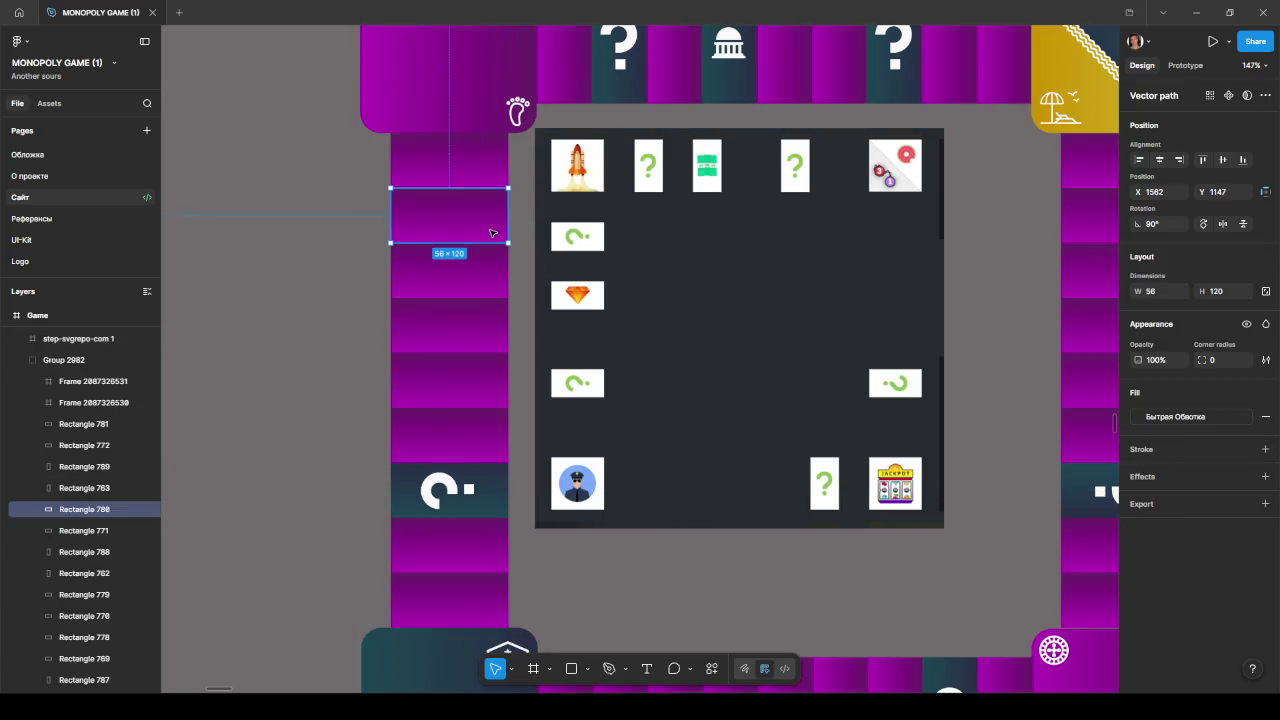
key(Delete)
drag(497, 486, 499, 214)
ctrl+scroll(499, 214, up, 2)
ctrl+scroll(495, 214, up, 3)
key(Left)
key(Up)
- Shift the centre game-icons image slightly down and to the right
click(584, 263)
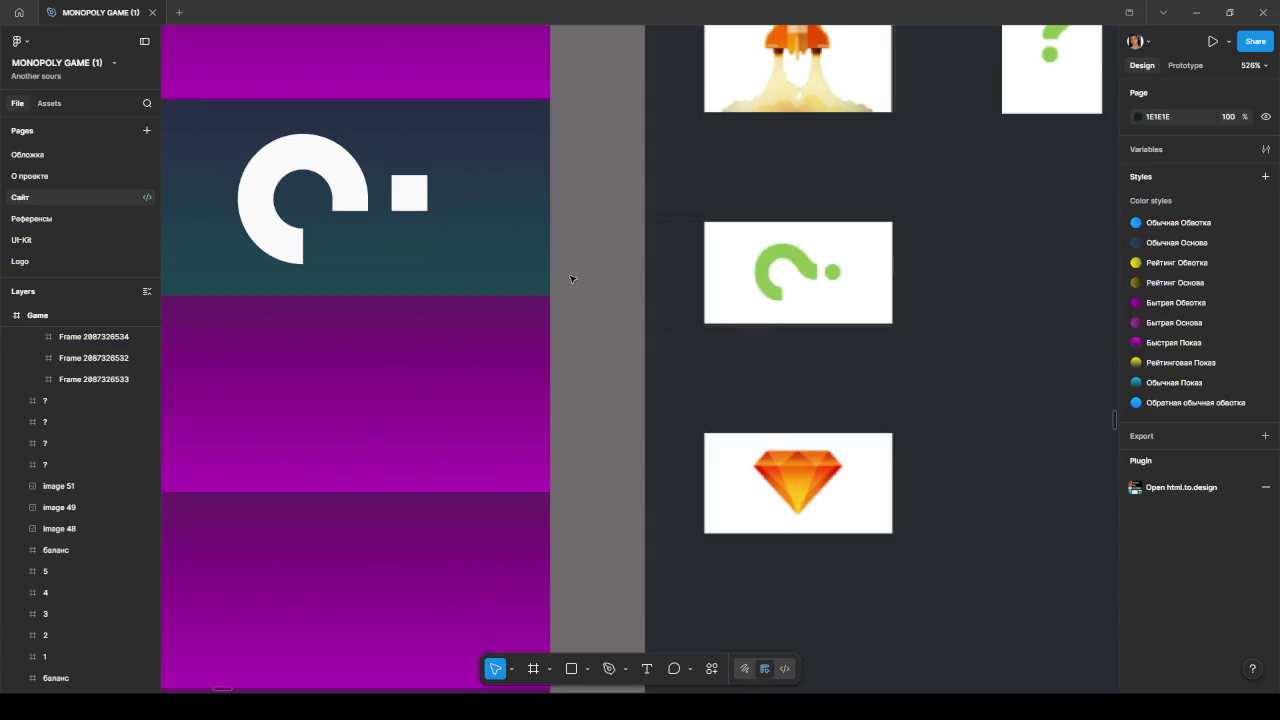
ctrl+scroll(573, 279, down, 5)
ctrl+scroll(700, 330, down, 5)
click(759, 362)
drag(759, 362, 760, 372)
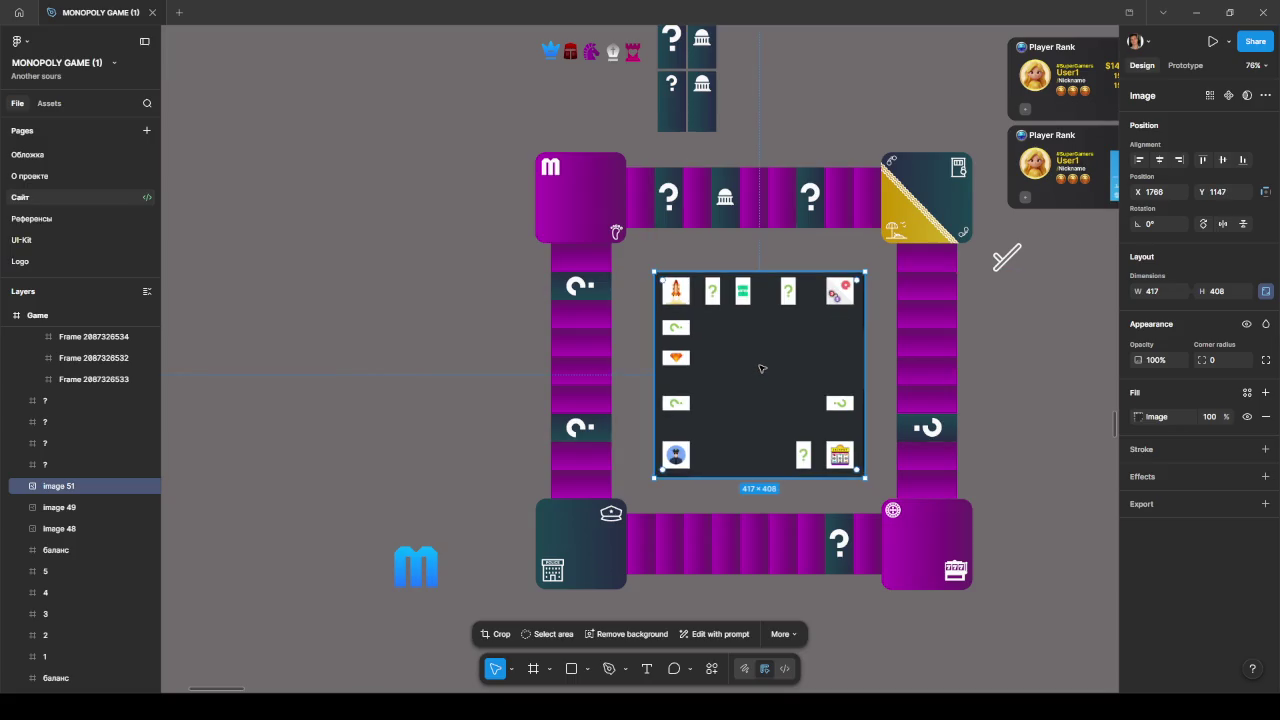
- Nudge the centre icon image up-left and zoom around to check its alignment
drag(758, 366, 757, 362)
ctrl+scroll(936, 491, up, 5)
ctrl+scroll(936, 491, up, 5)
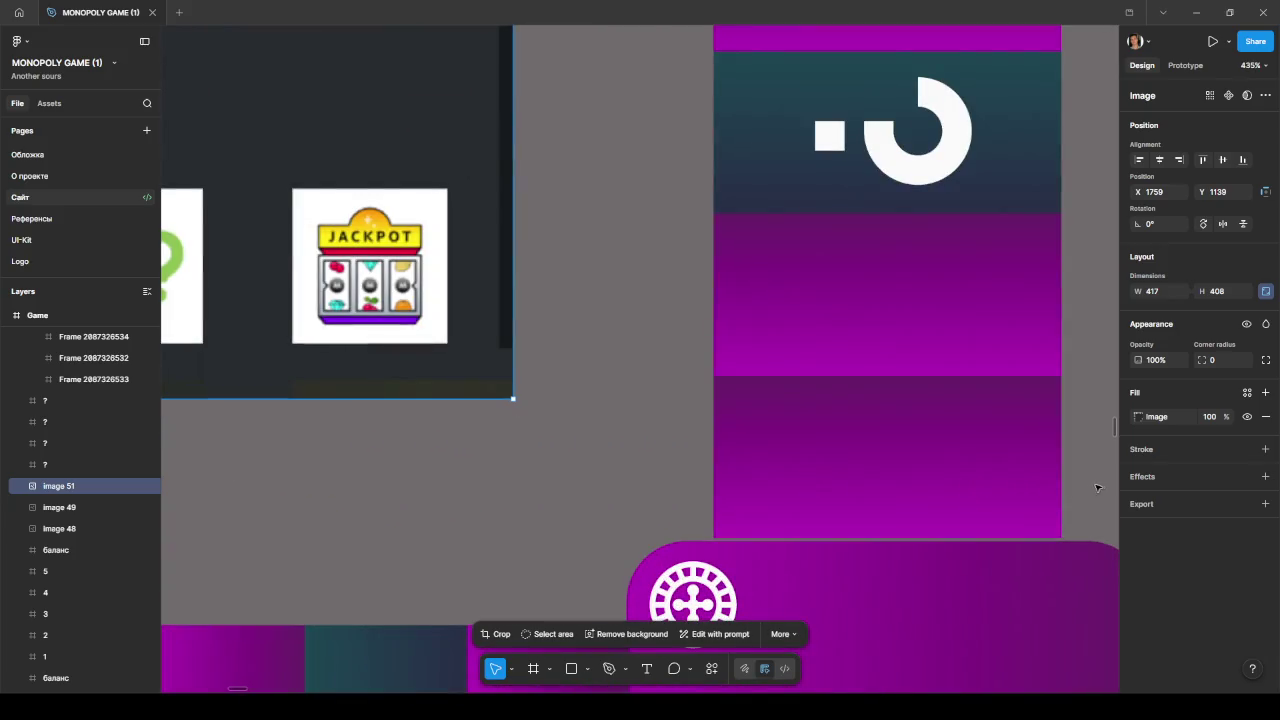
ctrl+scroll(858, 497, down, 5)
ctrl+scroll(720, 553, down, 3)
ctrl+scroll(300, 549, up, 5)
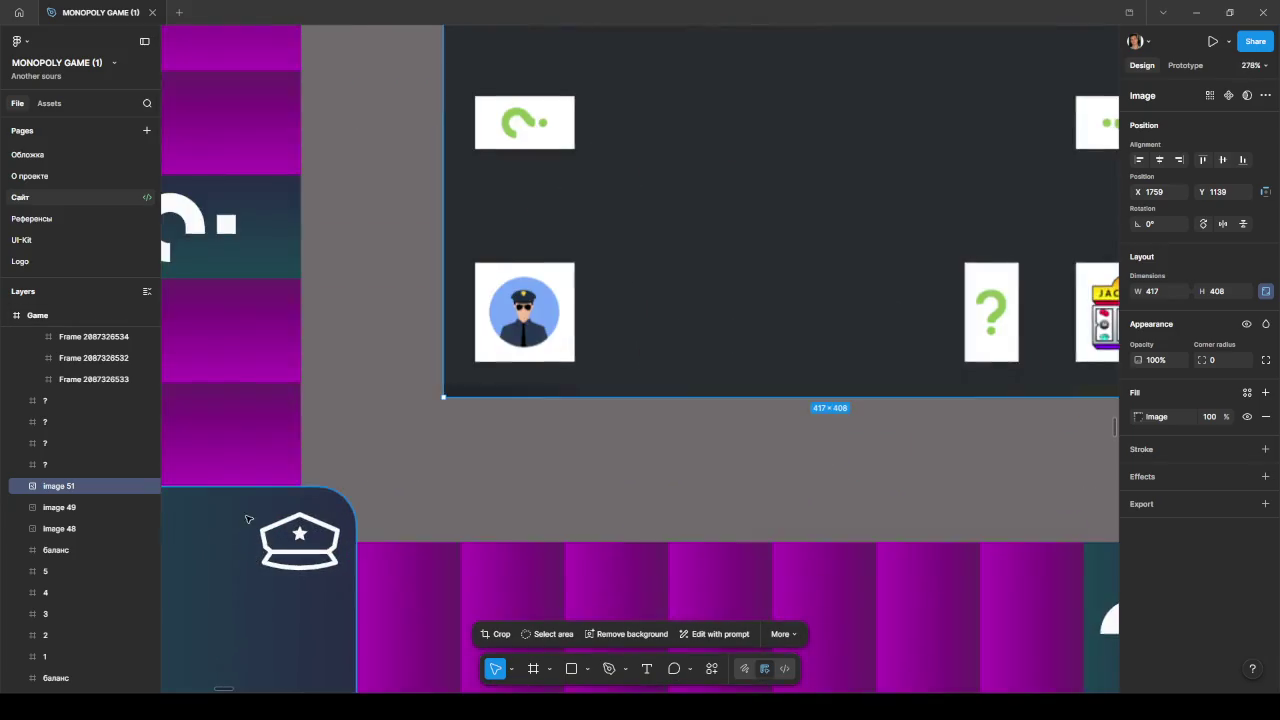
ctrl+scroll(248, 519, up, 2)
ctrl+scroll(349, 471, down, 5)
ctrl+scroll(349, 471, down, 3)
ctrl+scroll(358, 196, up, 5)
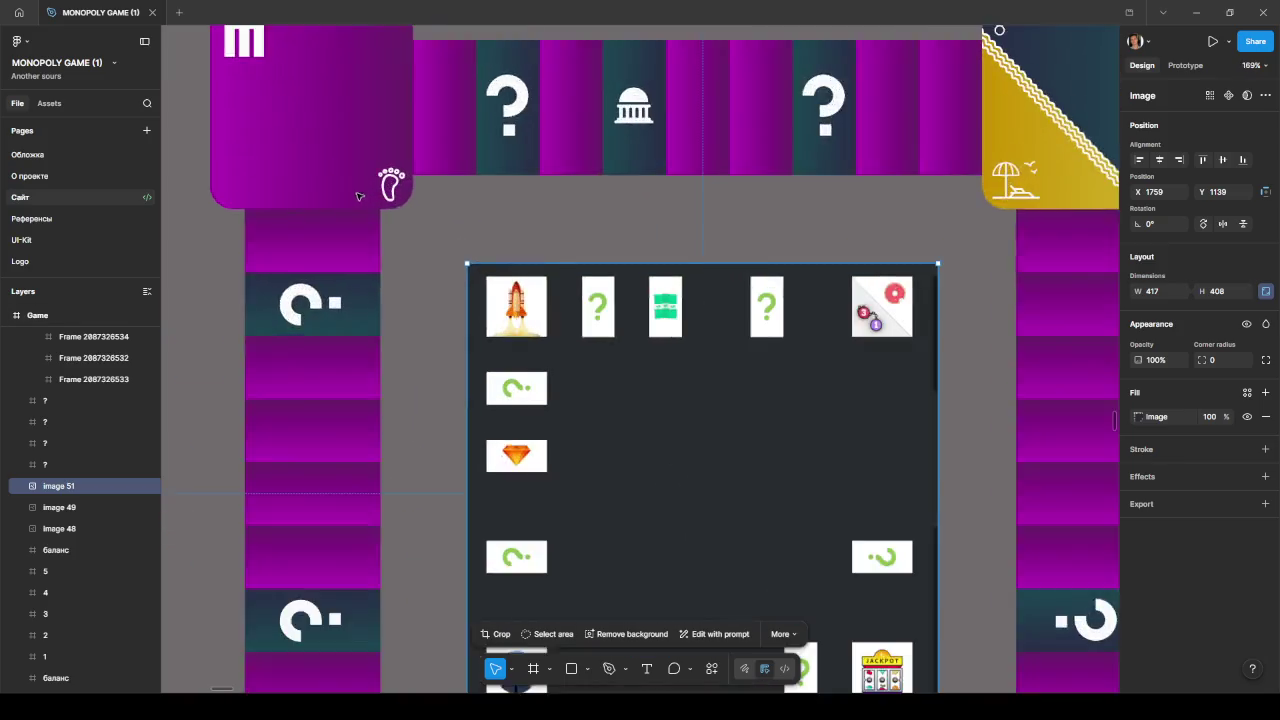
ctrl+scroll(358, 196, up, 3)
ctrl+scroll(461, 254, down, 5)
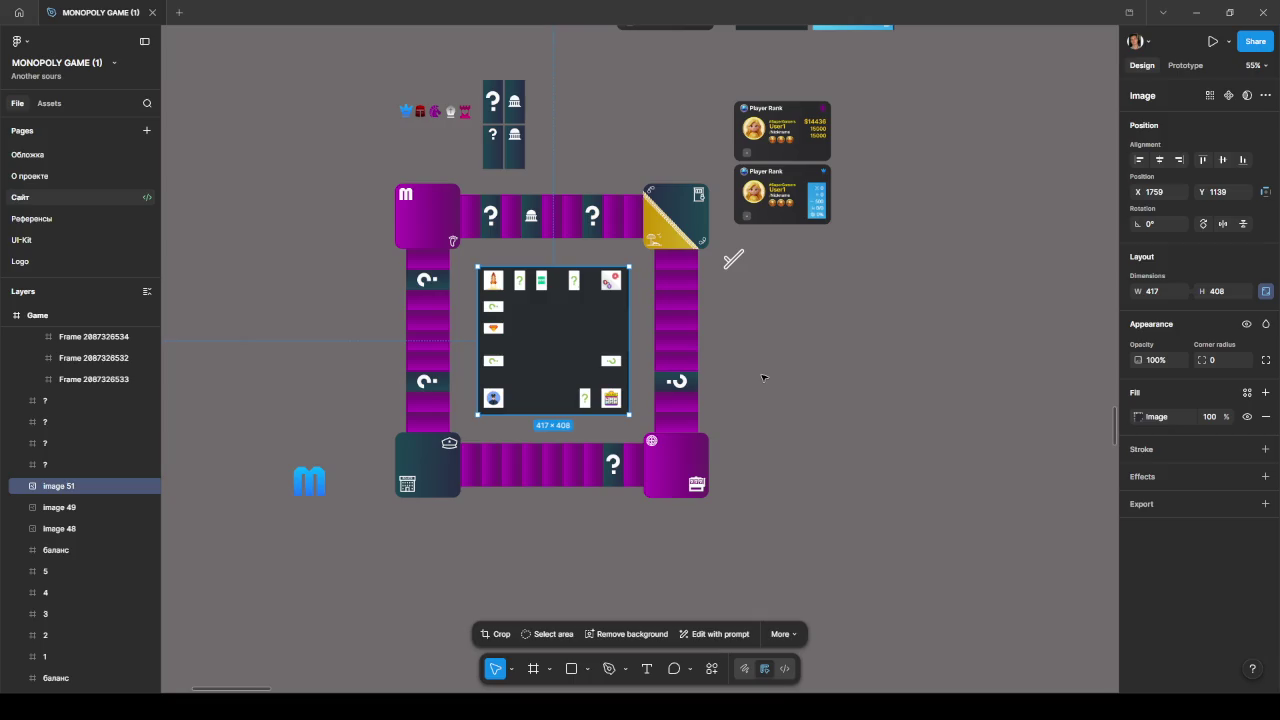
- Deselect the centre image and review the whole board layout
click(812, 347)
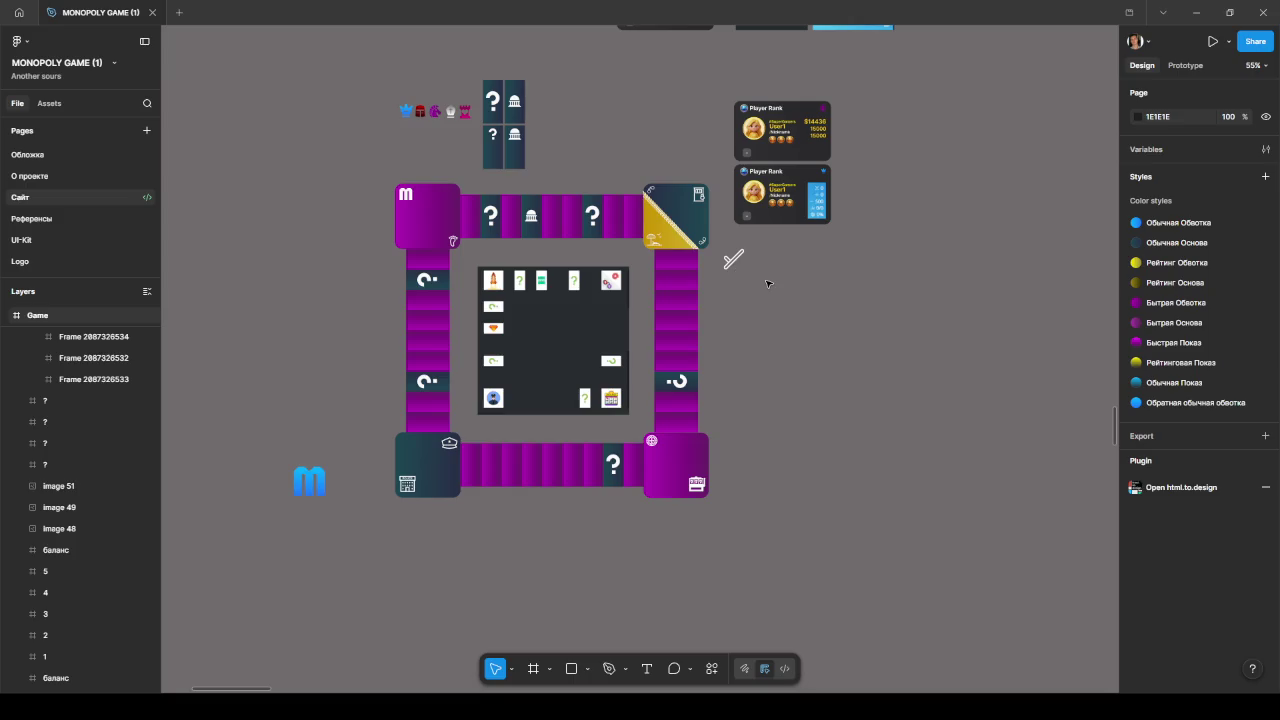
ctrl+scroll(680, 226, up, 5)
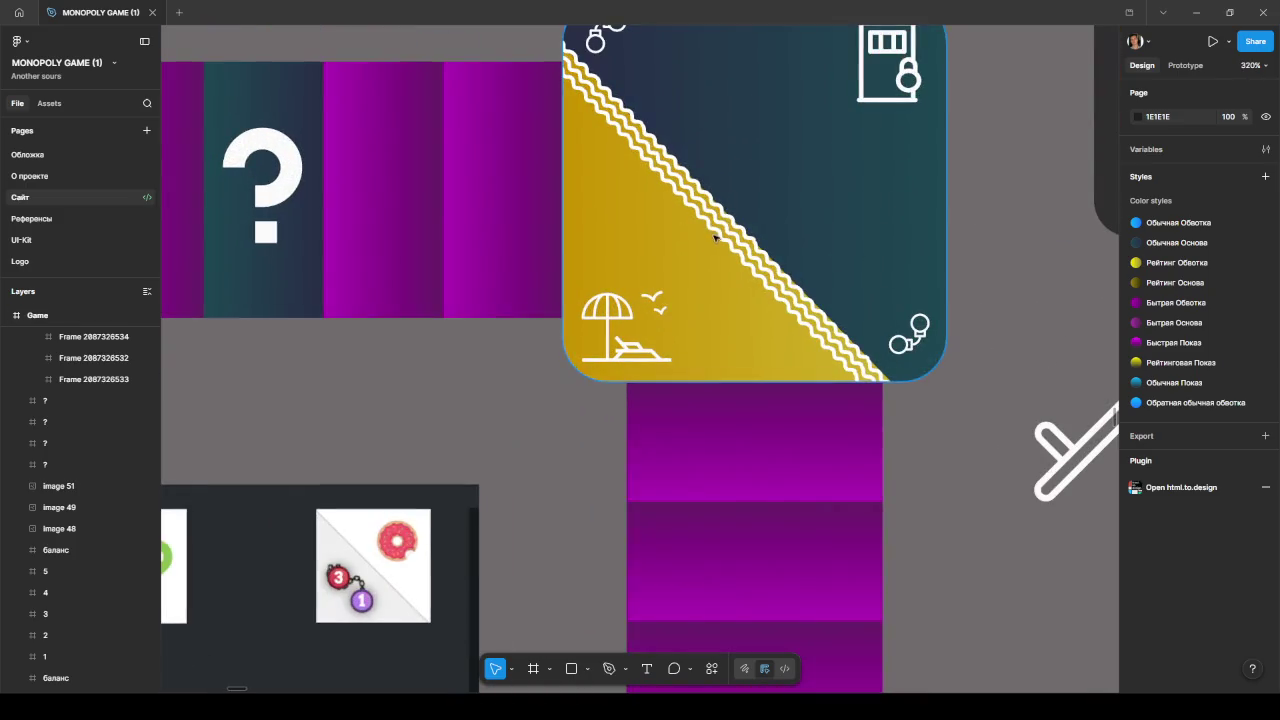
ctrl+scroll(716, 238, up, 2)
ctrl+scroll(716, 242, down, 3)
ctrl+scroll(883, 251, down, 3)
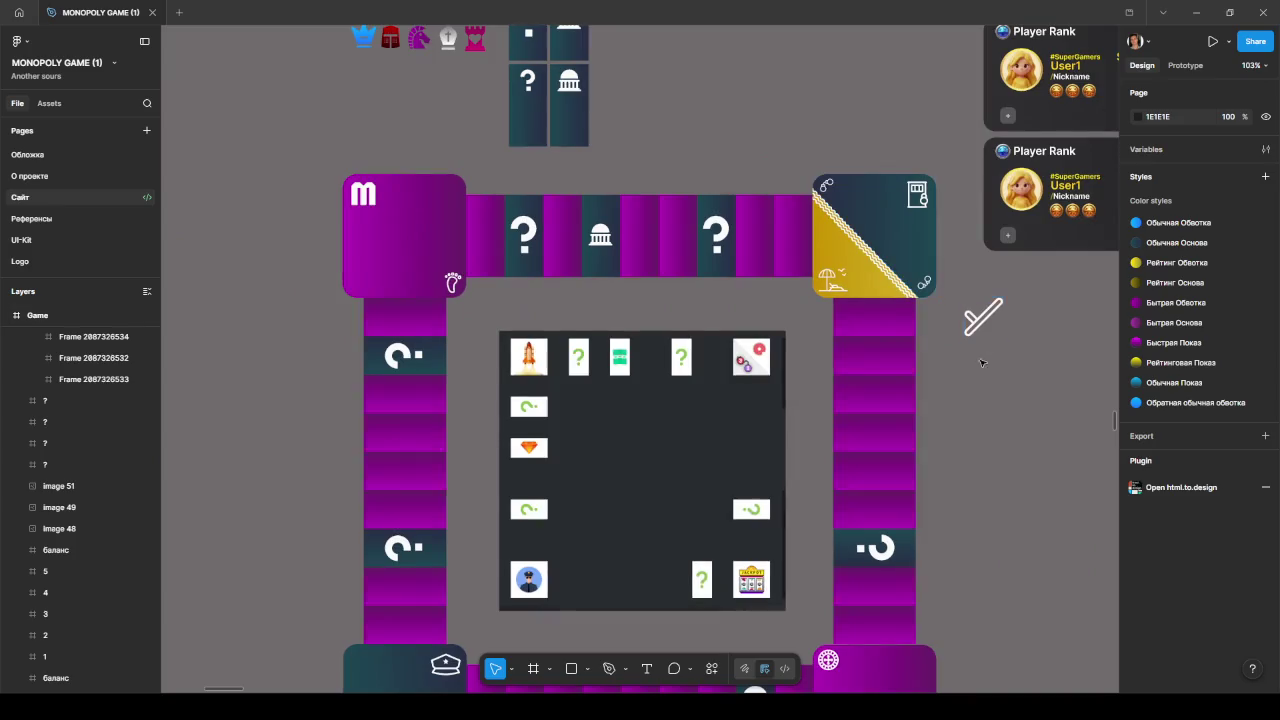
drag(964, 419, 971, 367)
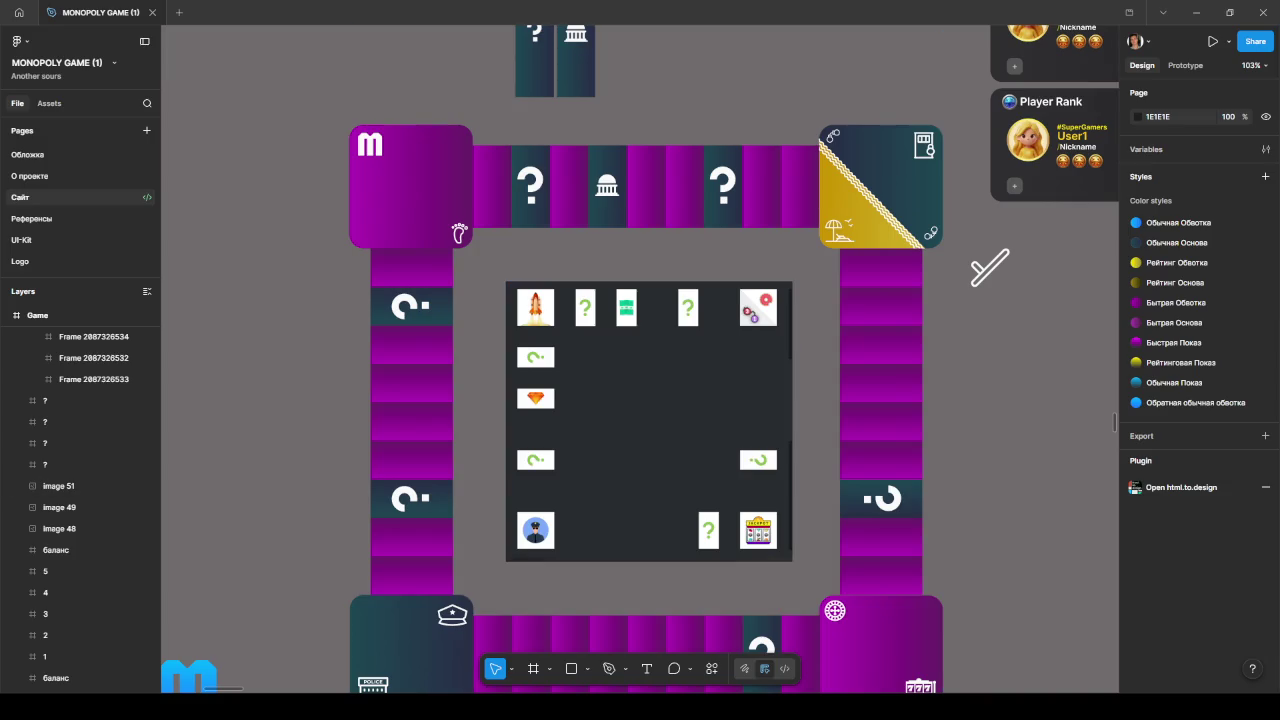
- Paste the diamond graphic, rotate it 90 degrees and shrink it to 107×107 beside the left column
key(ctrl+v)
scroll(340, 315, down, 5)
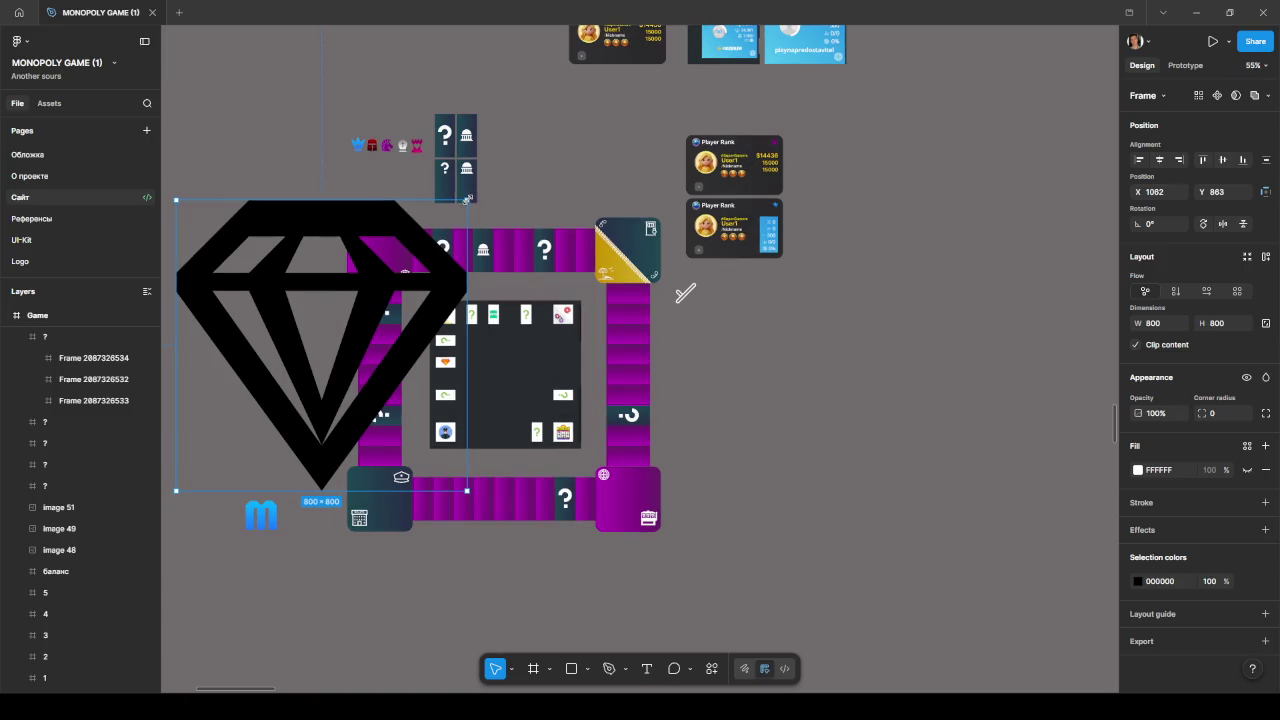
drag(388, 279, 290, 372)
drag(250, 410, 372, 352)
scroll(365, 355, up, 5)
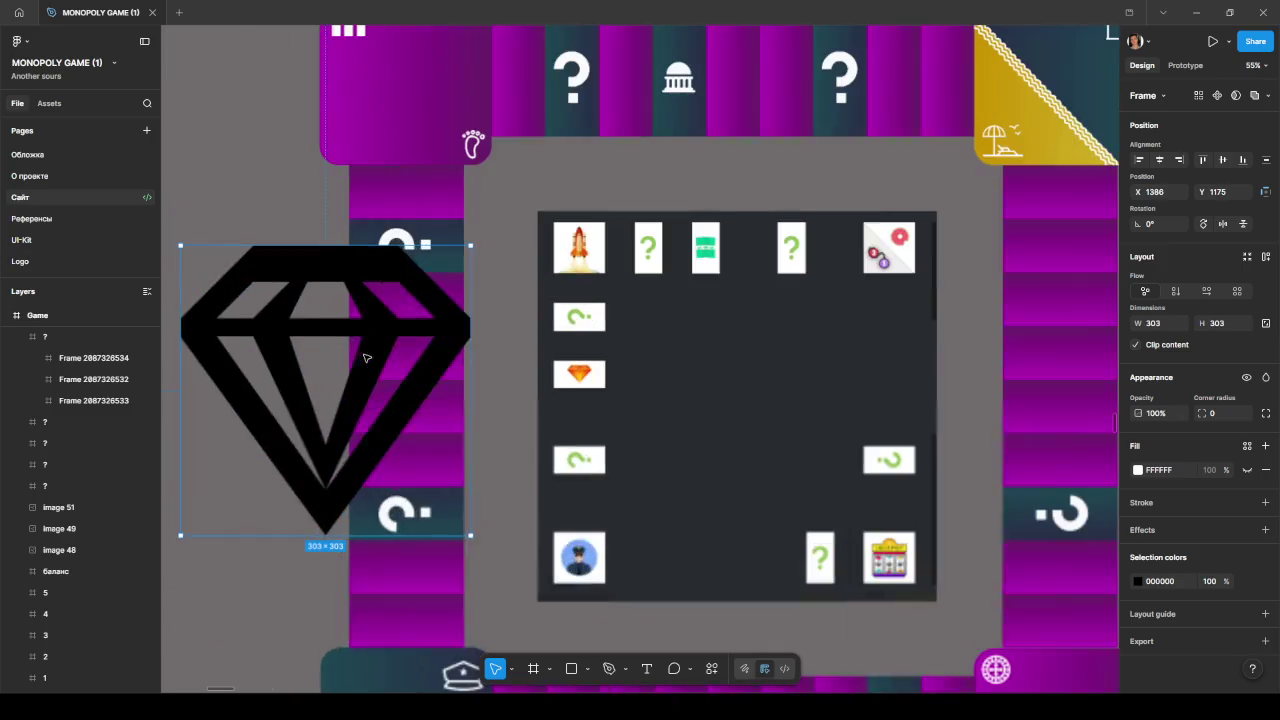
drag(485, 547, 488, 204)
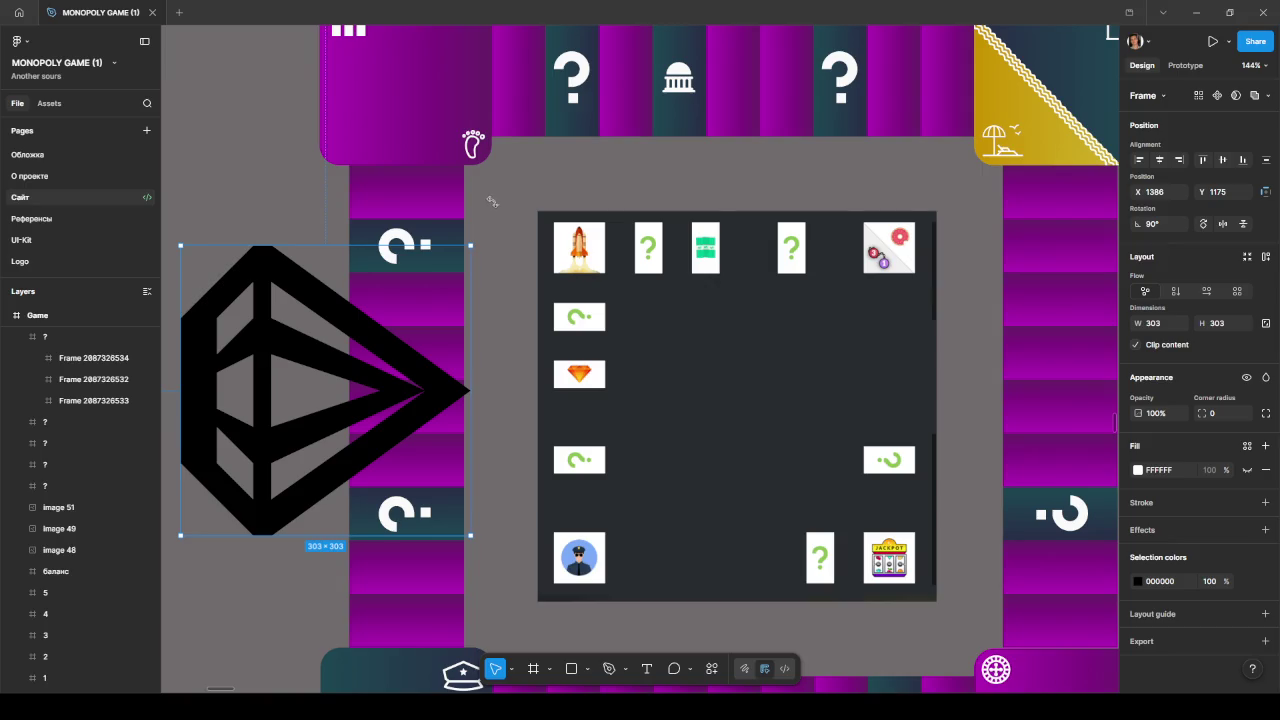
drag(468, 247, 288, 428)
drag(250, 470, 310, 325)
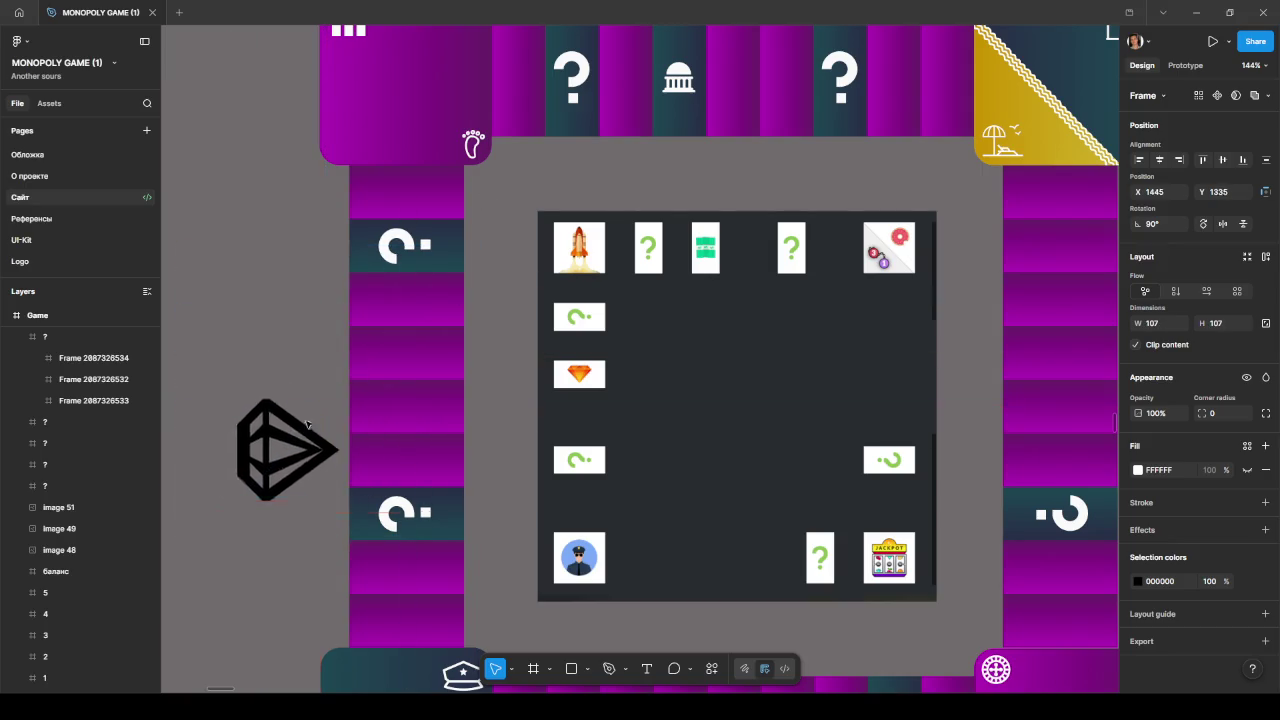
- Give the magenta left-column tile the Обычная Основа dark teal fill style
click(414, 358)
click(1160, 417)
click(1030, 521)
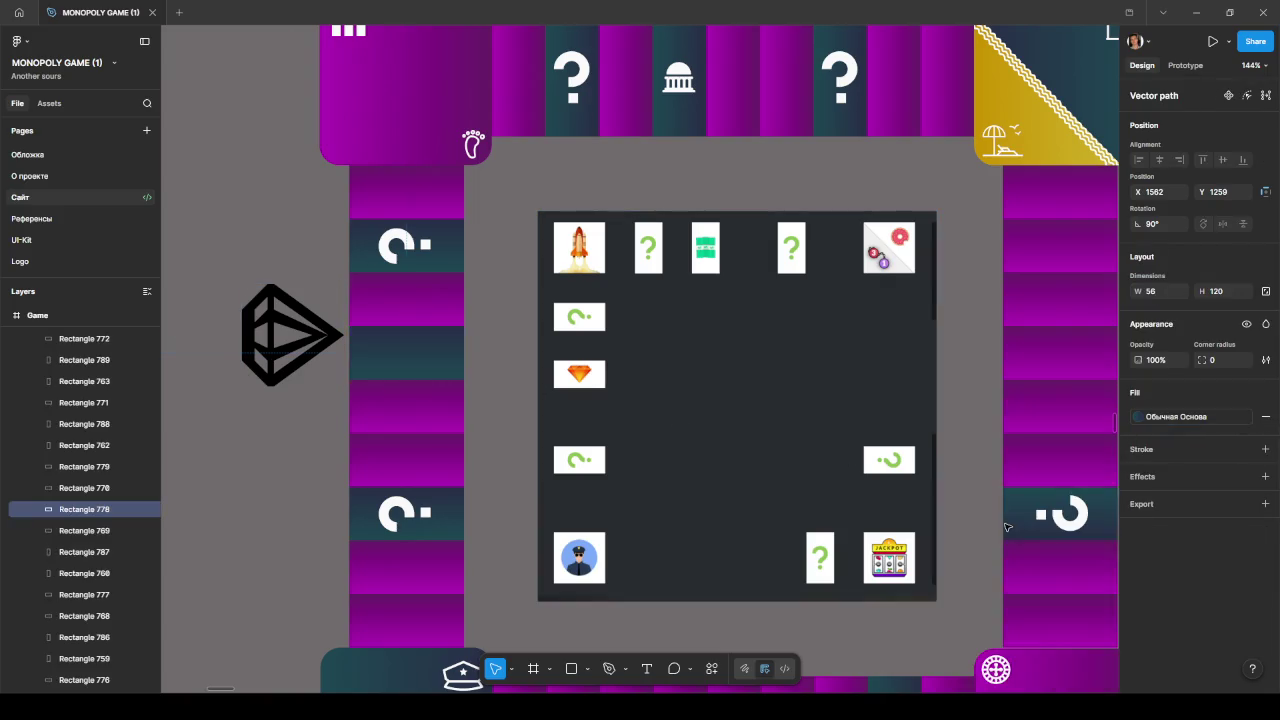
- Recolour the diamond white by sampling FAFAFA from the board
click(285, 335)
click(1138, 581)
drag(984, 514, 962, 365)
click(978, 549)
click(403, 496)
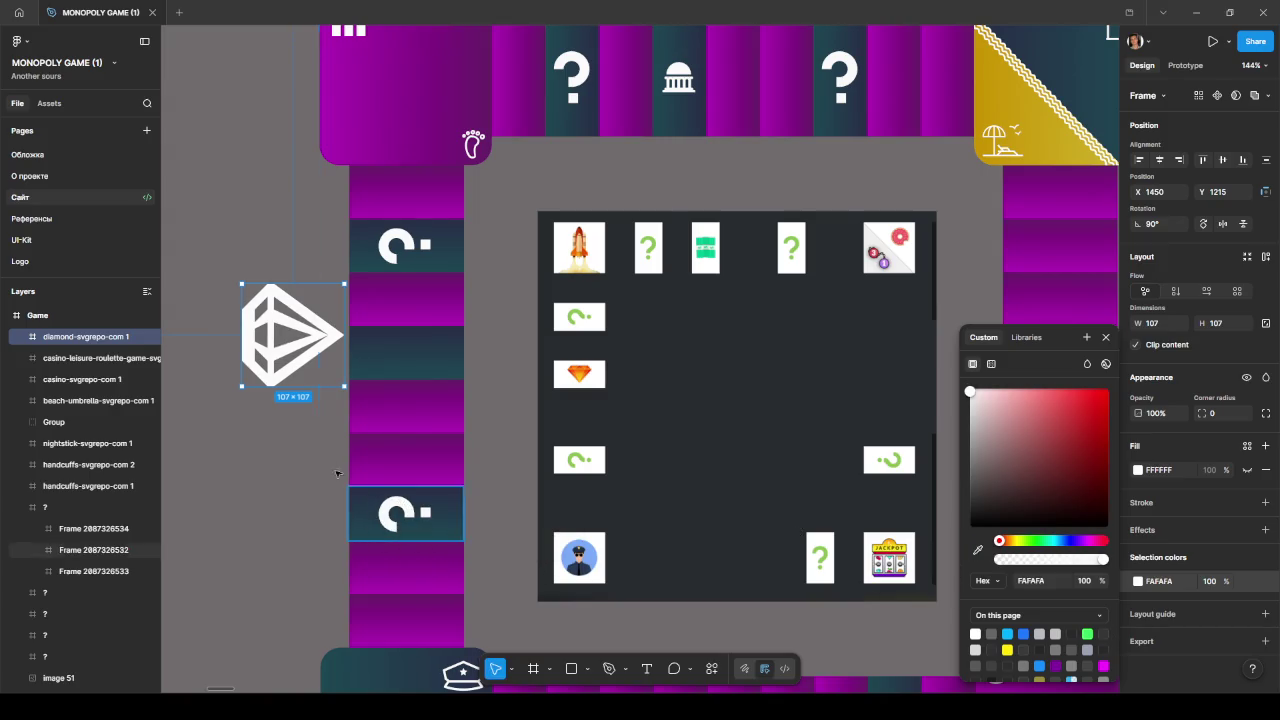
- Resize the diamond to 38×38, centre it on the dark tile and rotate it upright
drag(282, 343, 366, 370)
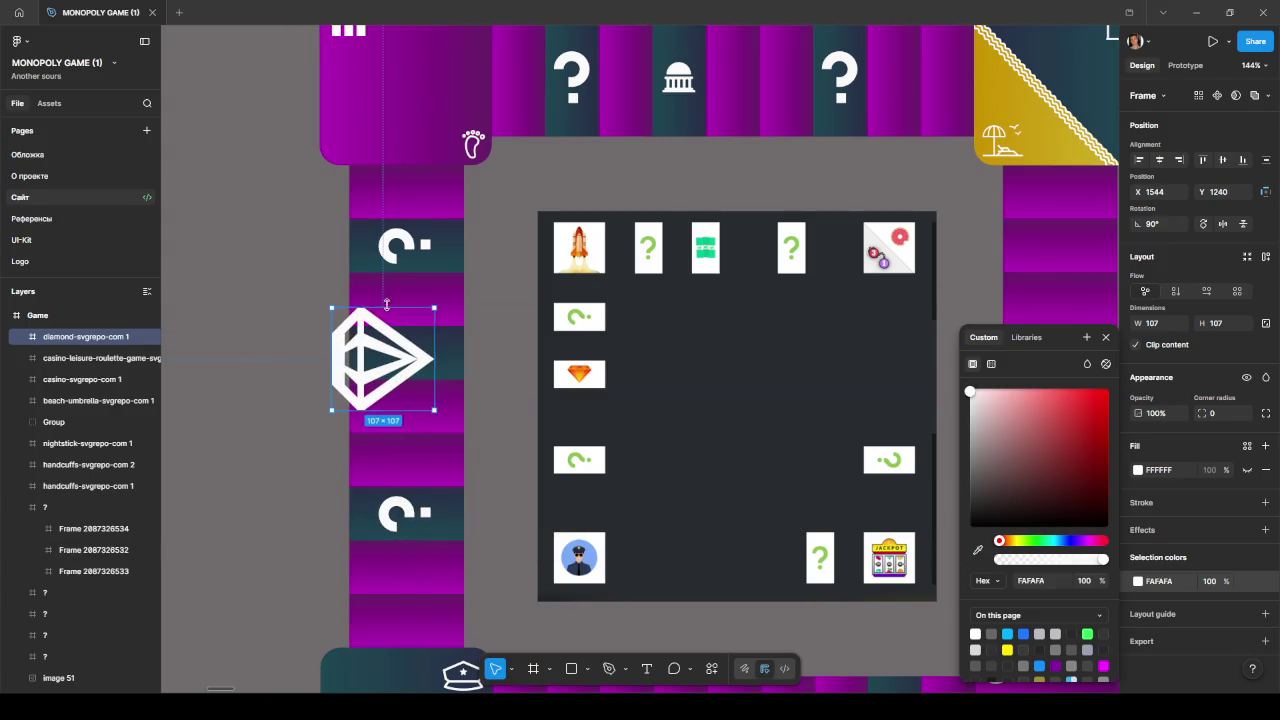
drag(329, 310, 383, 352)
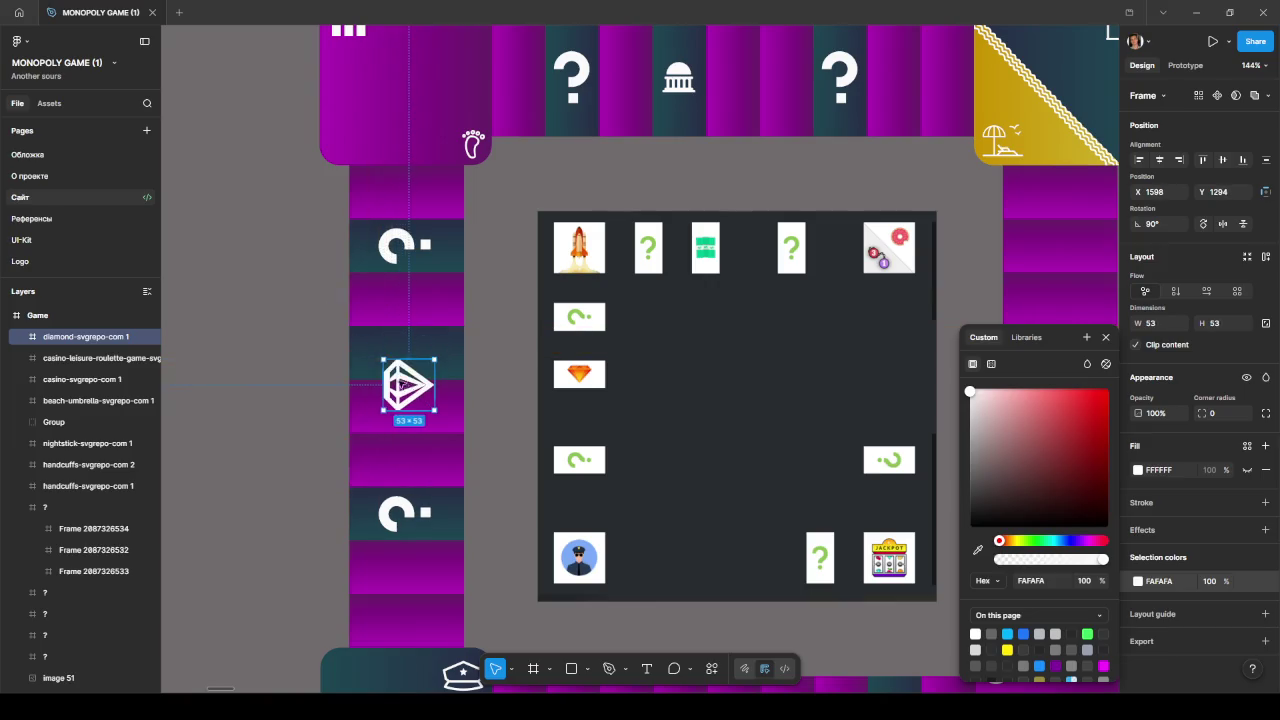
scroll(400, 380, up, 5)
double_click(408, 346)
scroll(408, 346, up, 3)
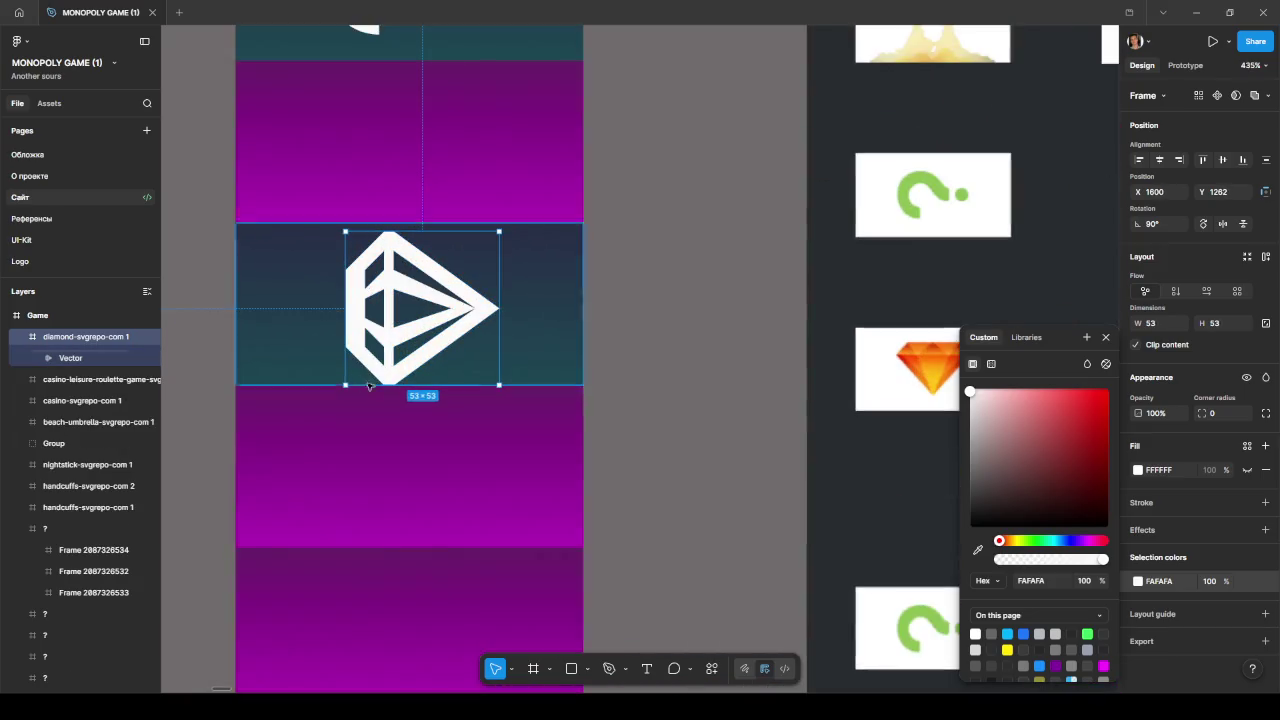
drag(343, 383, 390, 341)
drag(444, 294, 407, 313)
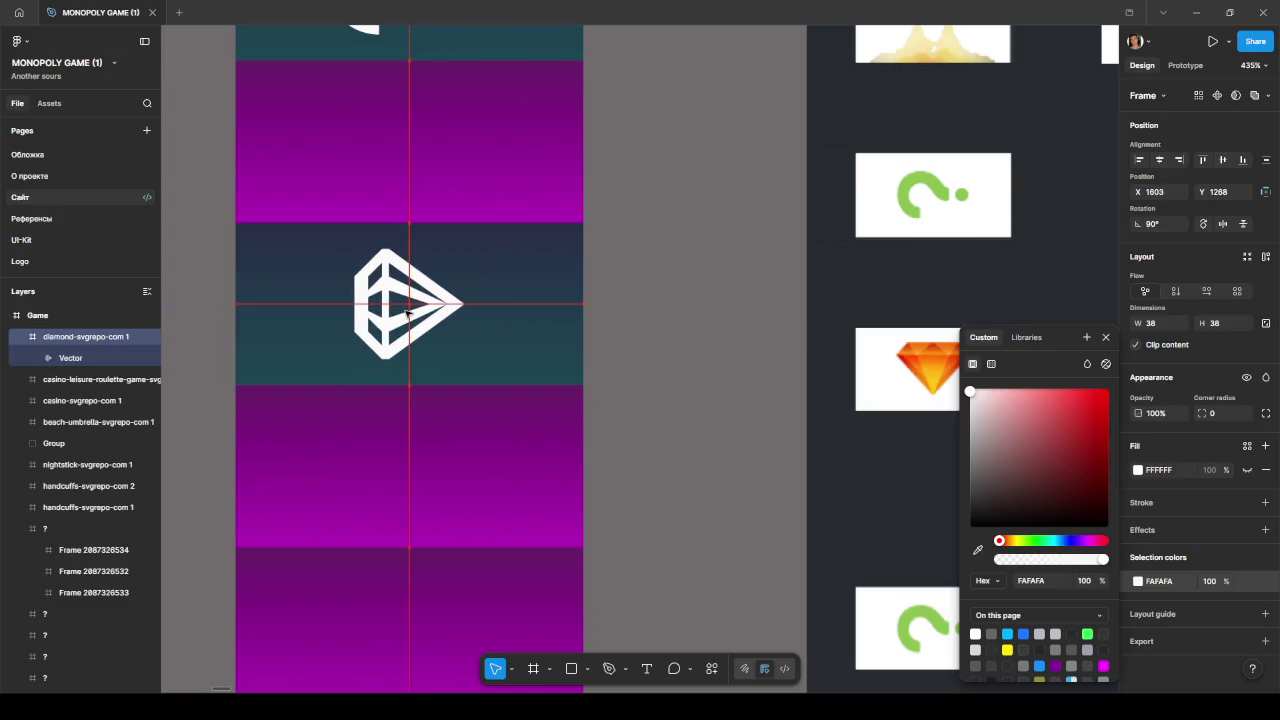
mouse_move(466, 246)
mouse_down()
mouse_move(469, 400)
mouse_move(486, 377)
mouse_up()
scroll(623, 389, down, 5)
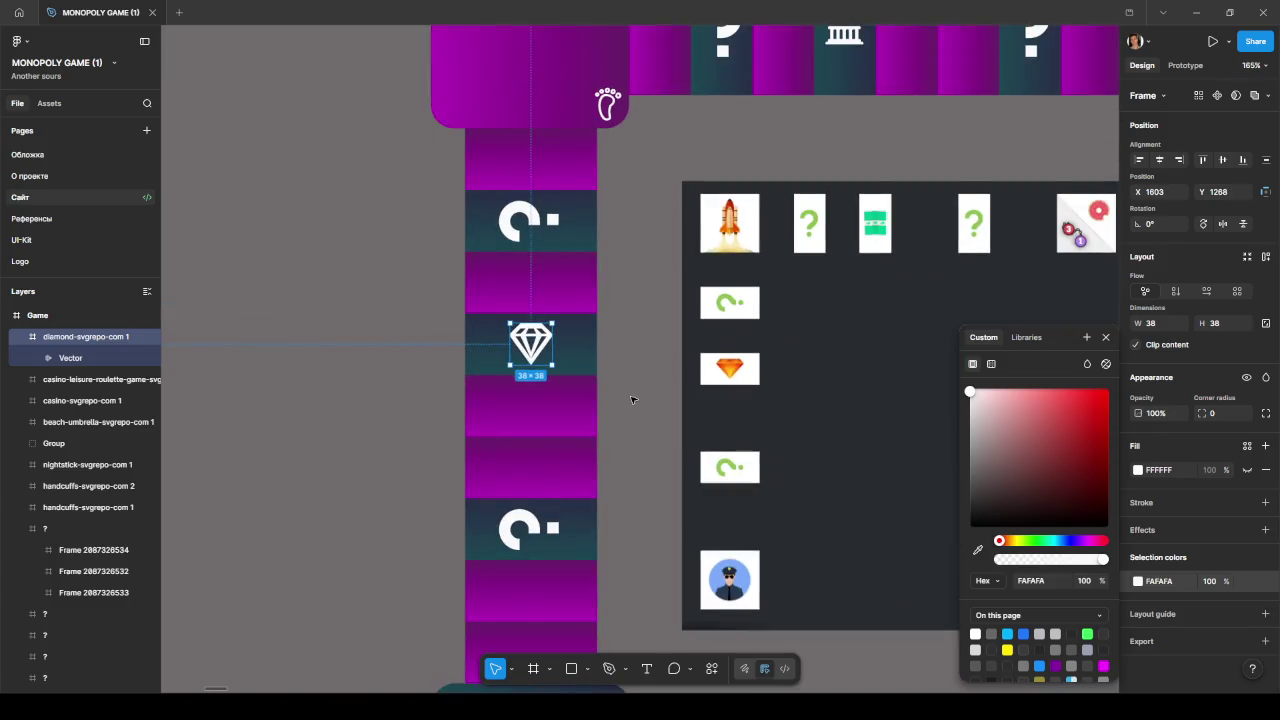
scroll(620, 394, down, 2)
scroll(523, 331, down, 2)
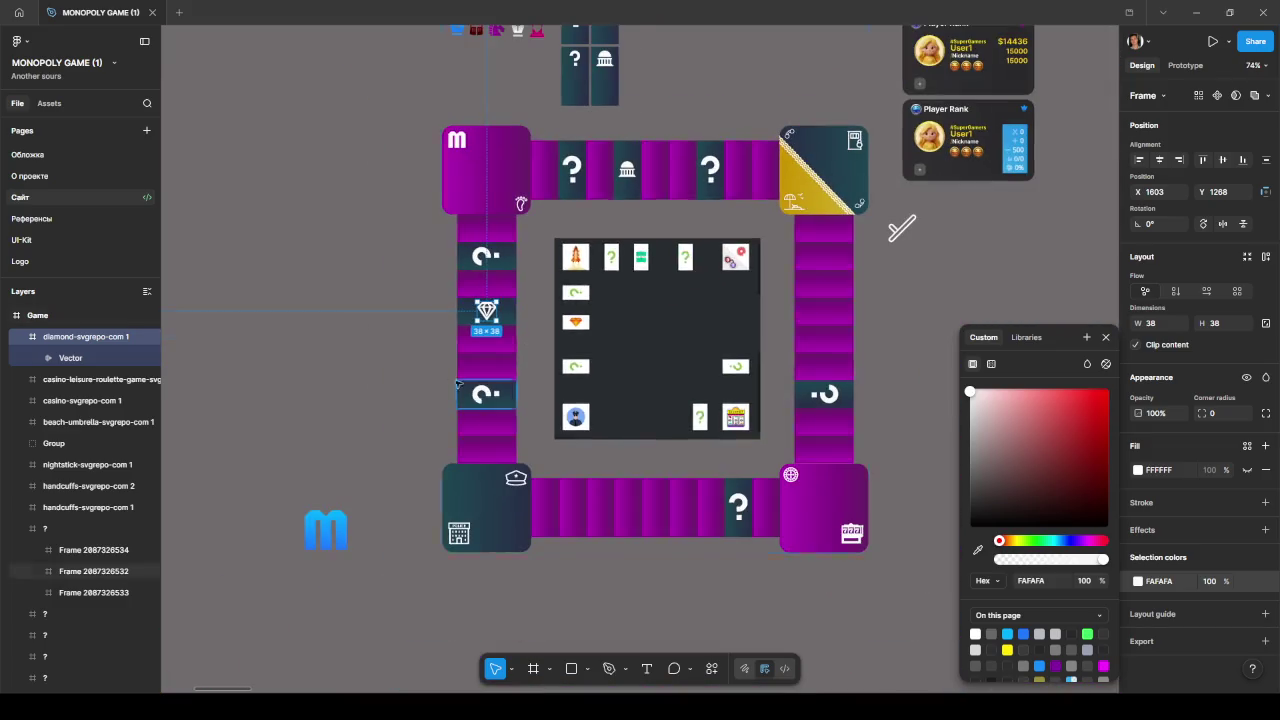
- Duplicate the dark diamond tile to a spare spot above the board
click(381, 356)
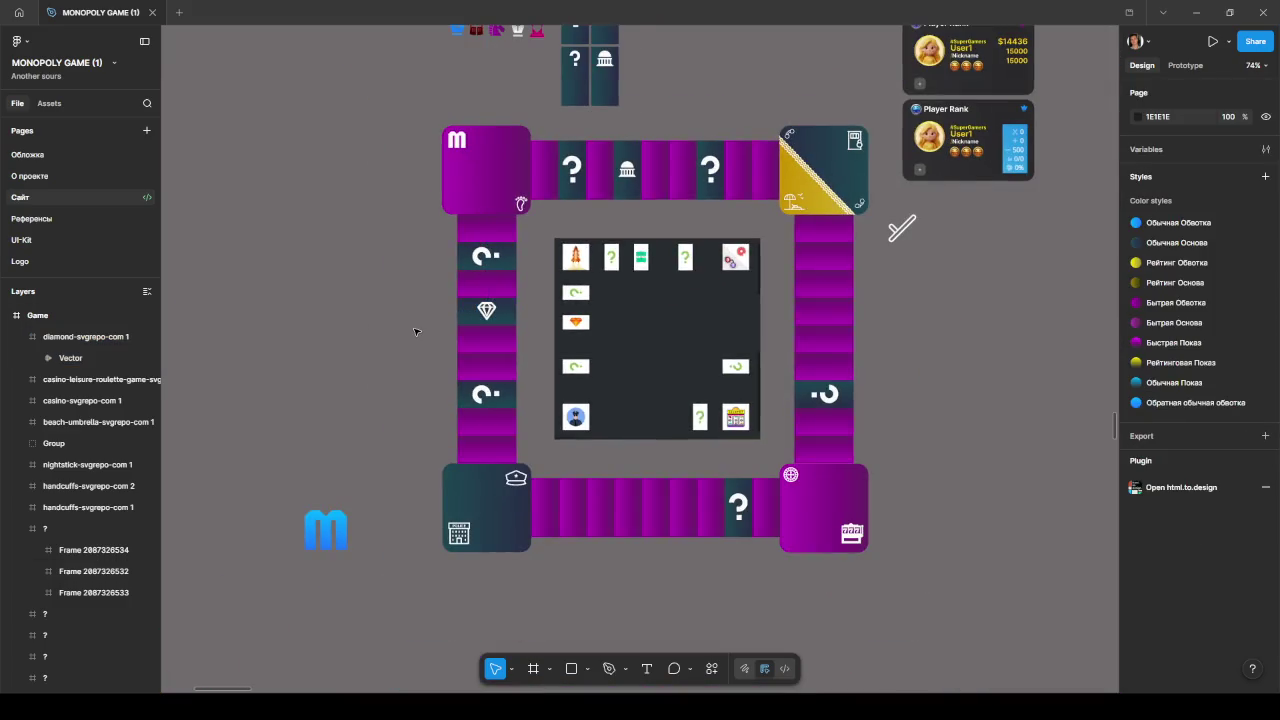
scroll(426, 286, up, 2)
scroll(426, 286, down, 2)
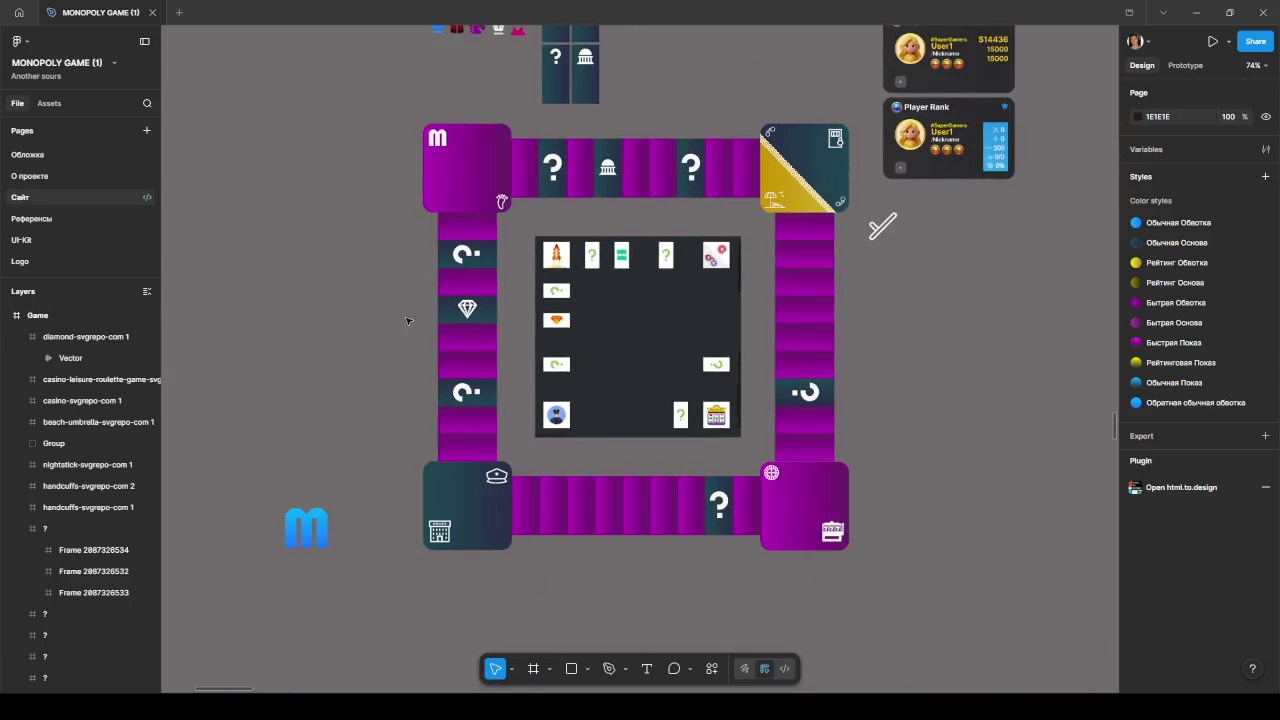
drag(409, 321, 361, 386)
click(445, 405)
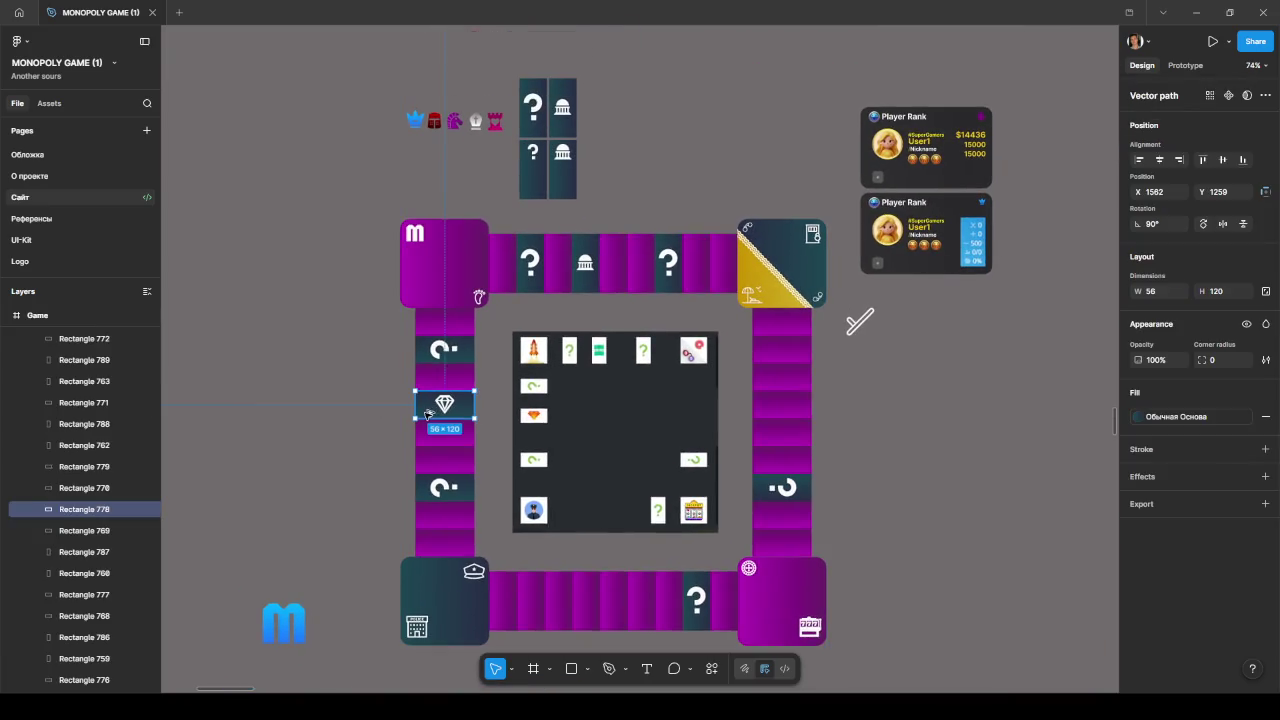
drag(610, 118, 642, 76)
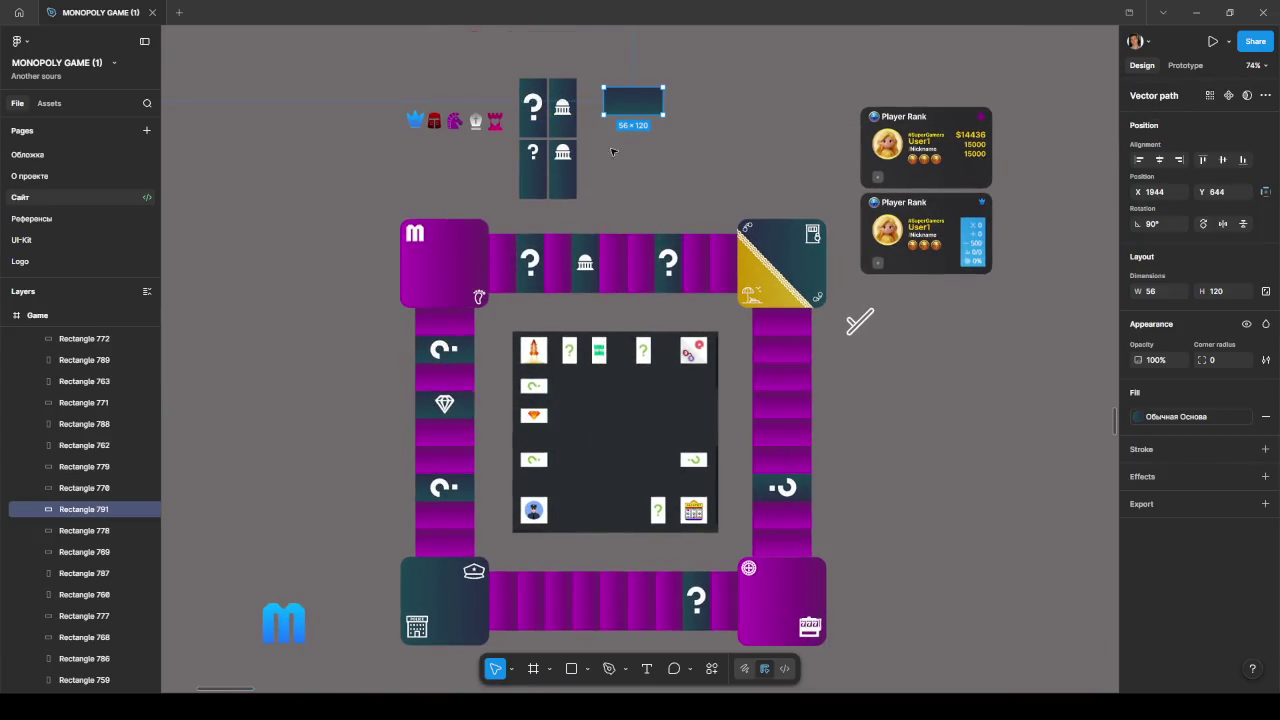
- Copy the white diamond onto the new spare tile and shift it left
click(444, 404)
key(Escape)
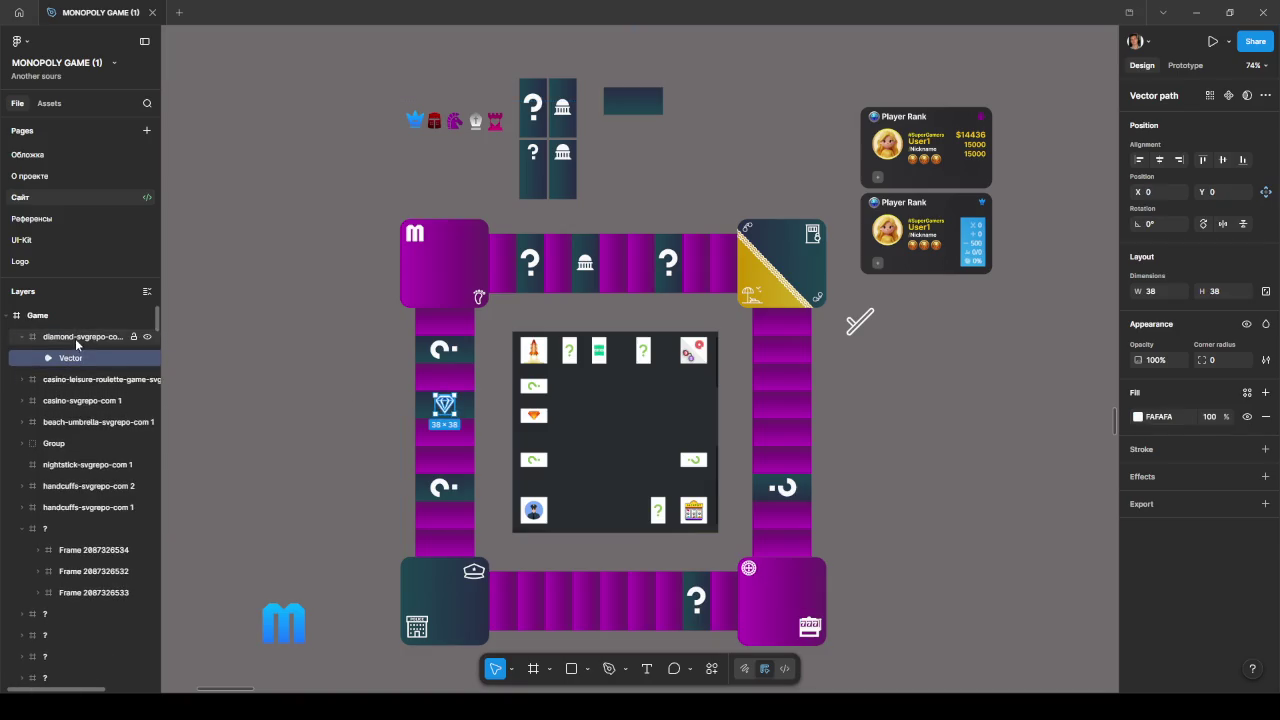
alt+drag(445, 405, 617, 101)
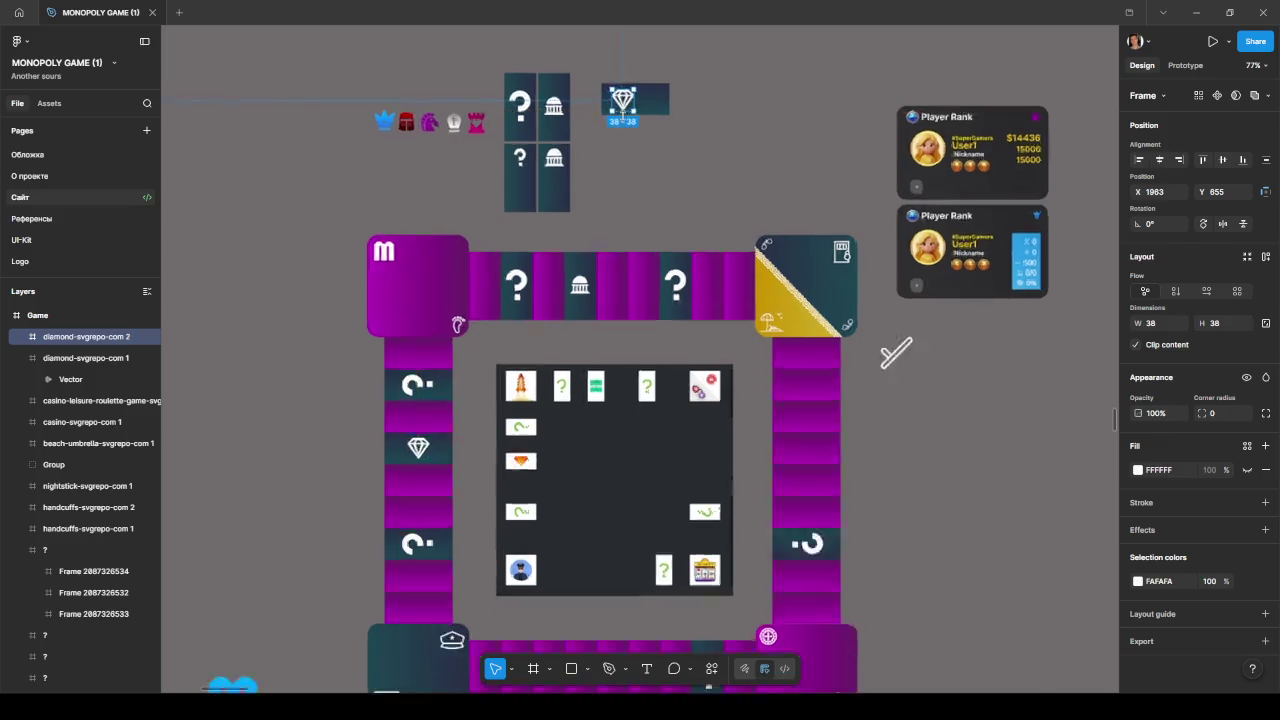
ctrl+scroll(652, 277, up, 5)
ctrl+scroll(652, 277, up, 4)
drag(646, 268, 616, 264)
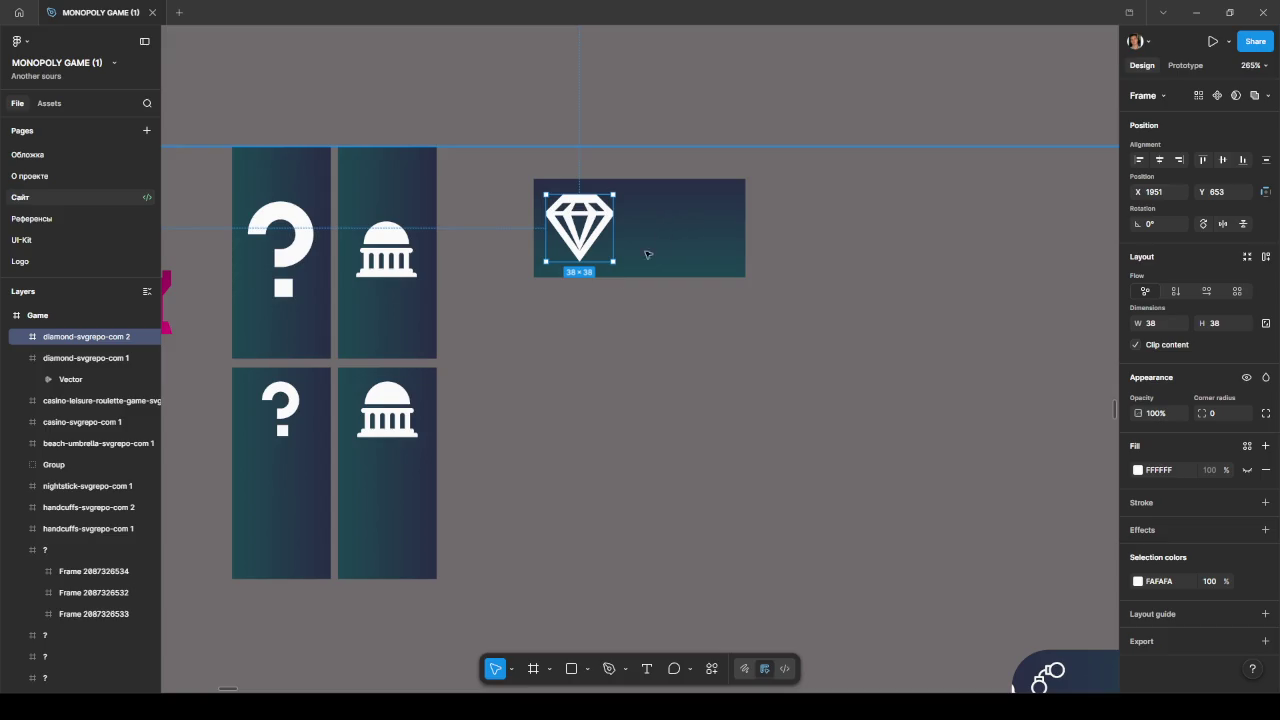
- Move the board's diamond icon to the left side of its tile, snapping to the guide
scroll(587, 281, down, 3)
scroll(587, 281, down, 3)
scroll(371, 549, down, 5)
scroll(471, 434, down, 5)
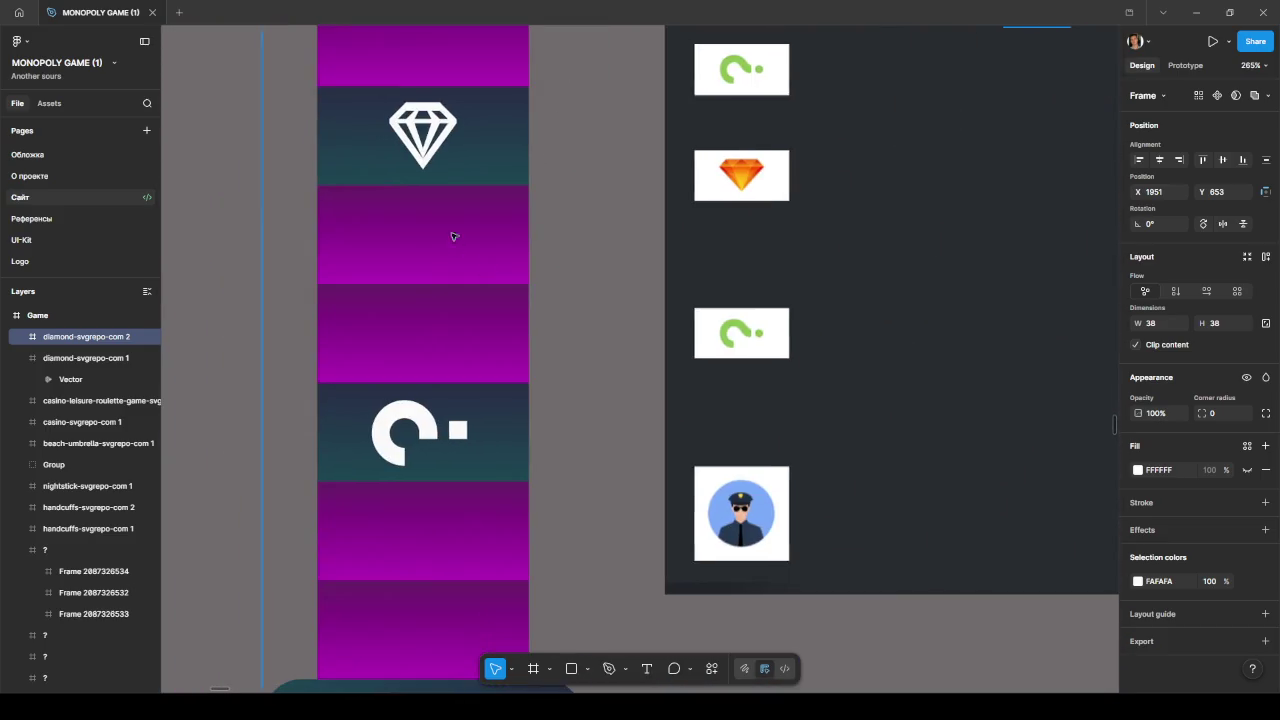
drag(422, 138, 364, 142)
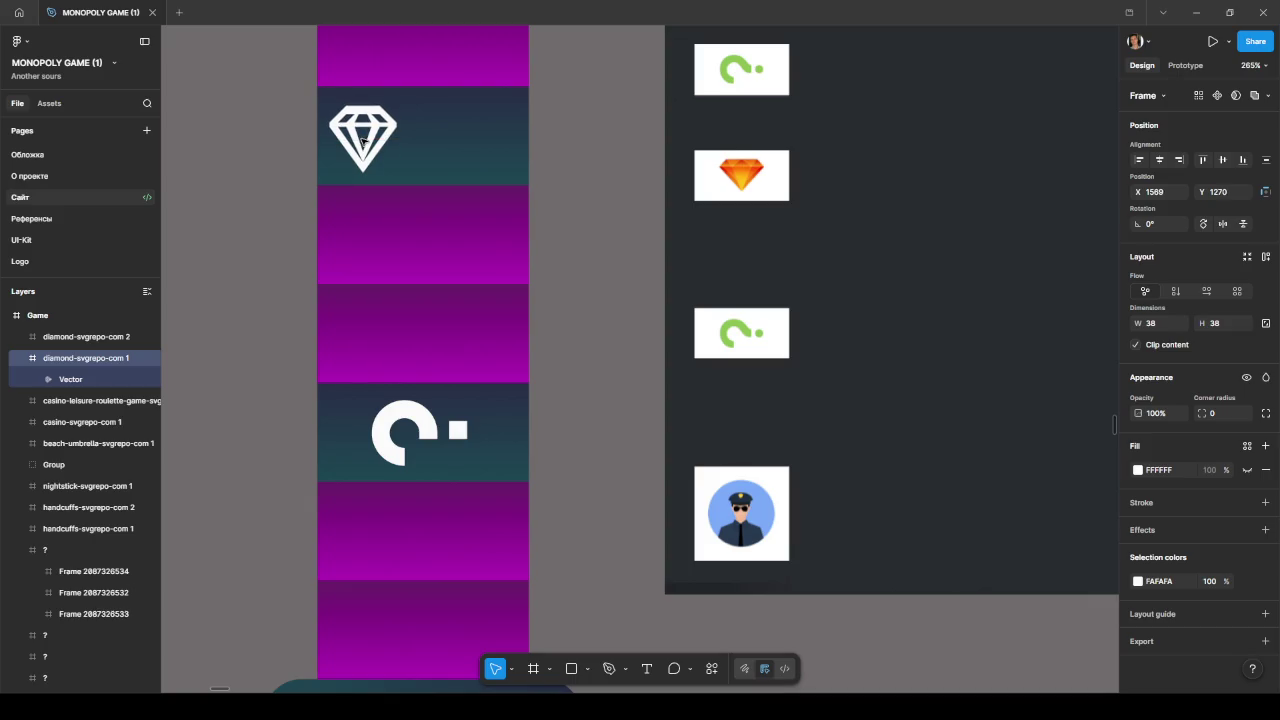
click(579, 205)
scroll(575, 220, down, 5)
scroll(330, 228, up, 5)
scroll(330, 228, right, 2)
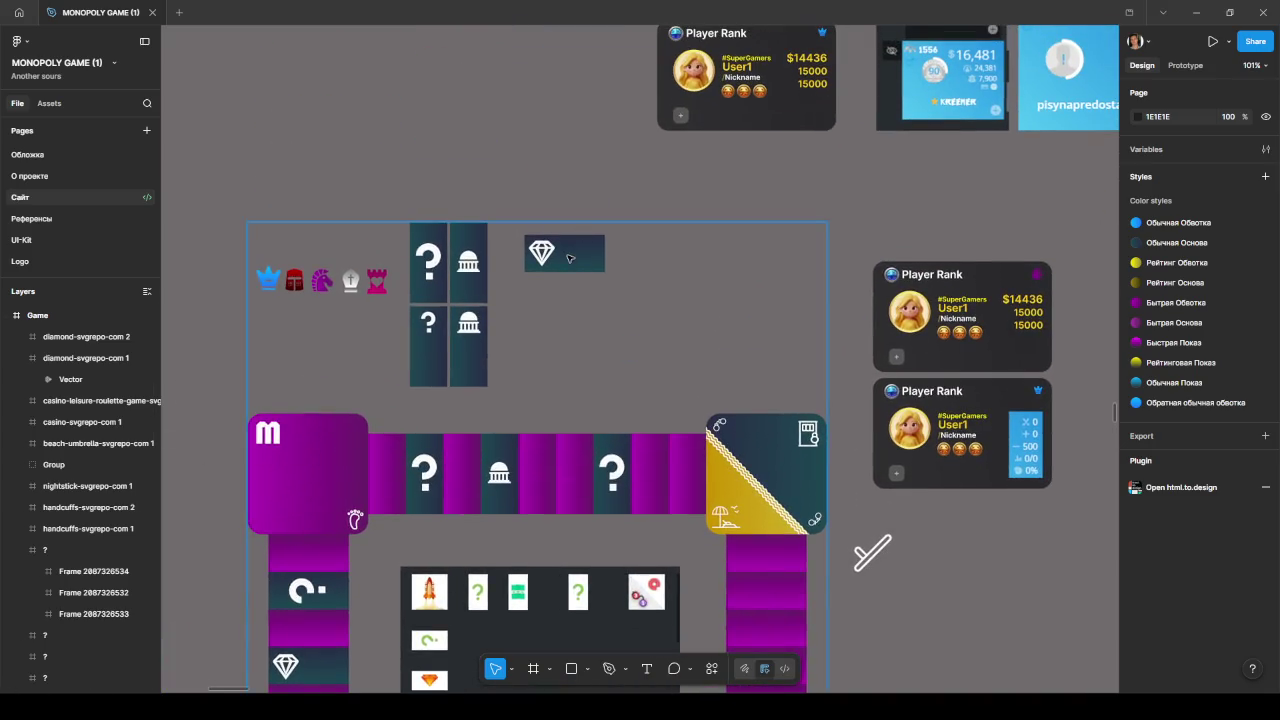
- Group the standalone diamond tile with Ctrl+G and duplicate it directly below
scroll(567, 252, up, 3)
click(562, 242)
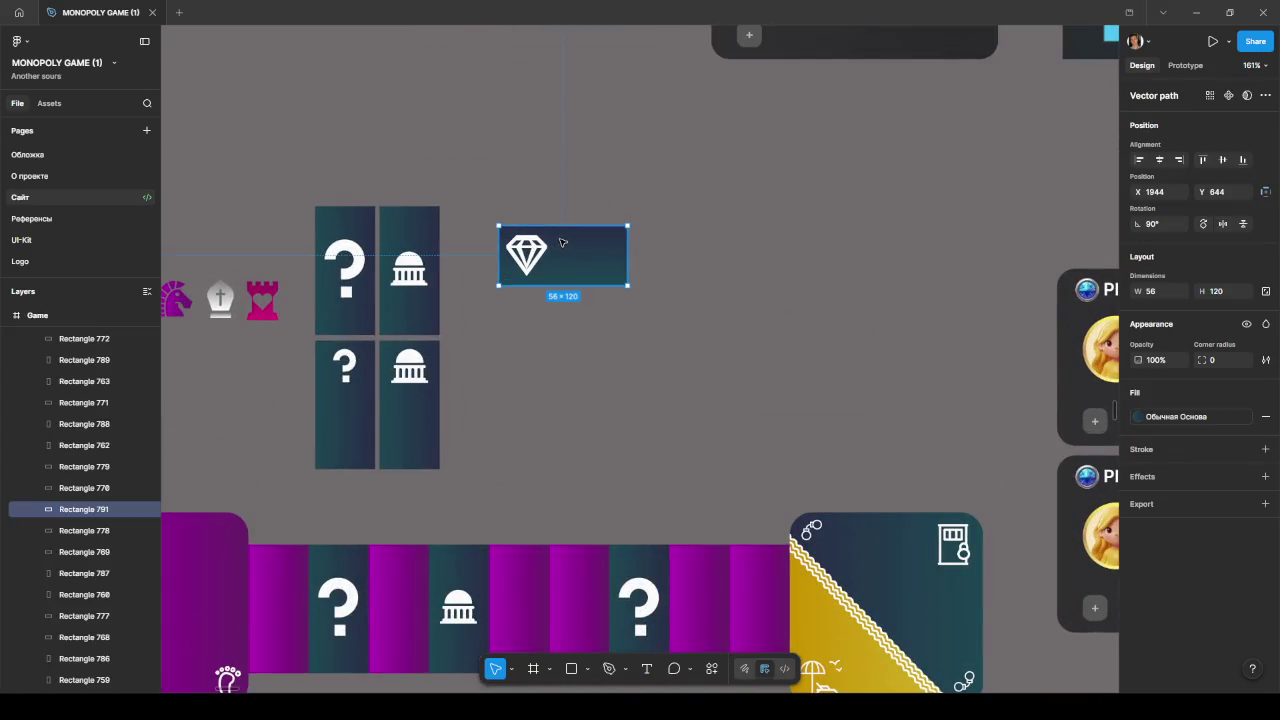
click(536, 254)
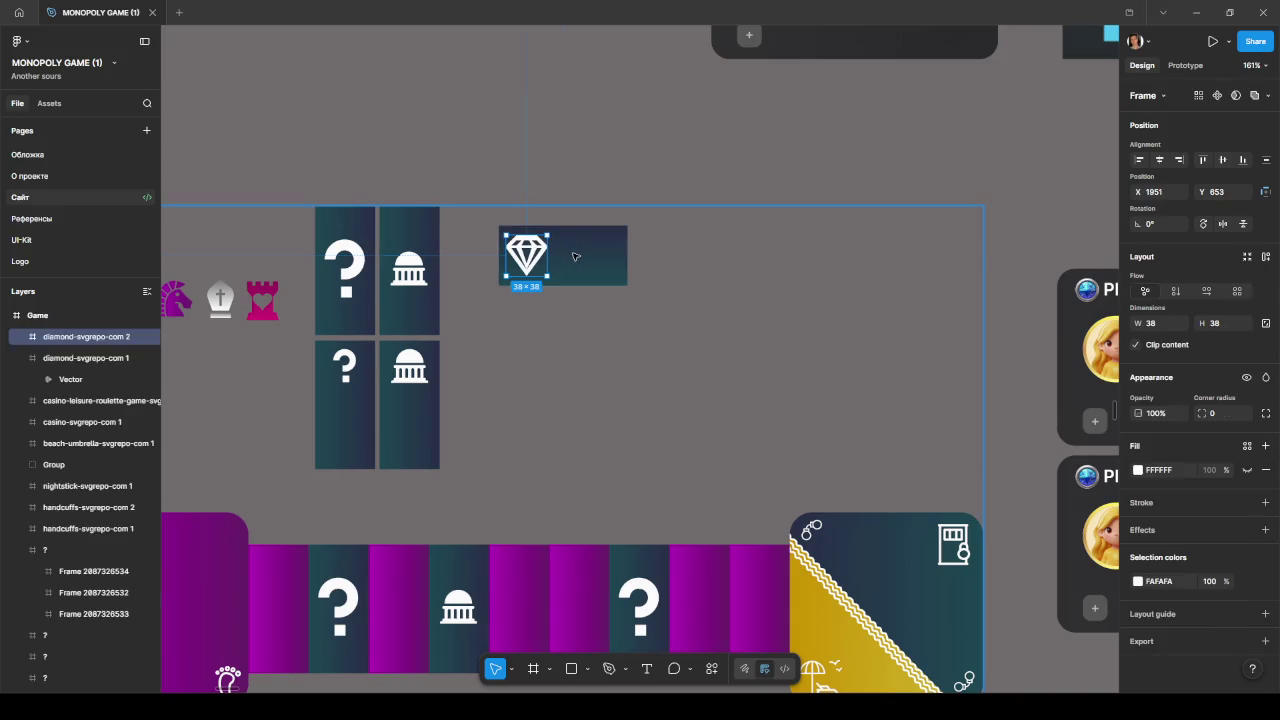
key(Escape)
double_click(575, 255)
key(Escape)
key(ctrl+g)
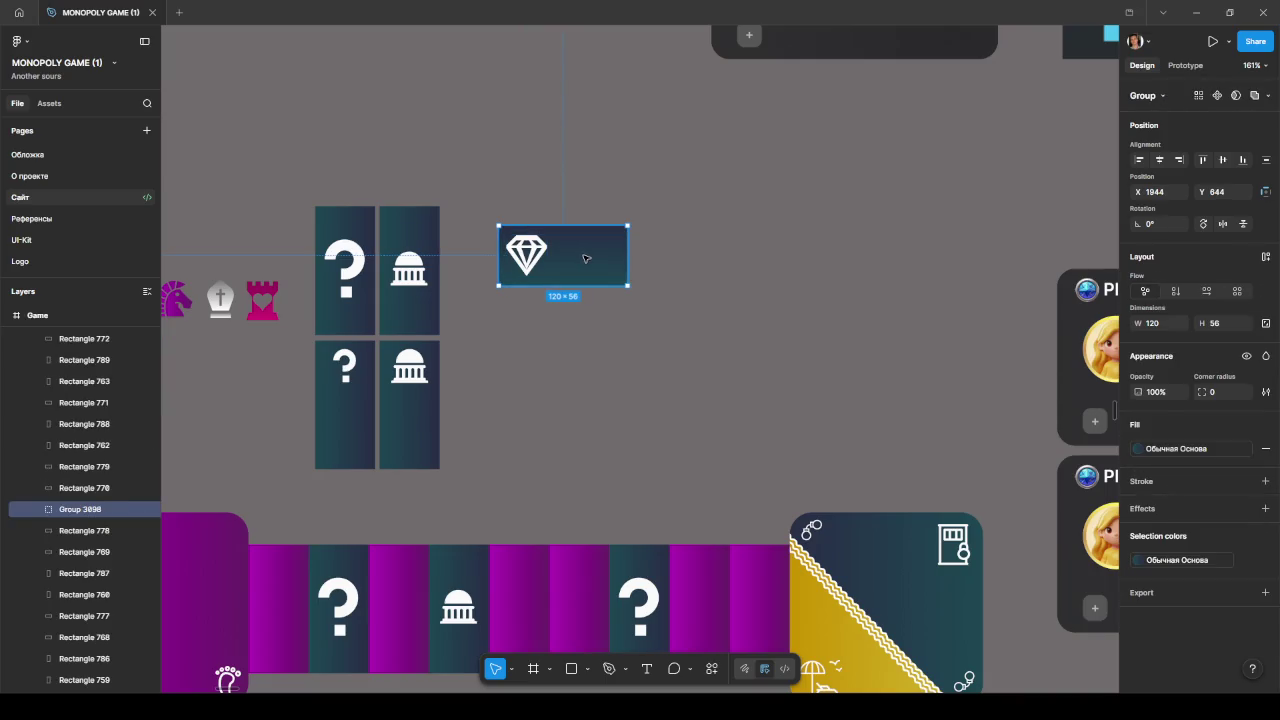
drag(580, 254, 578, 318)
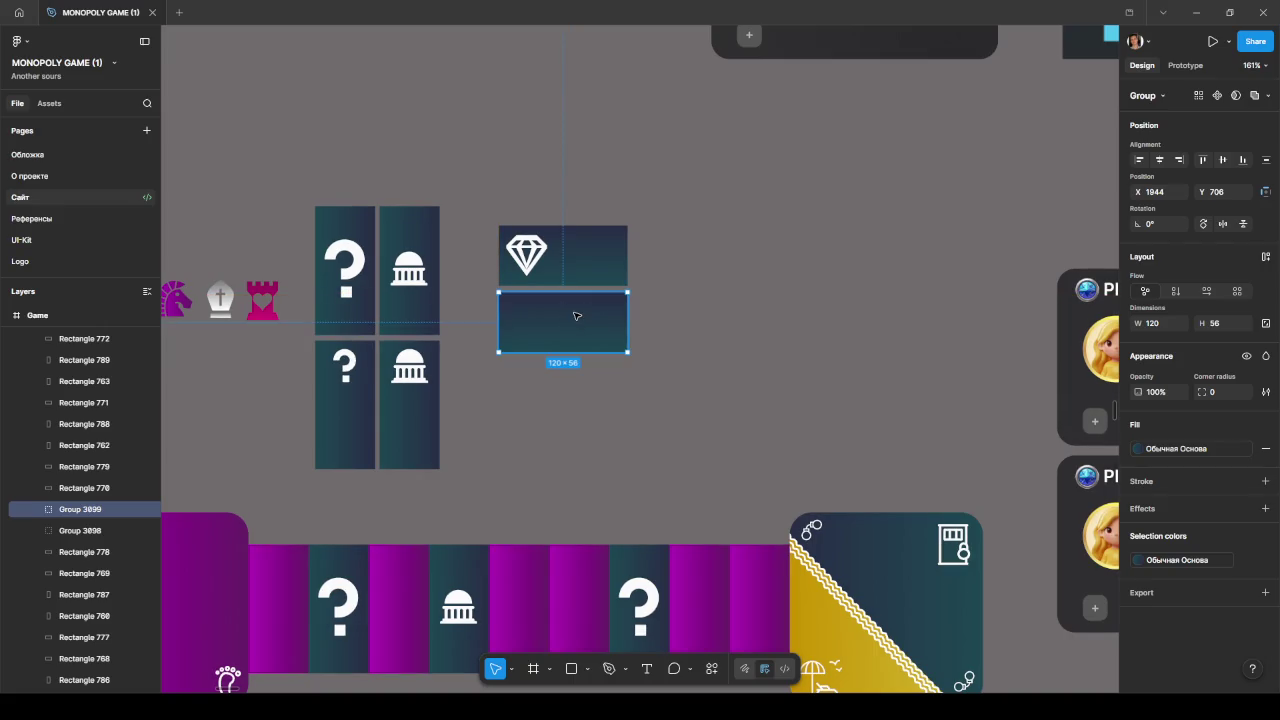
- Copy the white diamond icon into the lower duplicated tile
click(525, 248)
mouse_move(527, 252)
mouse_down()
mouse_move(533, 318)
mouse_move(581, 318)
mouse_up()
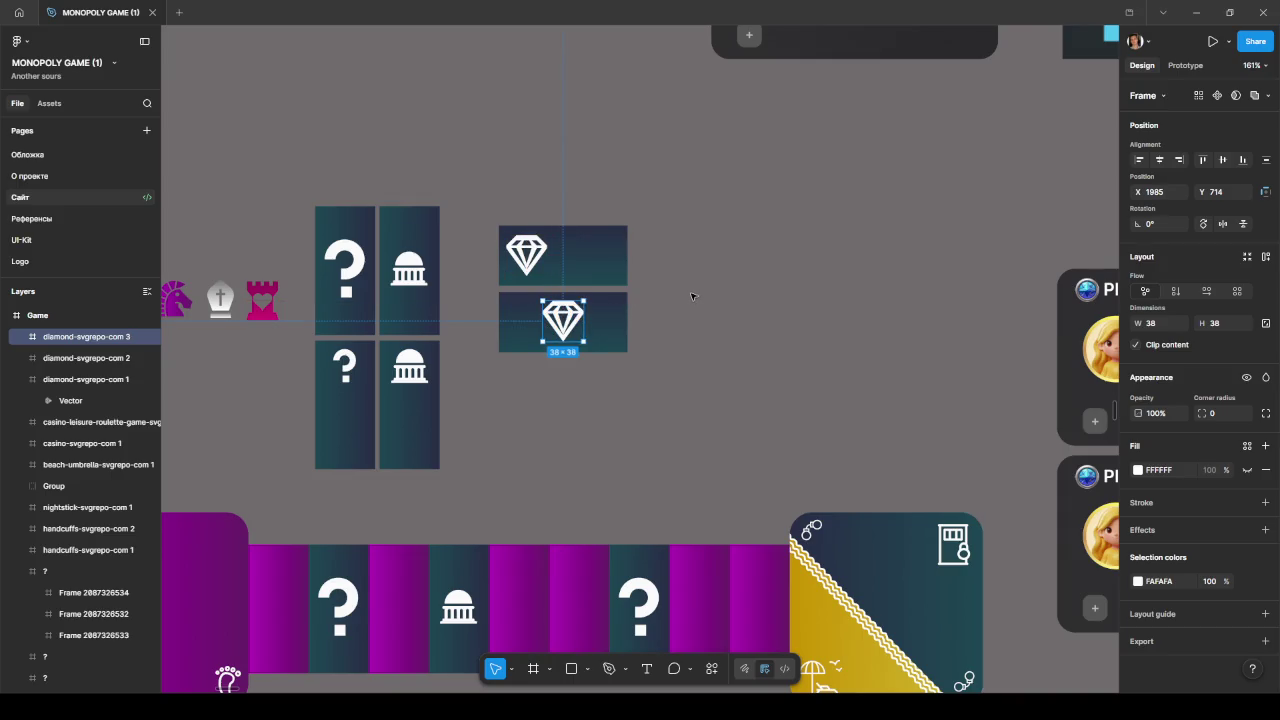
click(698, 329)
- Recentre the view on the board and minimise the Figma window
scroll(698, 333, down, 5)
drag(368, 426, 380, 251)
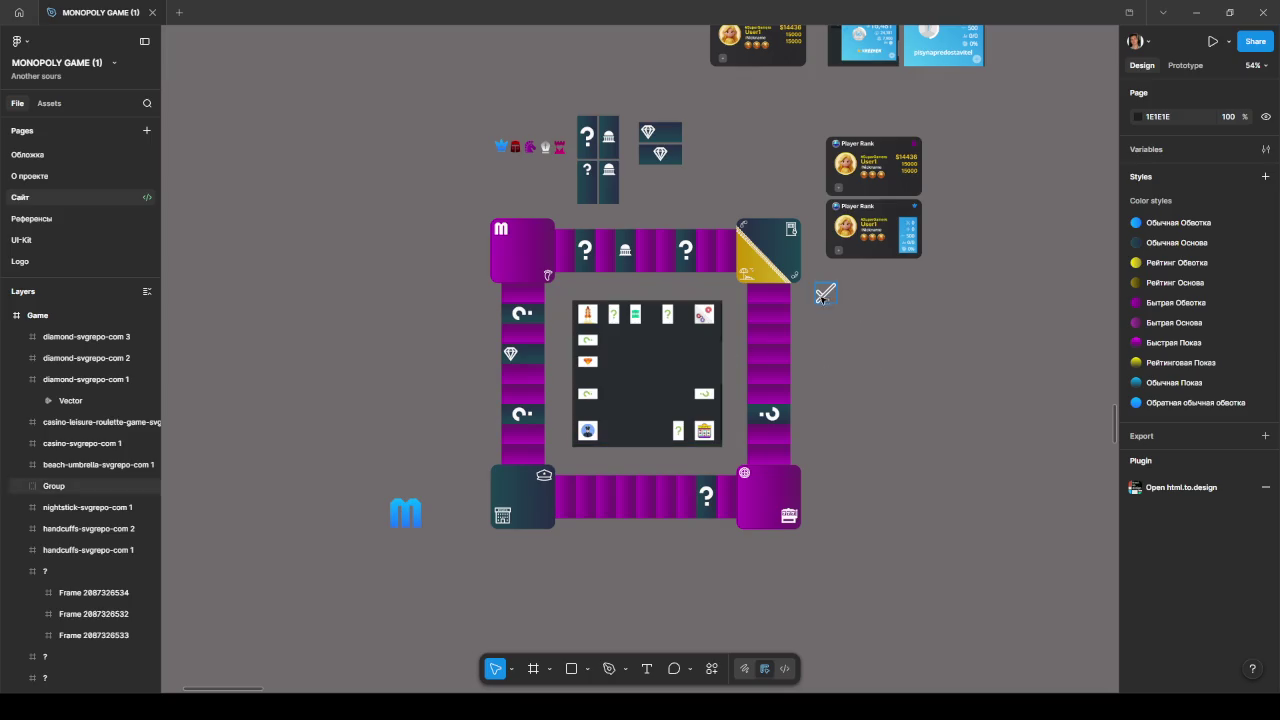
scroll(513, 147, up, 3)
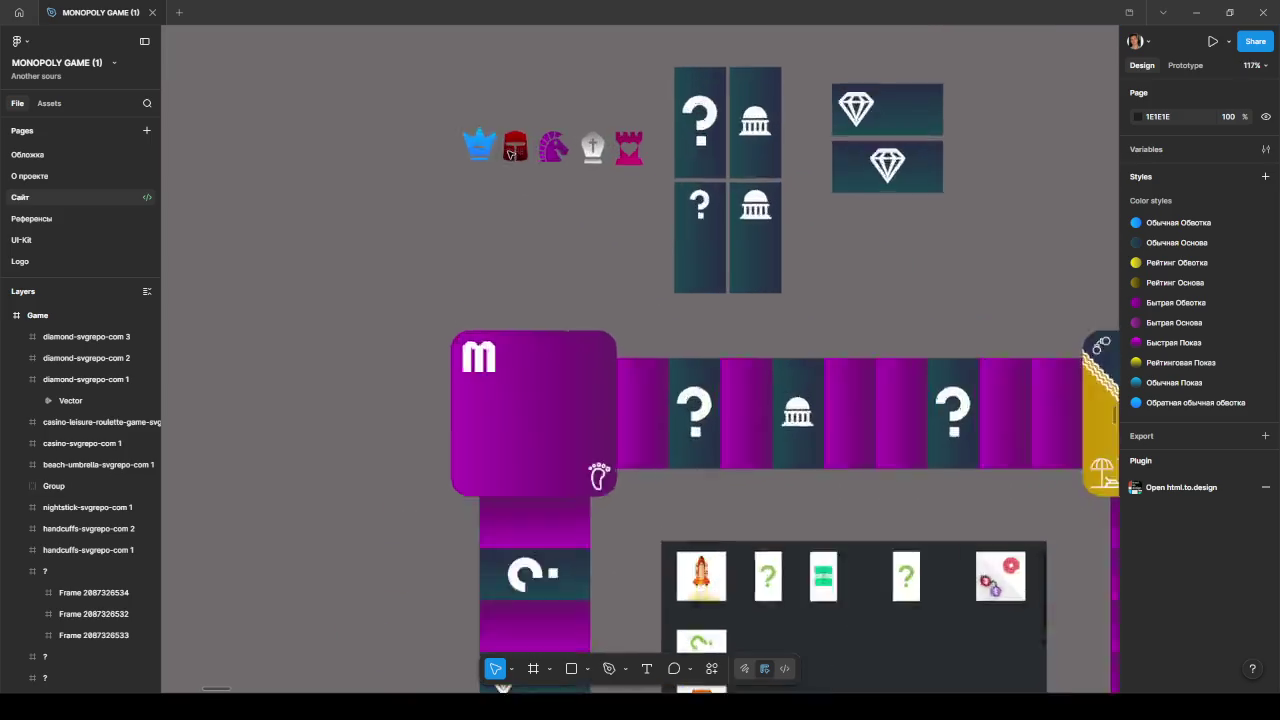
scroll(513, 147, up, 2)
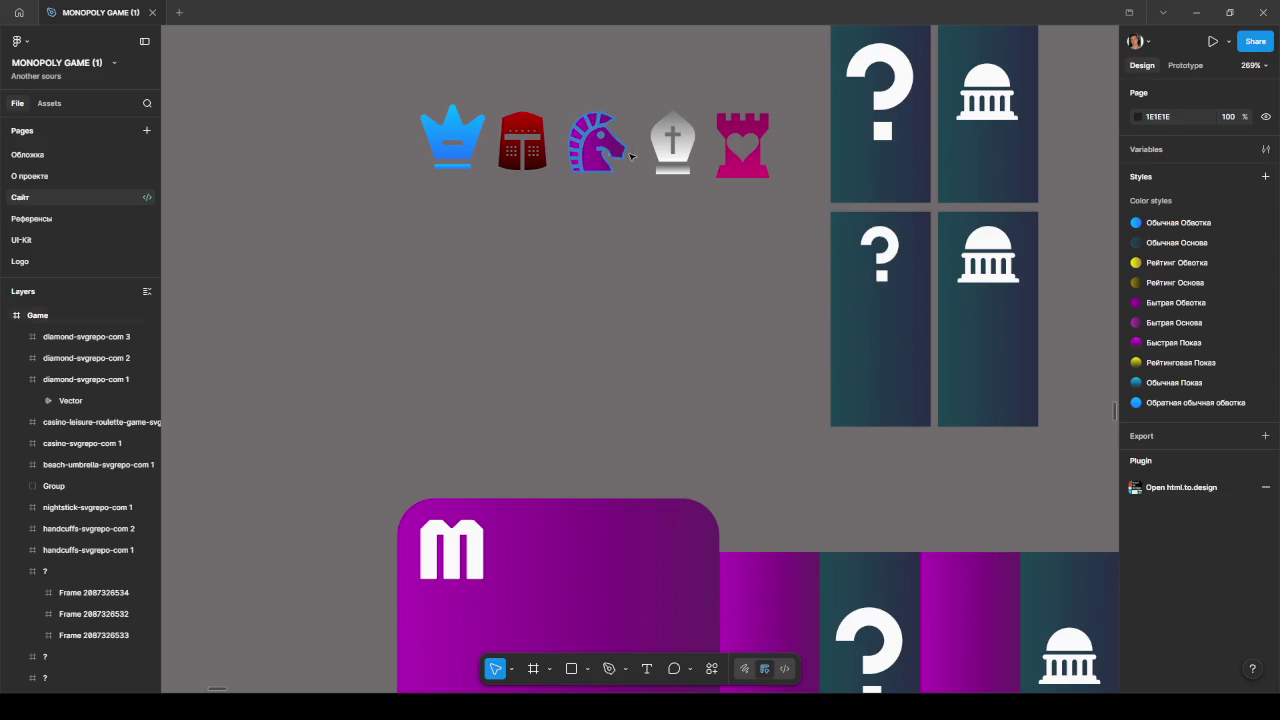
scroll(698, 158, down, 3)
scroll(669, 234, down, 5)
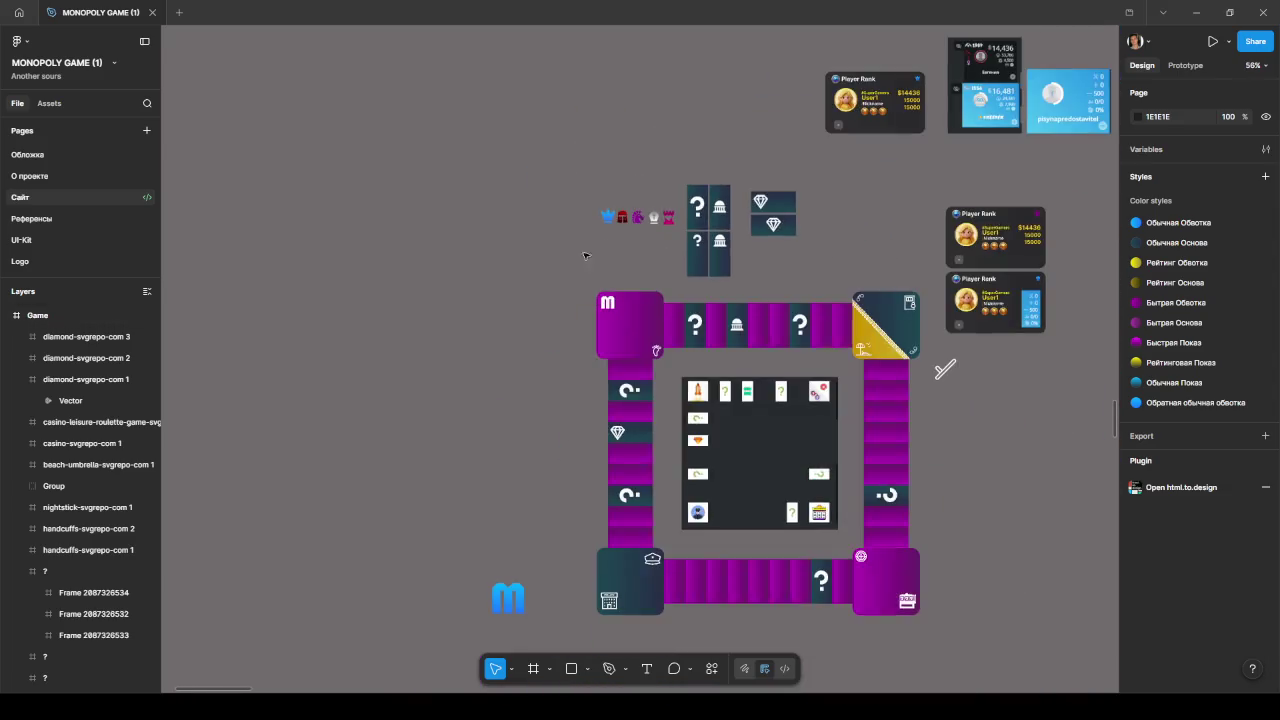
scroll(852, 284, up, 2)
scroll(852, 284, right, 2)
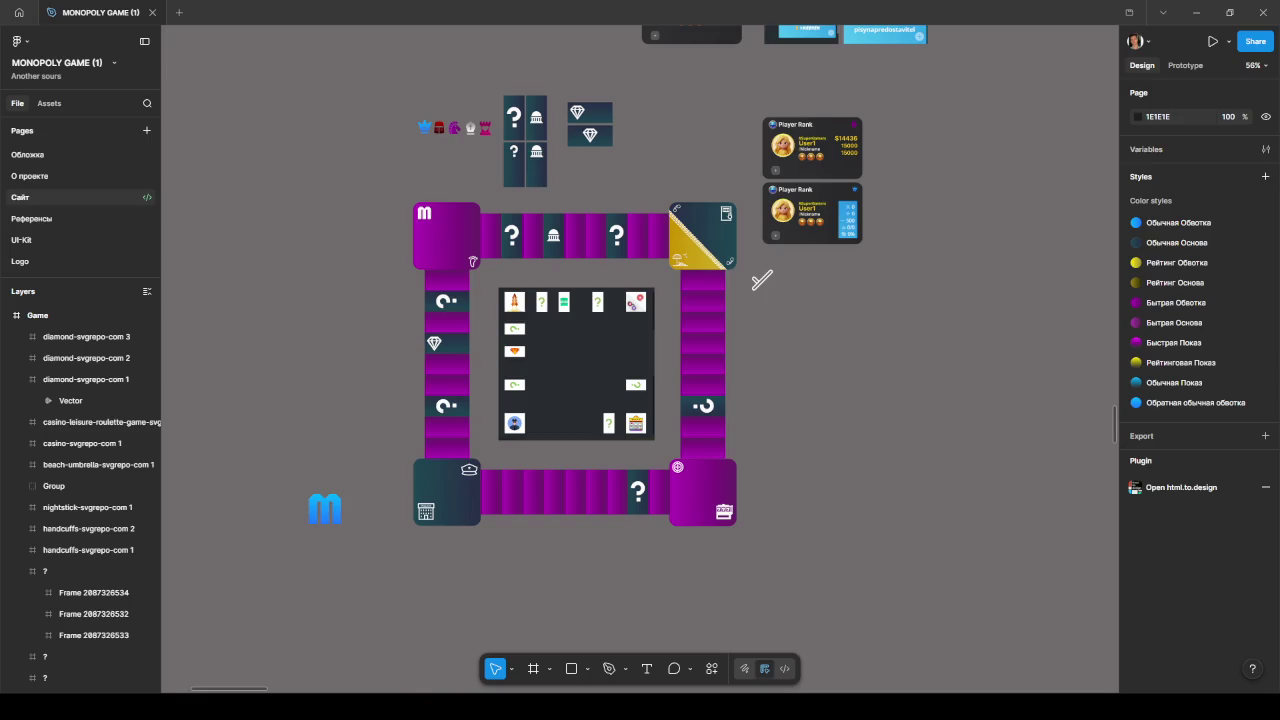
click(1196, 12)
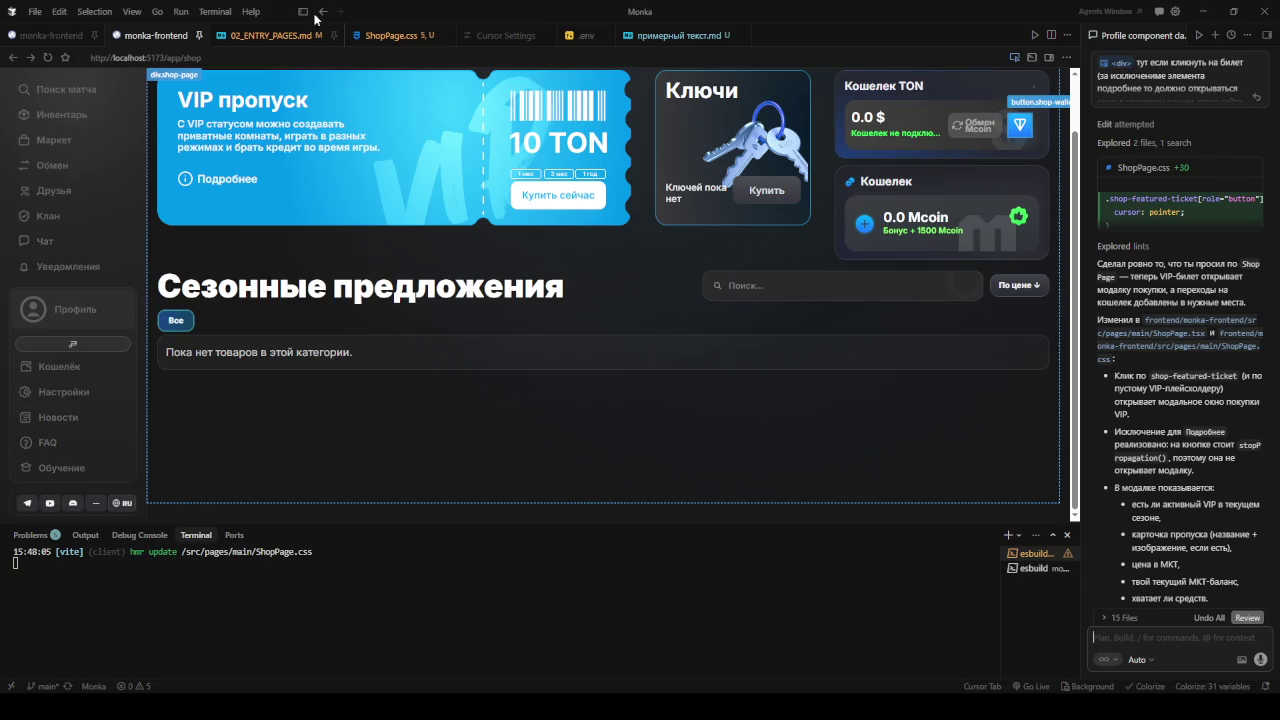
- Repeatedly open and close the VIP purchase popup from the ticket and buy-now offer in the preview
click(303, 12)
click(303, 12)
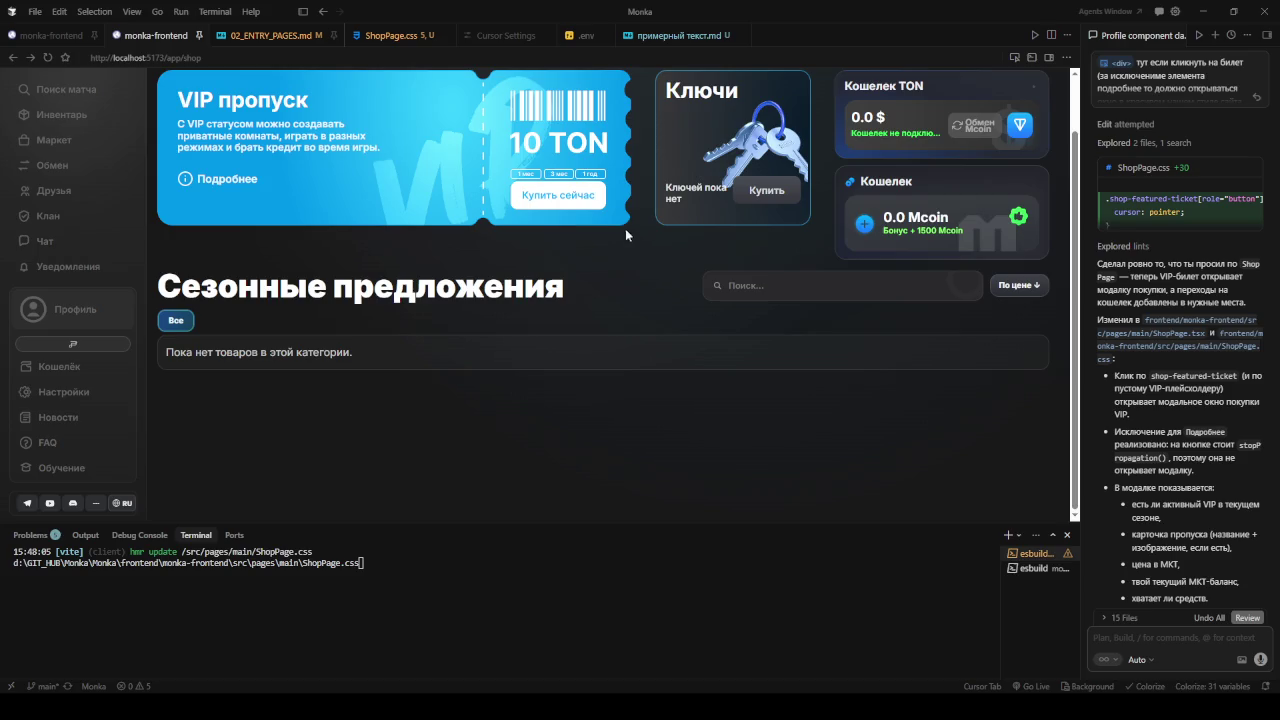
click(509, 143)
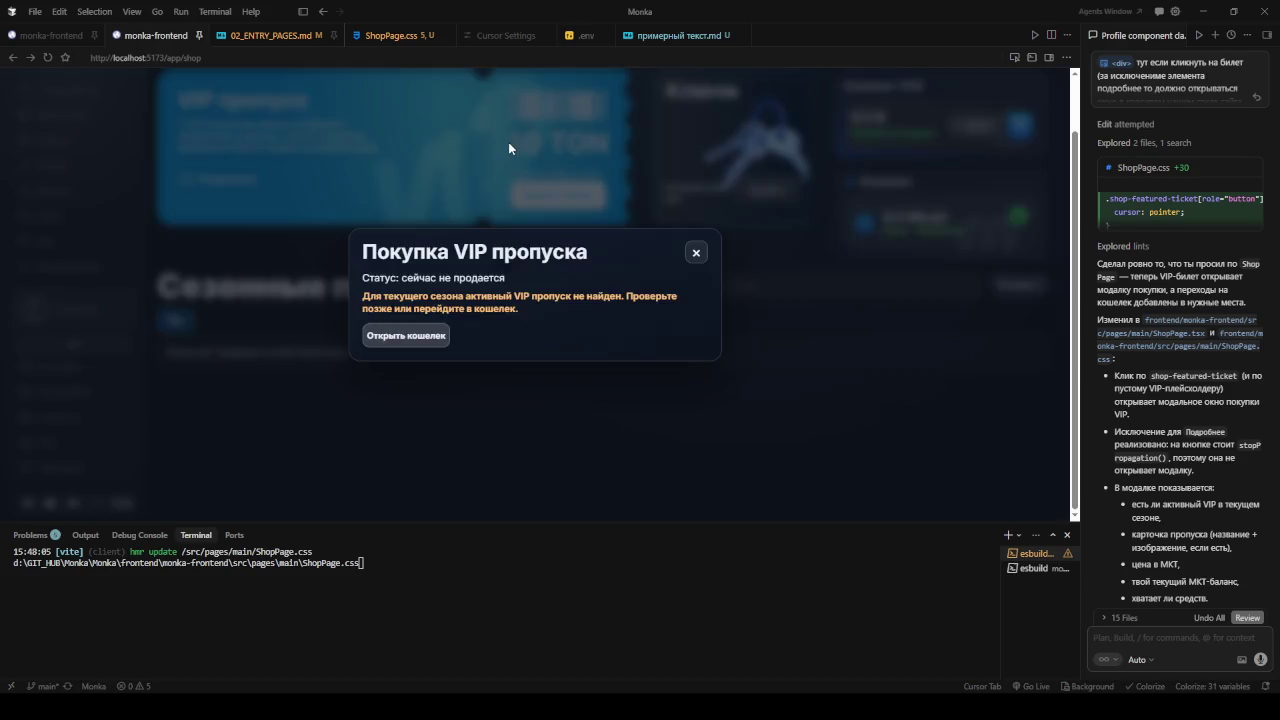
click(696, 253)
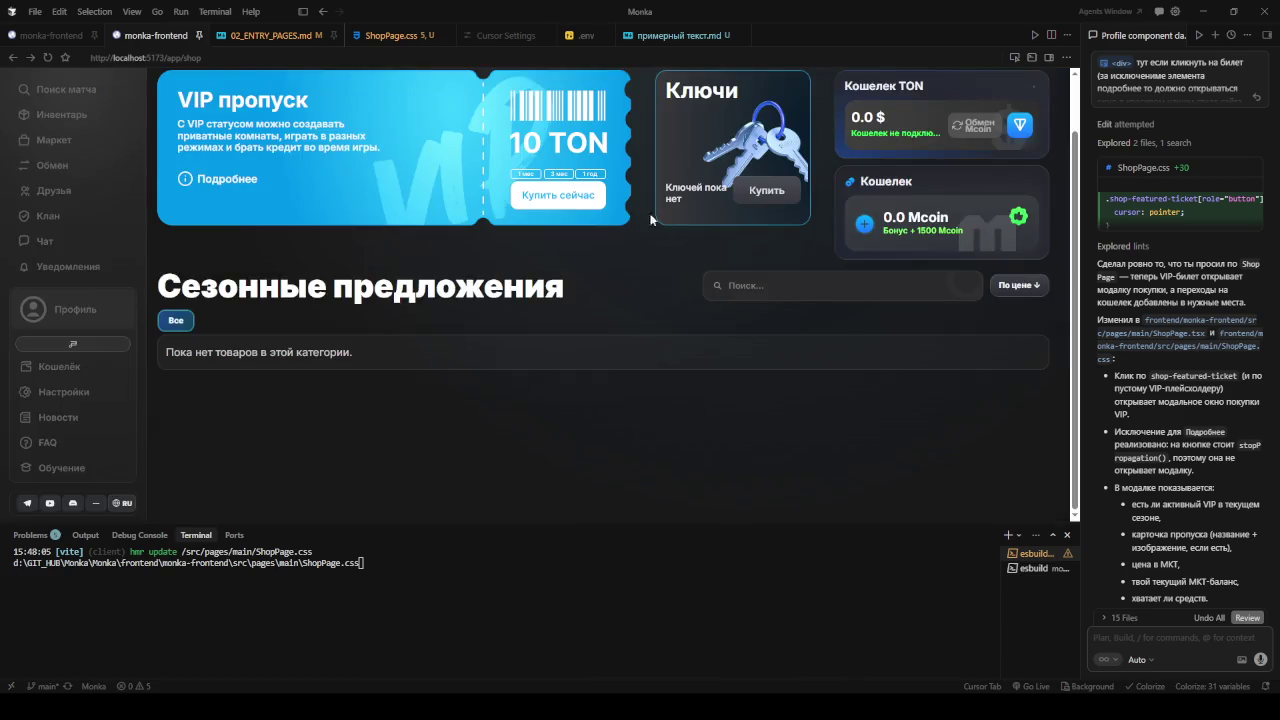
click(525, 141)
click(692, 248)
click(201, 190)
click(697, 256)
click(574, 142)
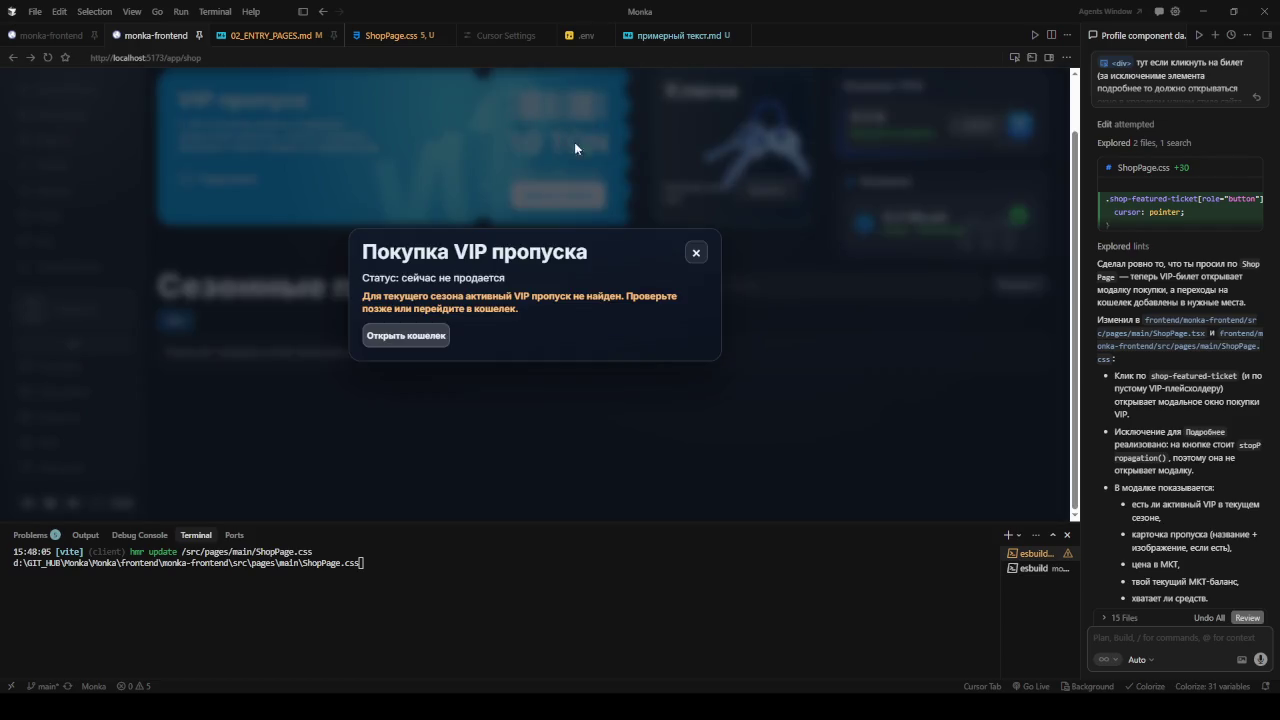
click(699, 258)
click(562, 204)
click(680, 226)
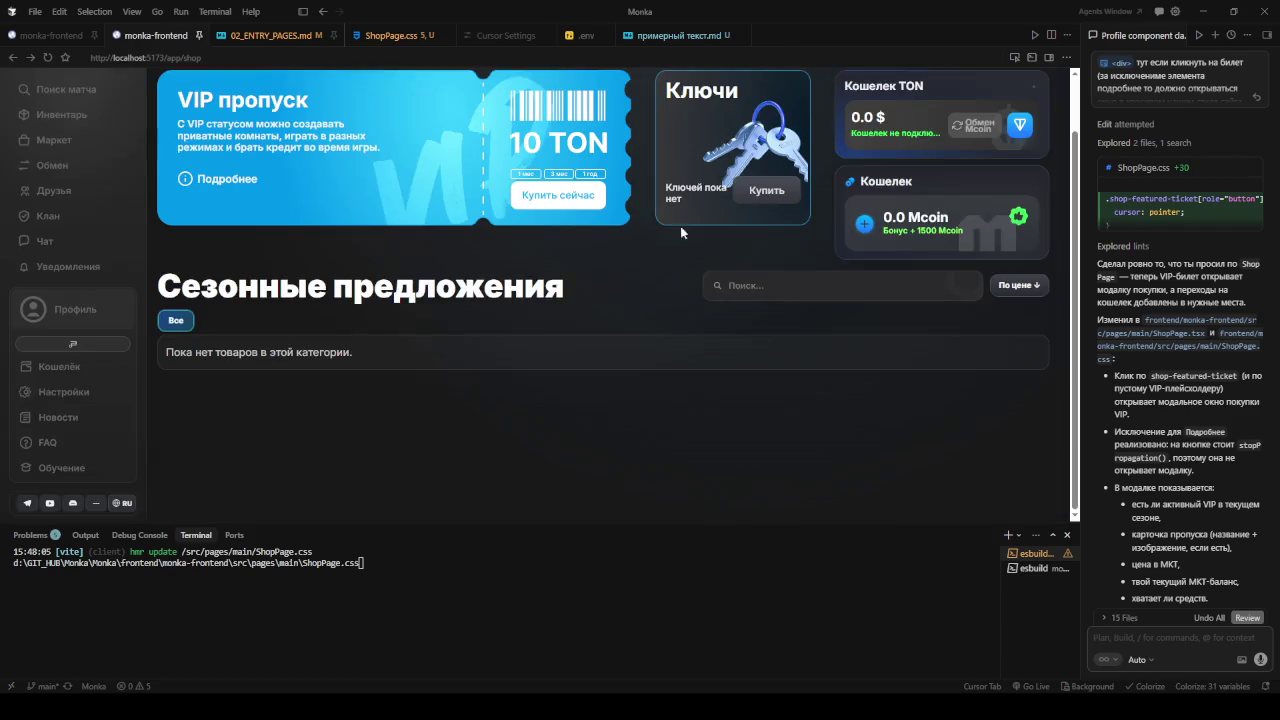
click(538, 201)
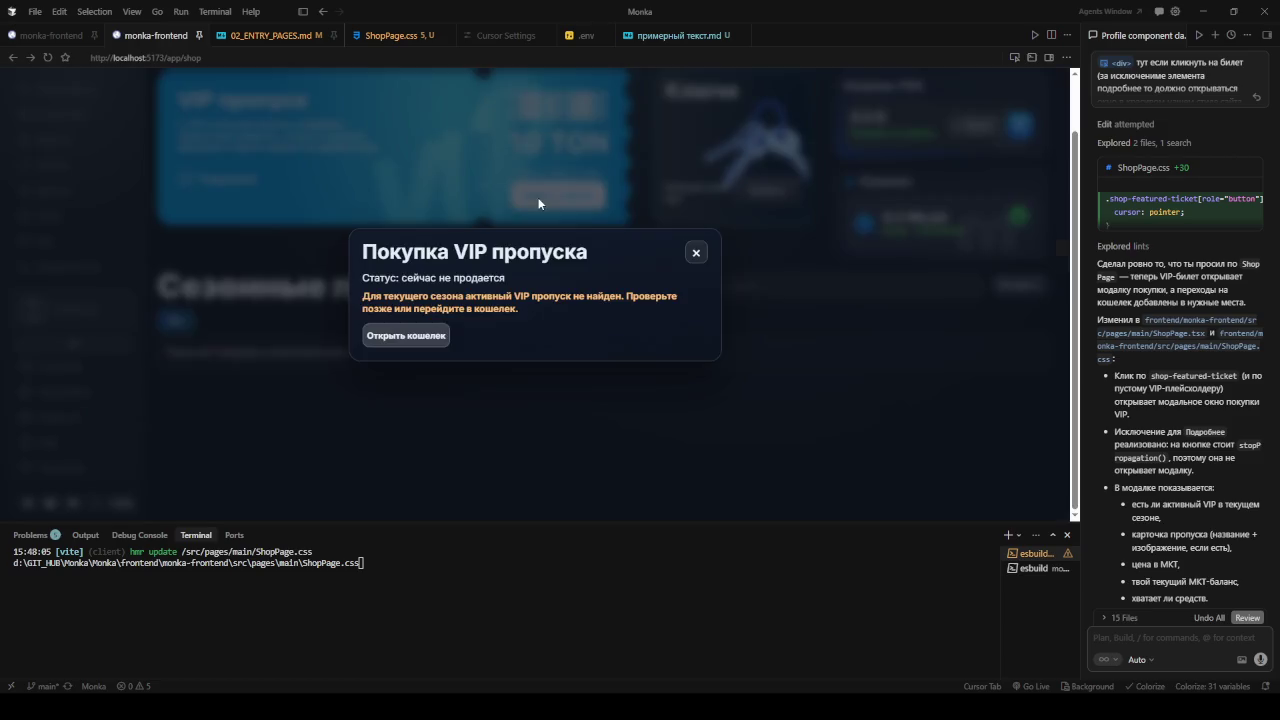
click(696, 252)
click(548, 158)
click(696, 255)
click(610, 150)
click(695, 254)
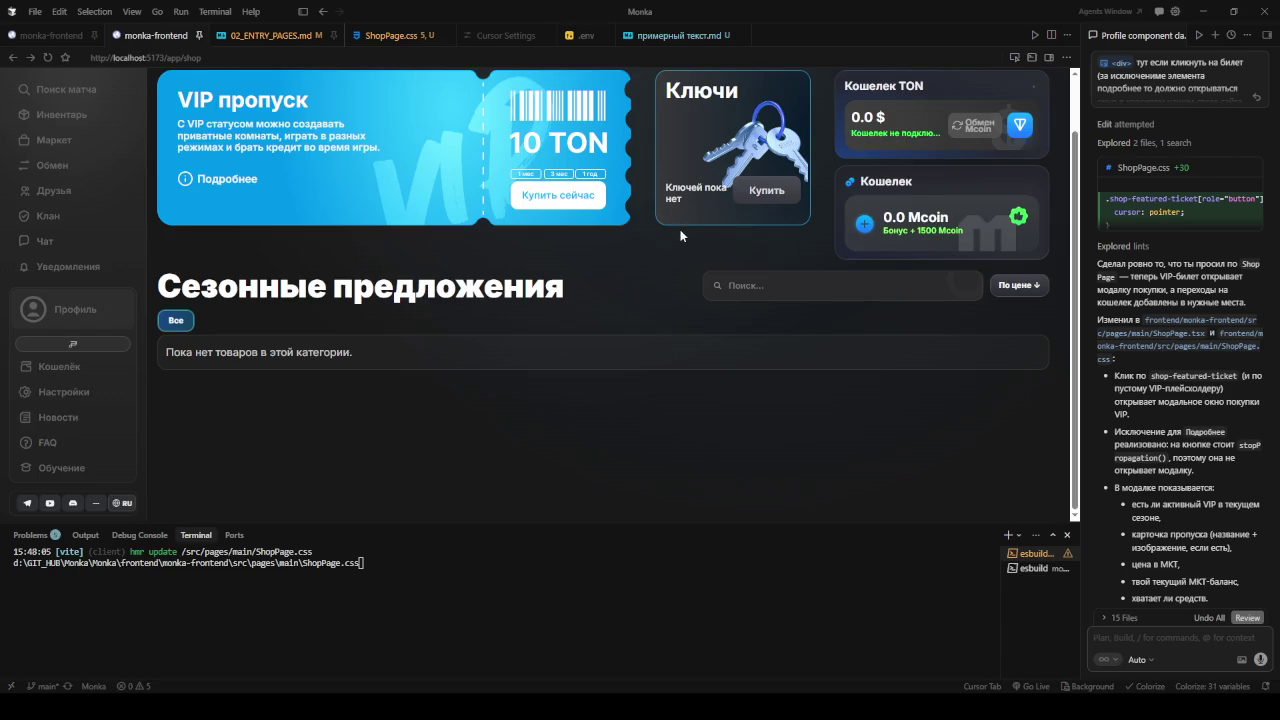
click(523, 140)
click(714, 252)
- Follow the VIP popup to the Кошелёк wallet page, then Alt+Tab back to Figma
click(552, 136)
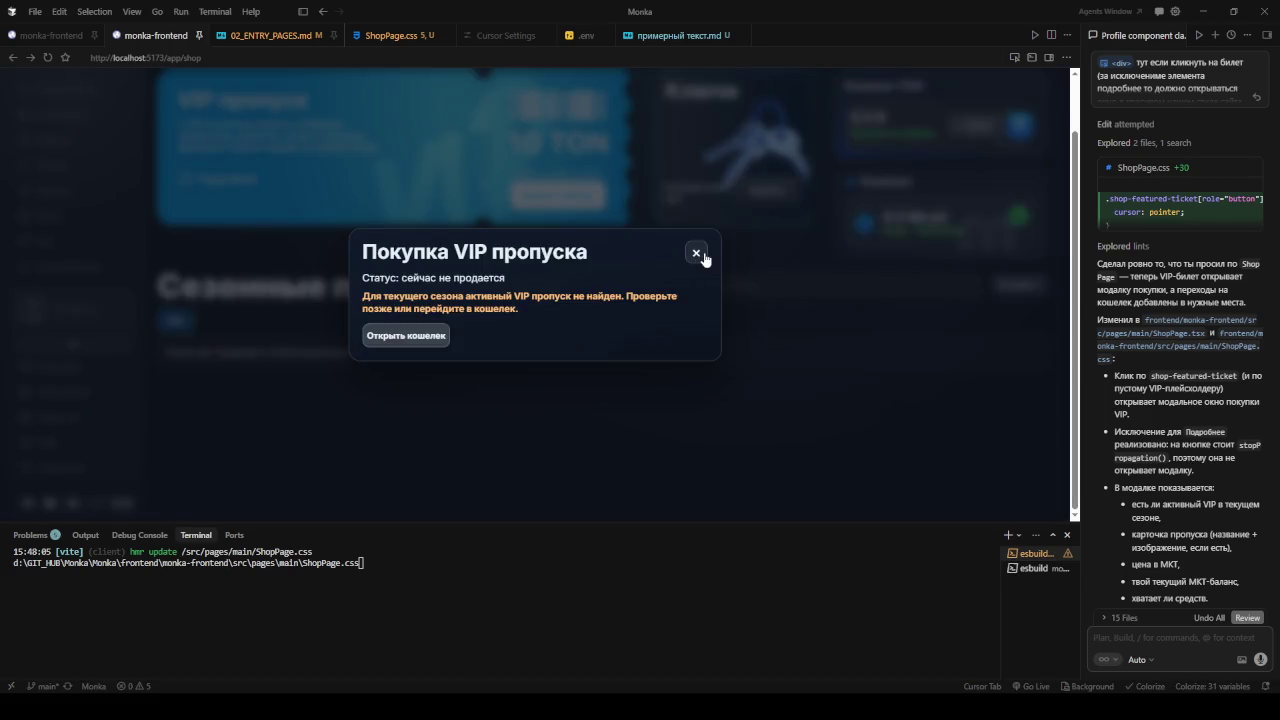
click(415, 338)
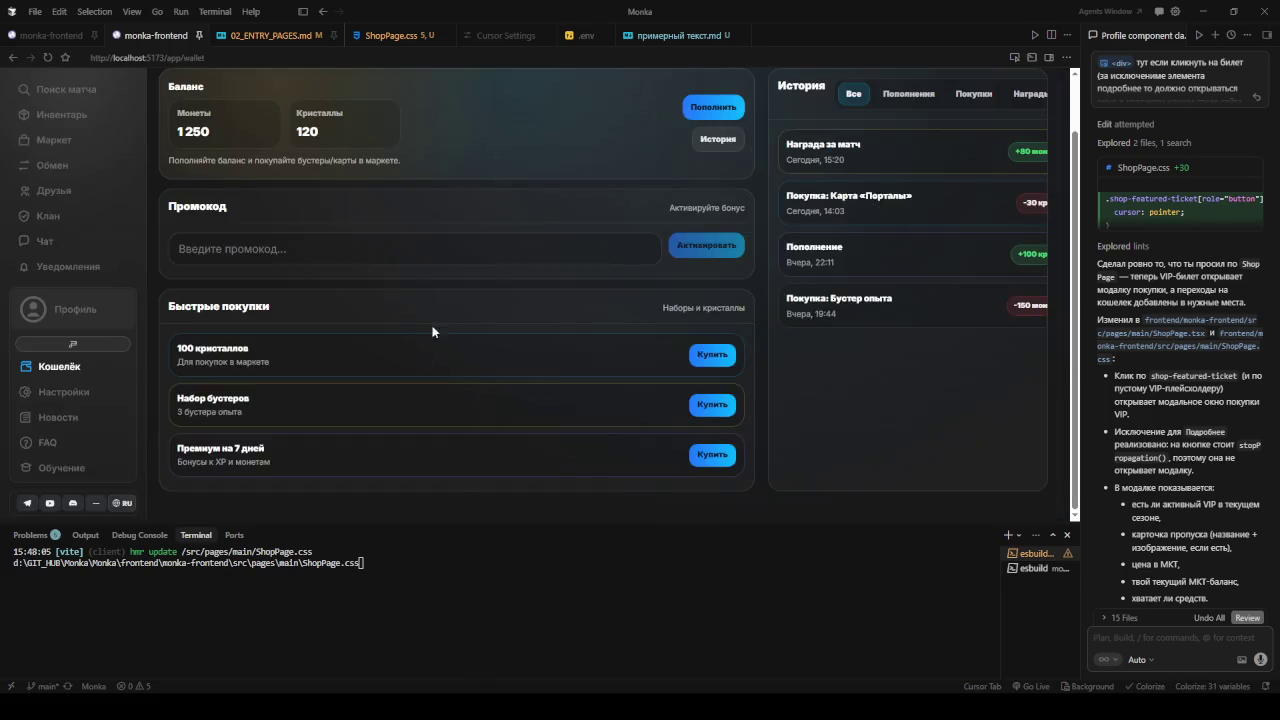
scroll(485, 275, up, 1)
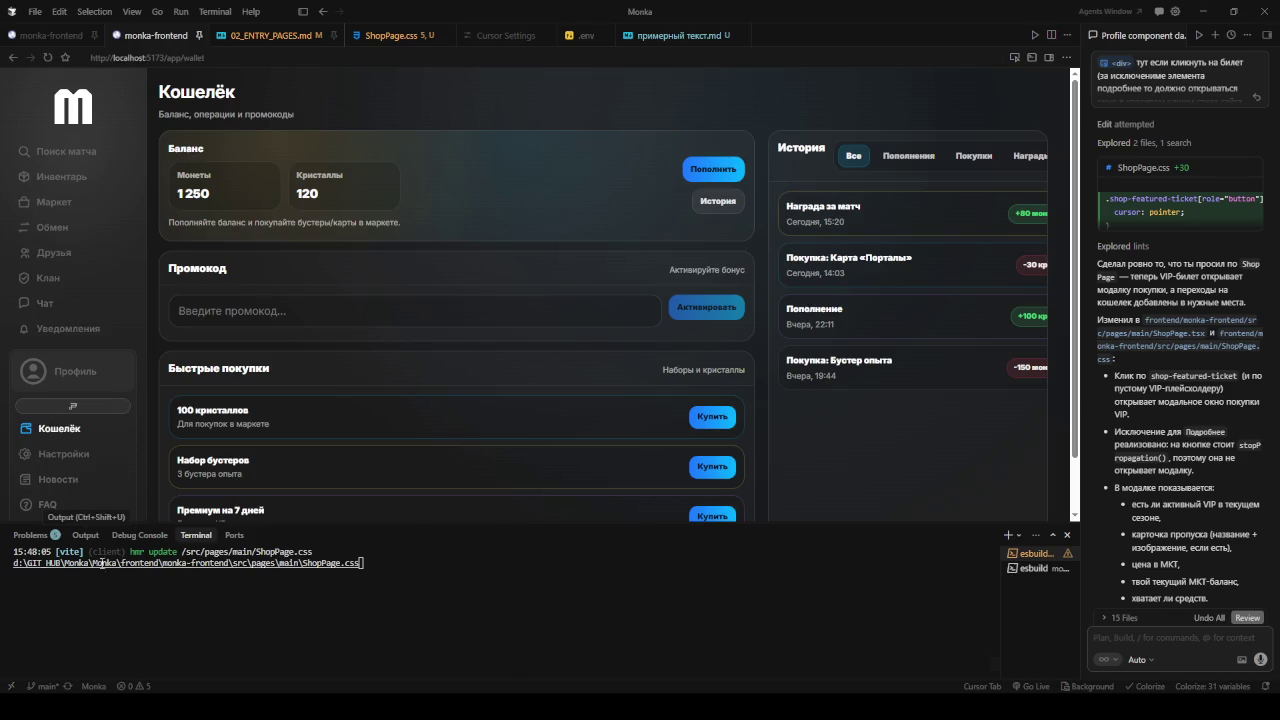
scroll(100, 440, down, 1)
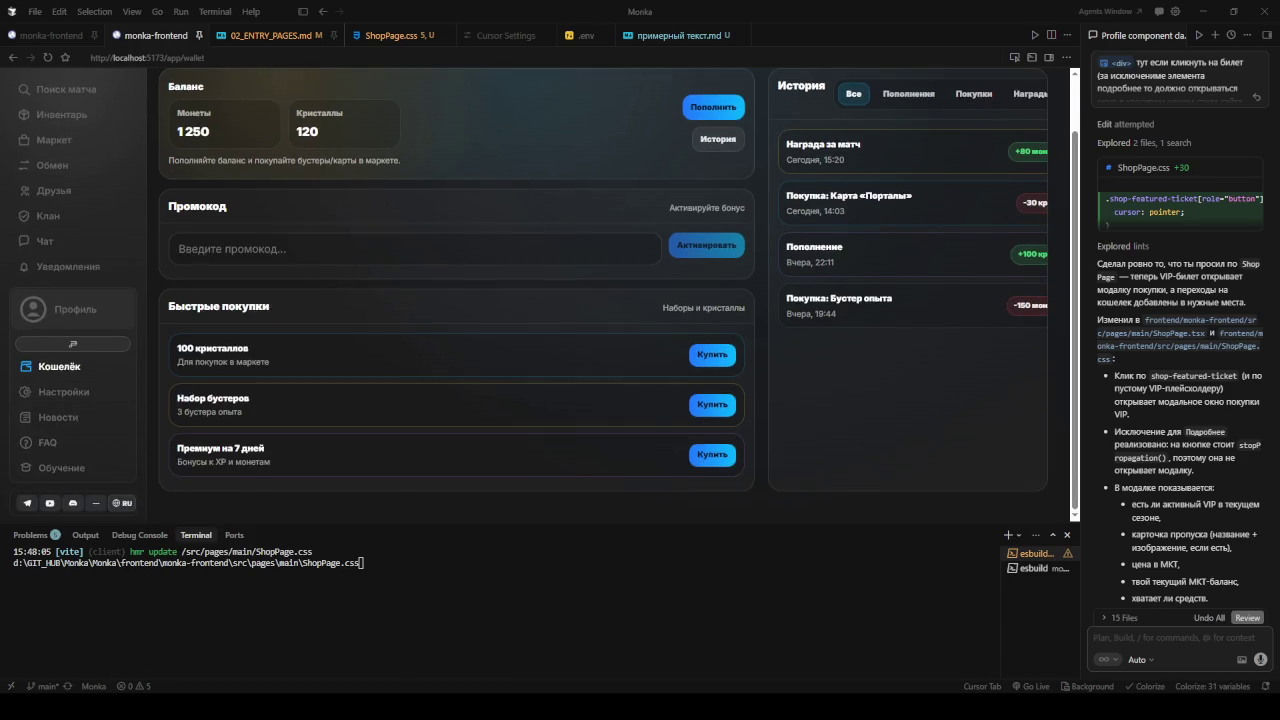
key(alt+Tab)
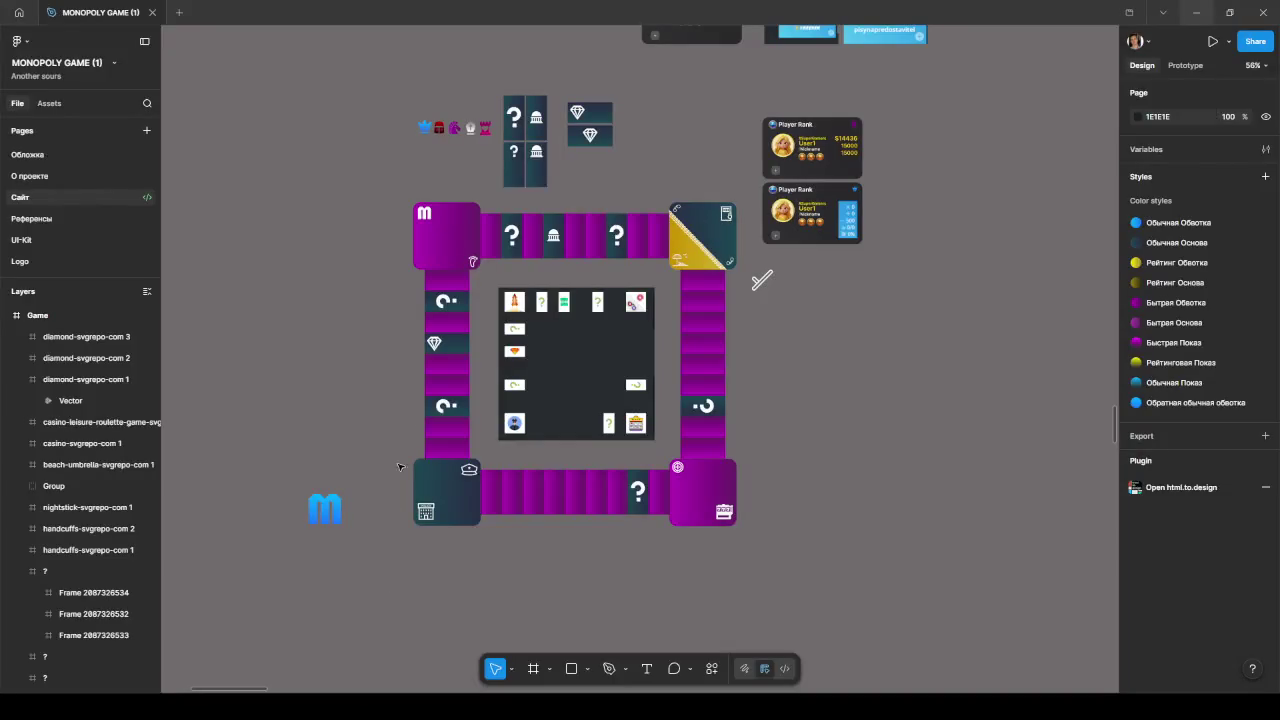
- Zoom and pan across the screen designs toward the КОШЕЛЕК wallet frame
scroll(734, 286, down, 3)
scroll(840, 254, down, 5)
drag(686, 234, 440, 316)
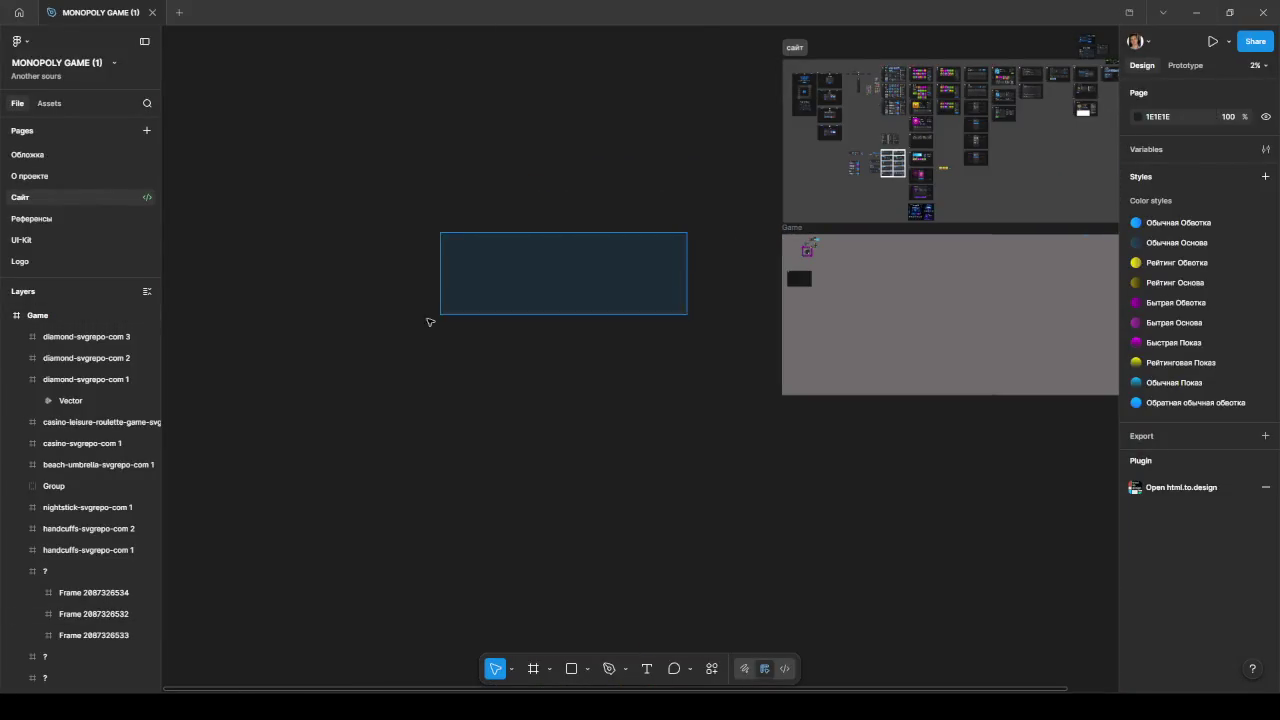
scroll(529, 286, up, 2)
scroll(600, 300, up, 3)
scroll(685, 327, up, 3)
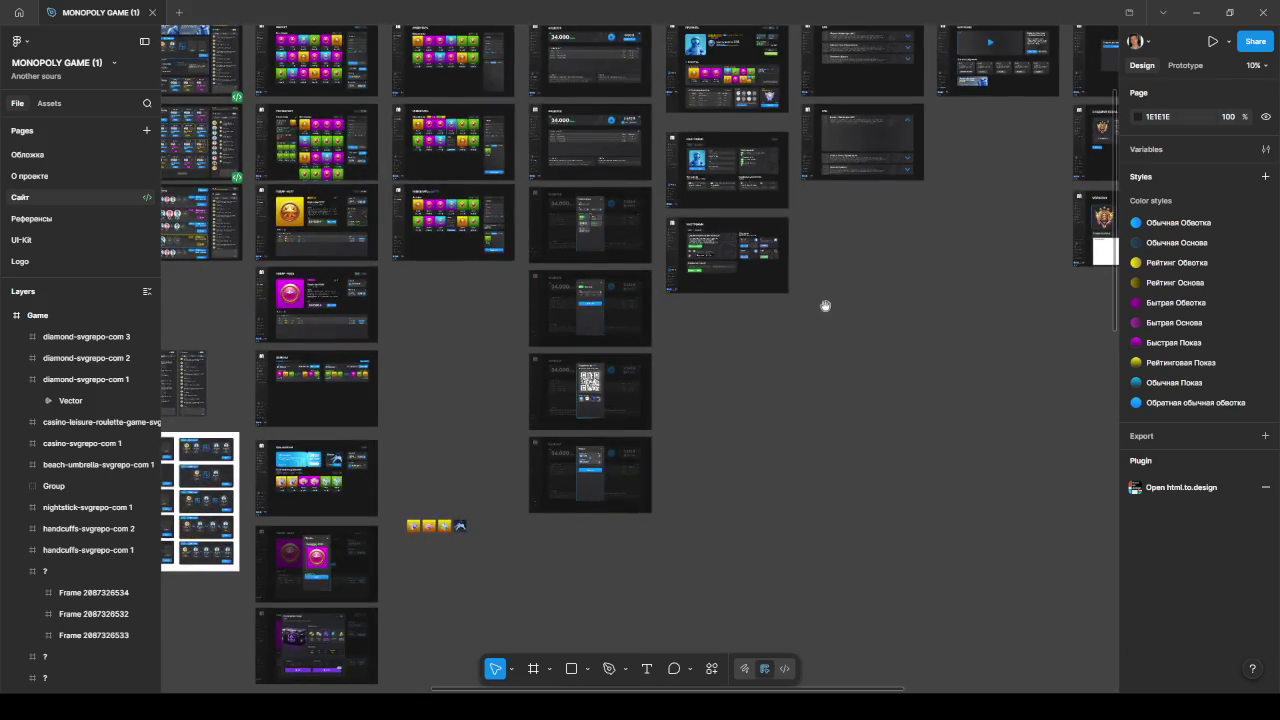
scroll(790, 305, up, 2)
scroll(790, 305, right, 2)
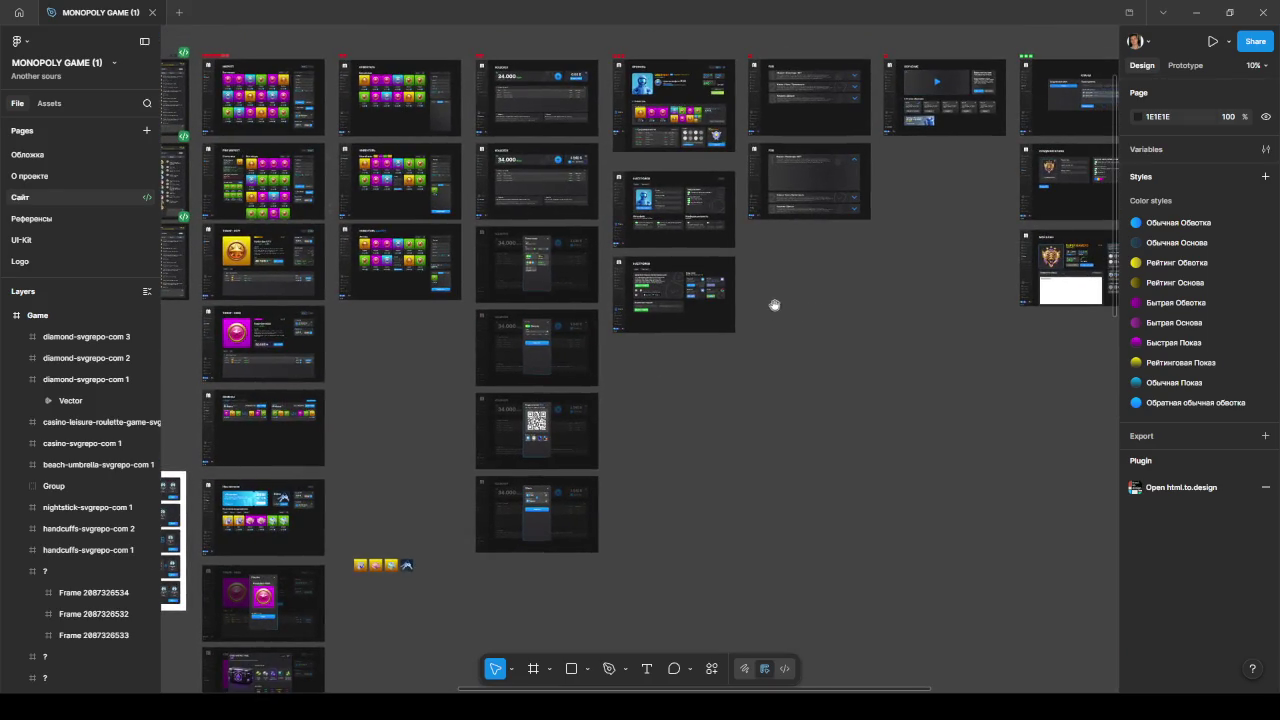
drag(726, 371, 833, 457)
- Frame the whole wallet frame in view, then bring Cursor's wallet preview to the front
scroll(833, 457, up, 2)
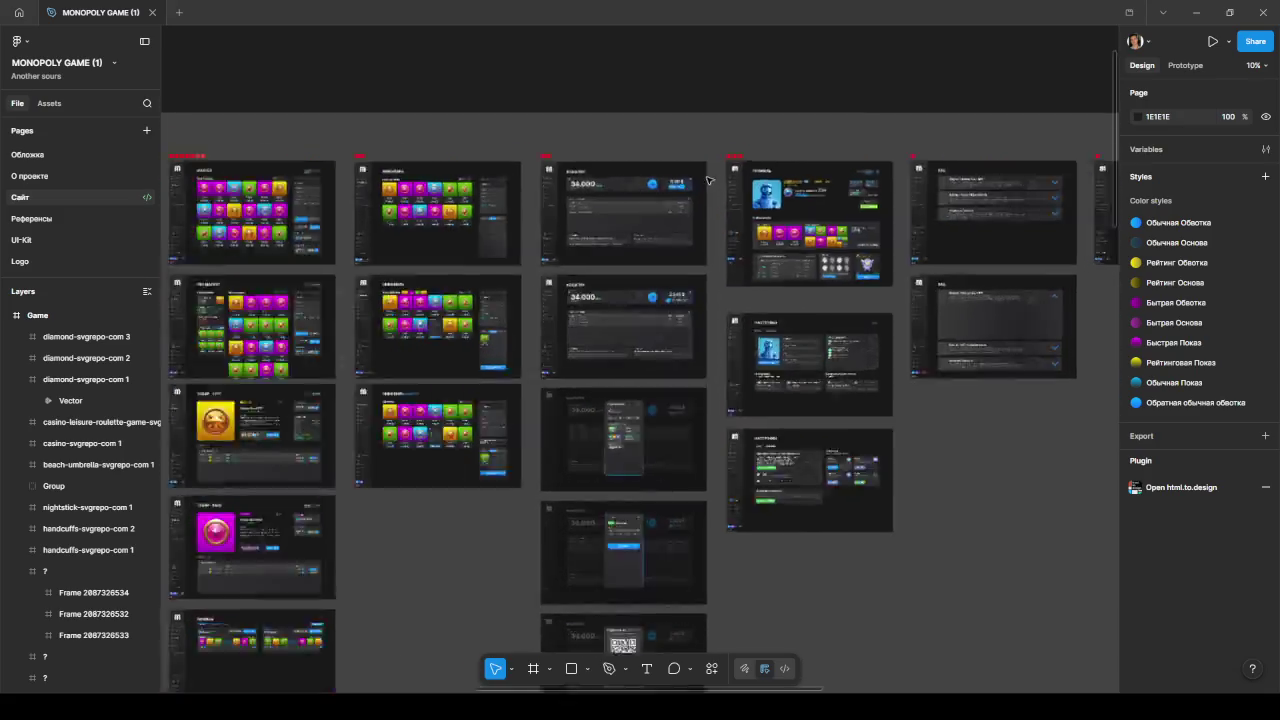
scroll(790, 200, up, 5)
scroll(763, 88, up, 2)
scroll(760, 90, down, 2)
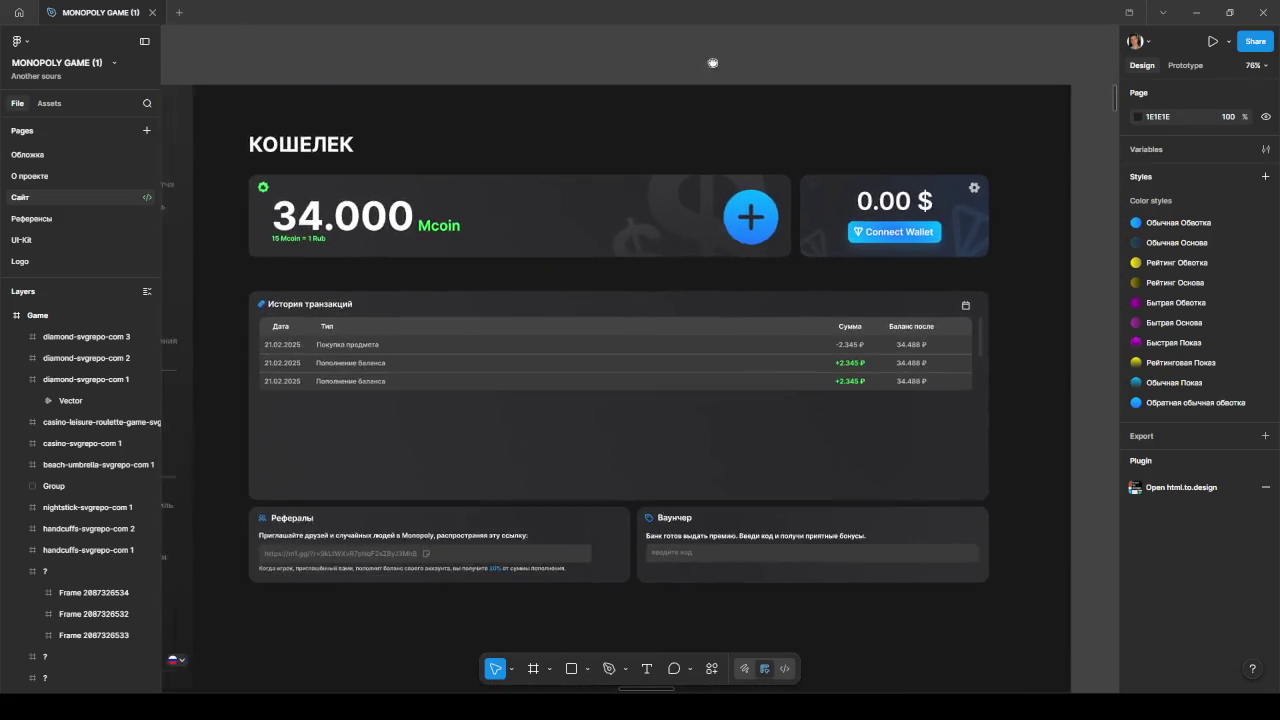
scroll(737, 26, down, 2)
scroll(671, 74, left, 2)
drag(618, 68, 644, 106)
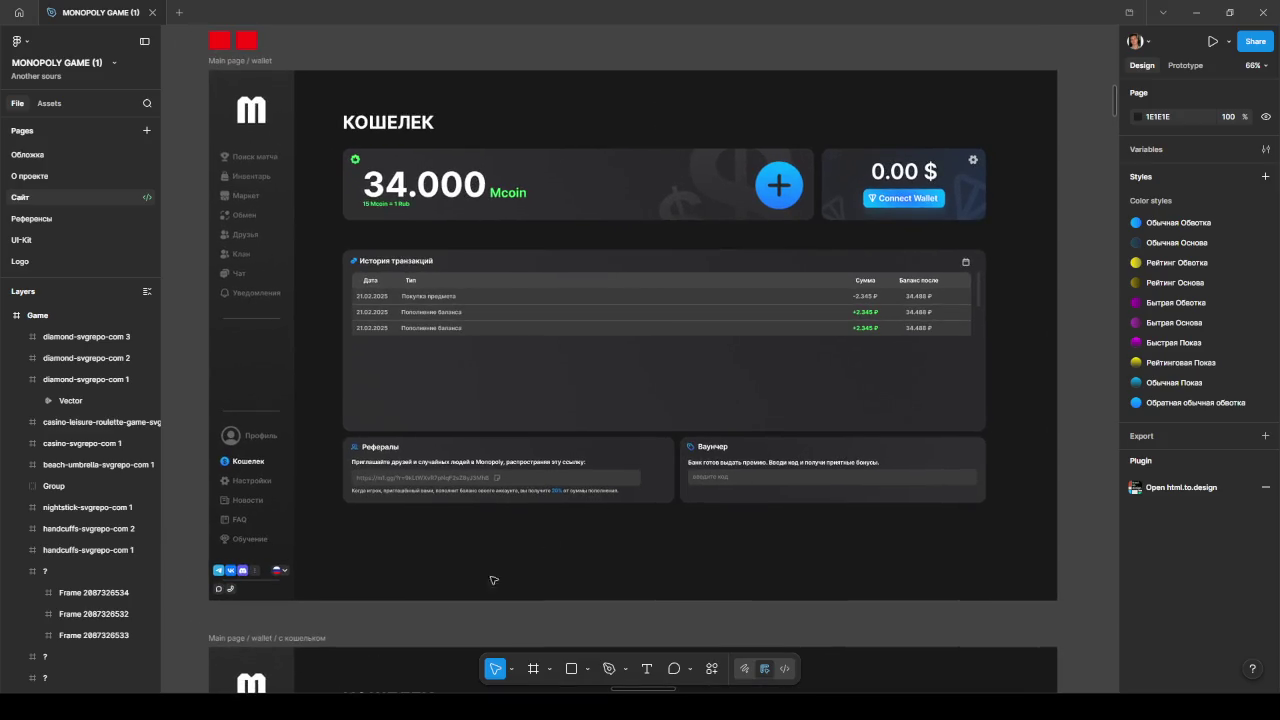
click(1196, 12)
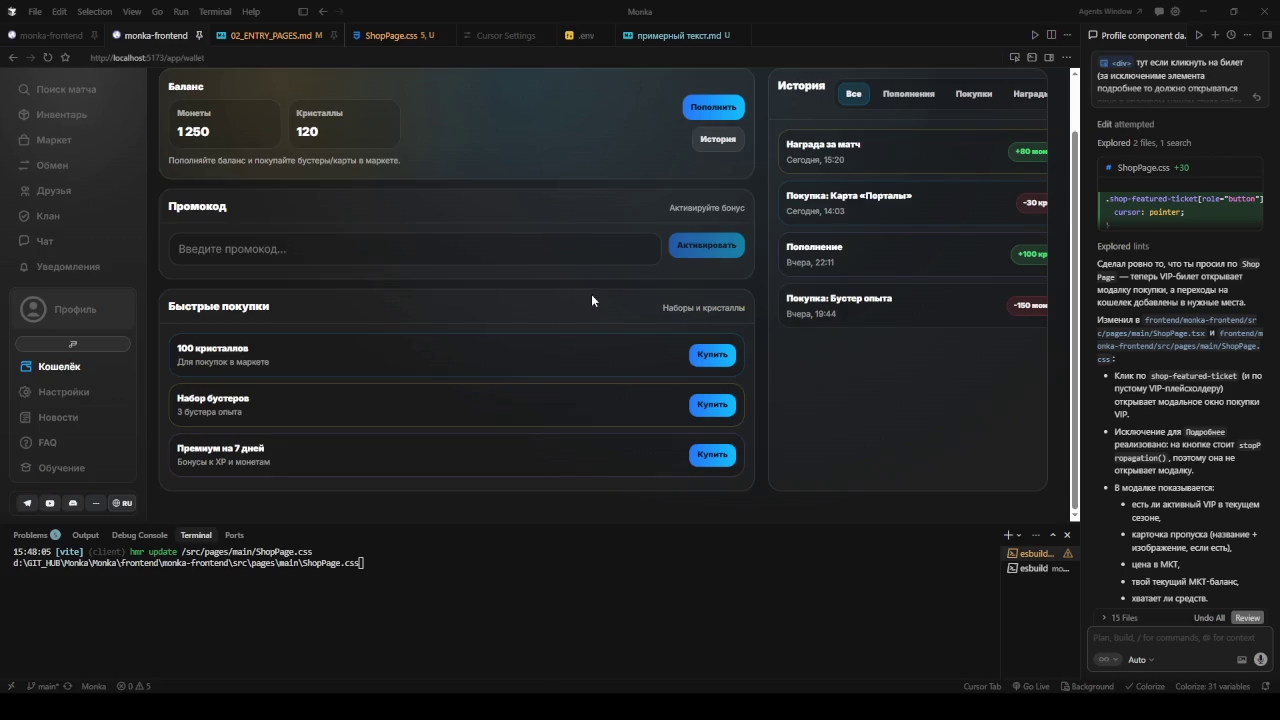
- Scroll through the localhost Кошелёк preview, then Alt+Tab back to Figma's КОШЕЛЕК design
scroll(600, 225, up, 2)
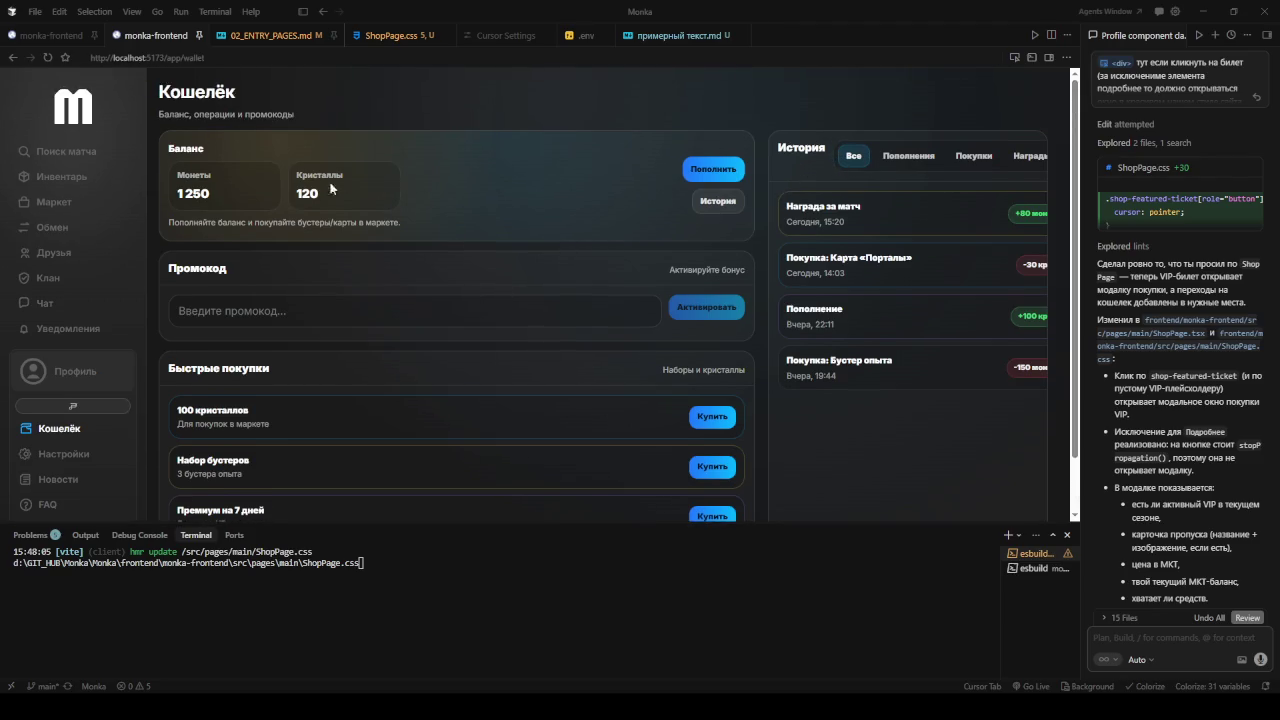
scroll(205, 174, down, 2)
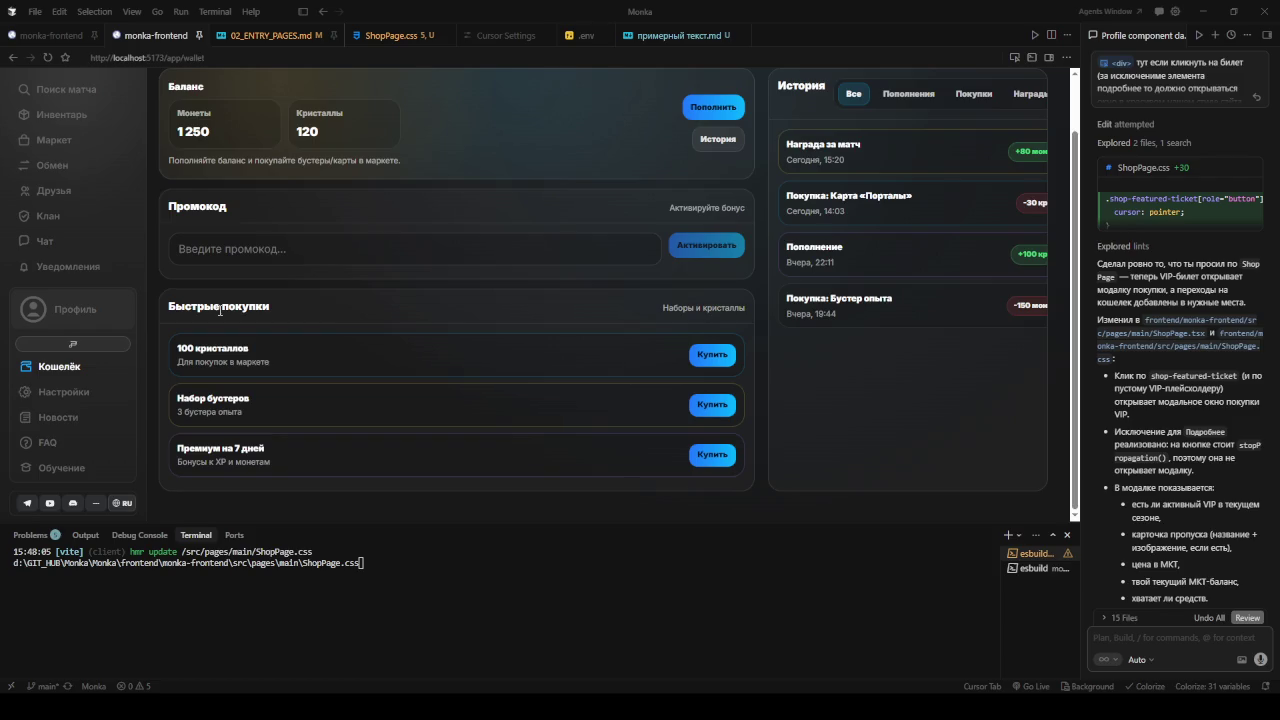
scroll(310, 205, up, 2)
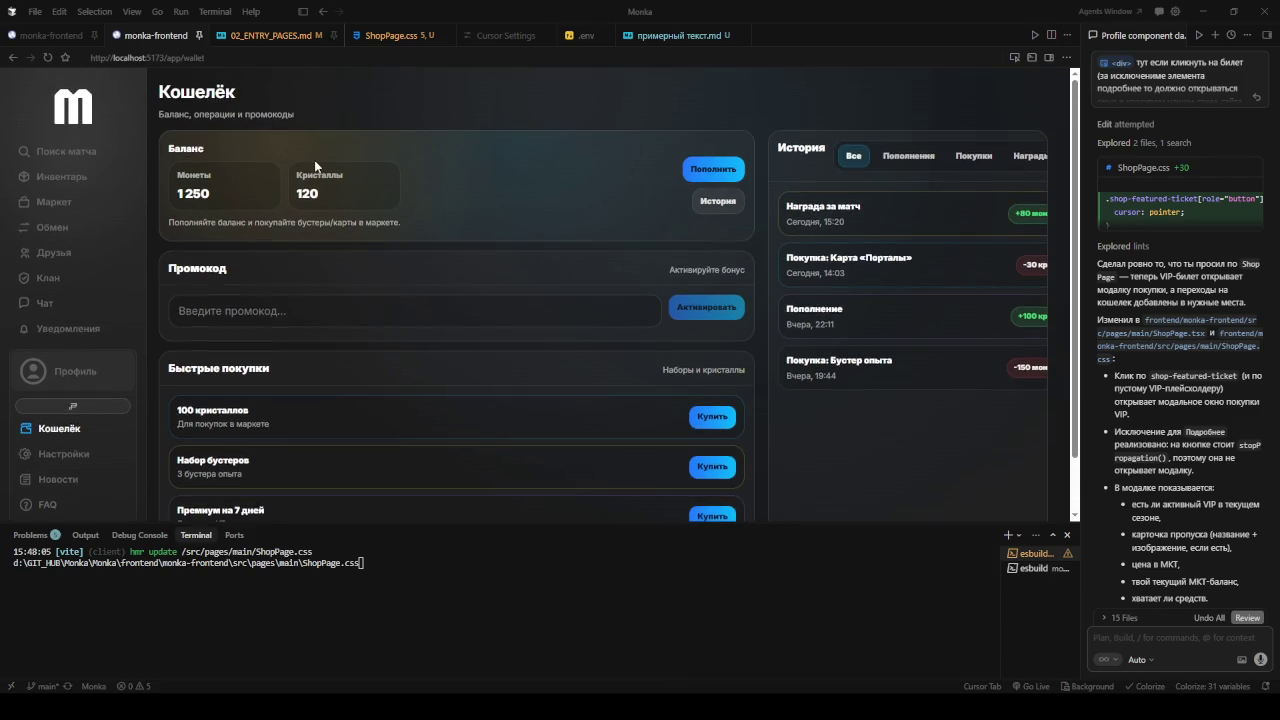
key(alt)
key(alt+Tab)
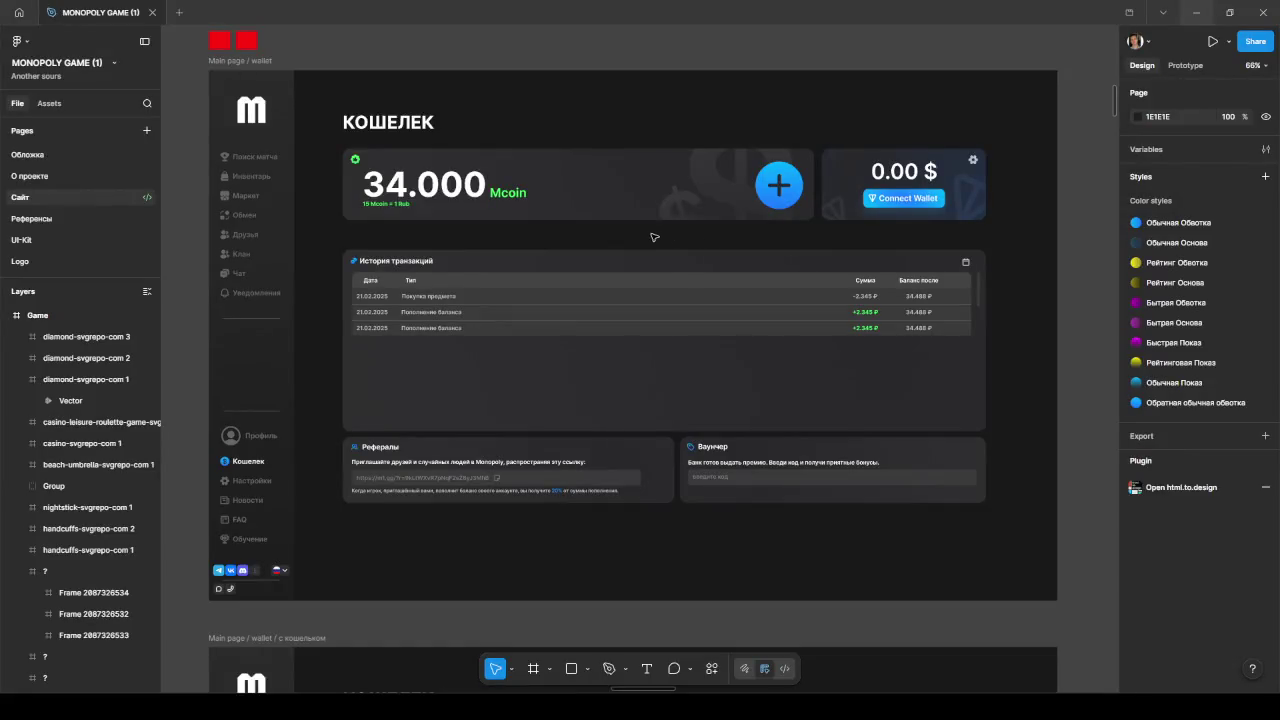
- Copy a link to the Main page / wallet frame via Copy/Paste as > Copy link to selection
click(245, 61)
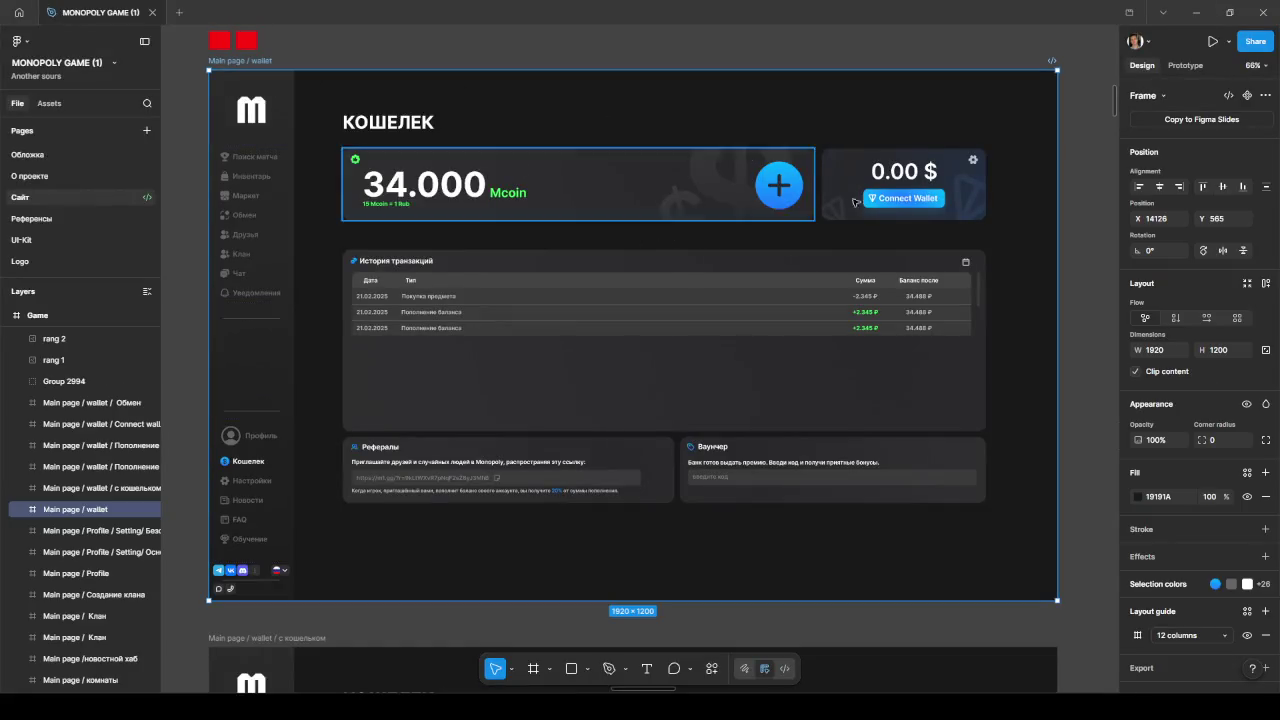
right_click(767, 106)
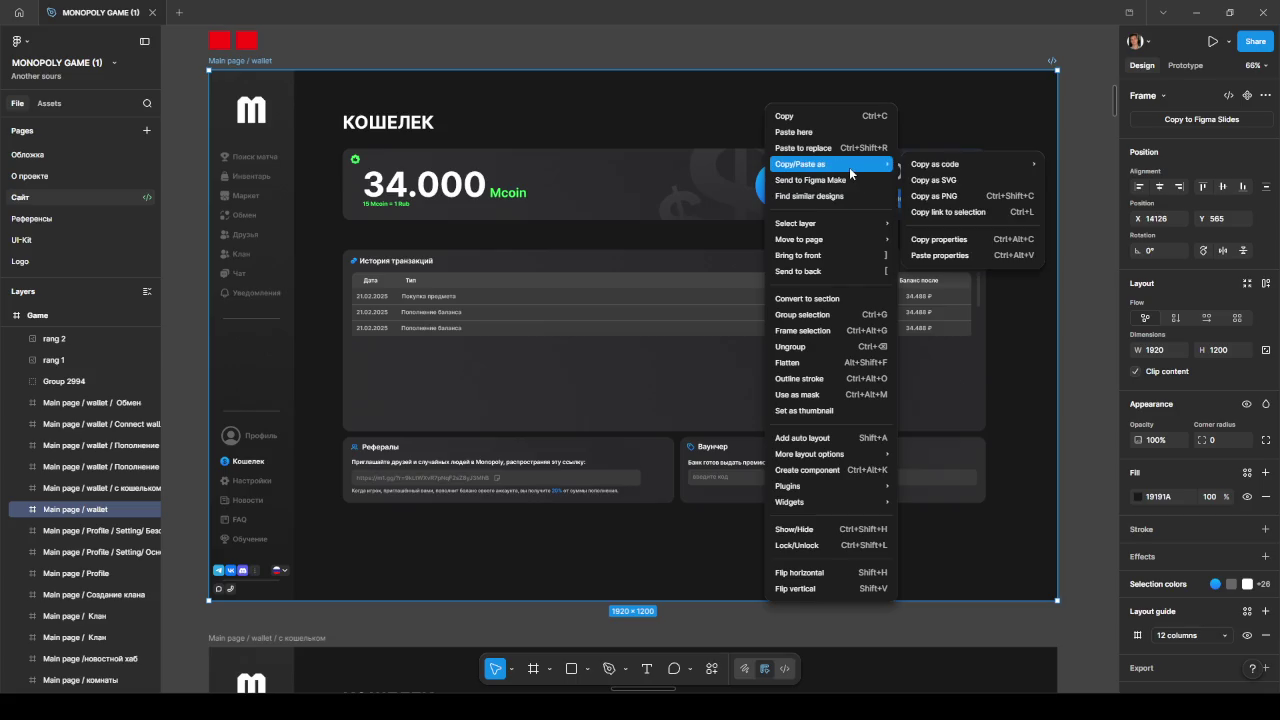
mouse_move(800, 164)
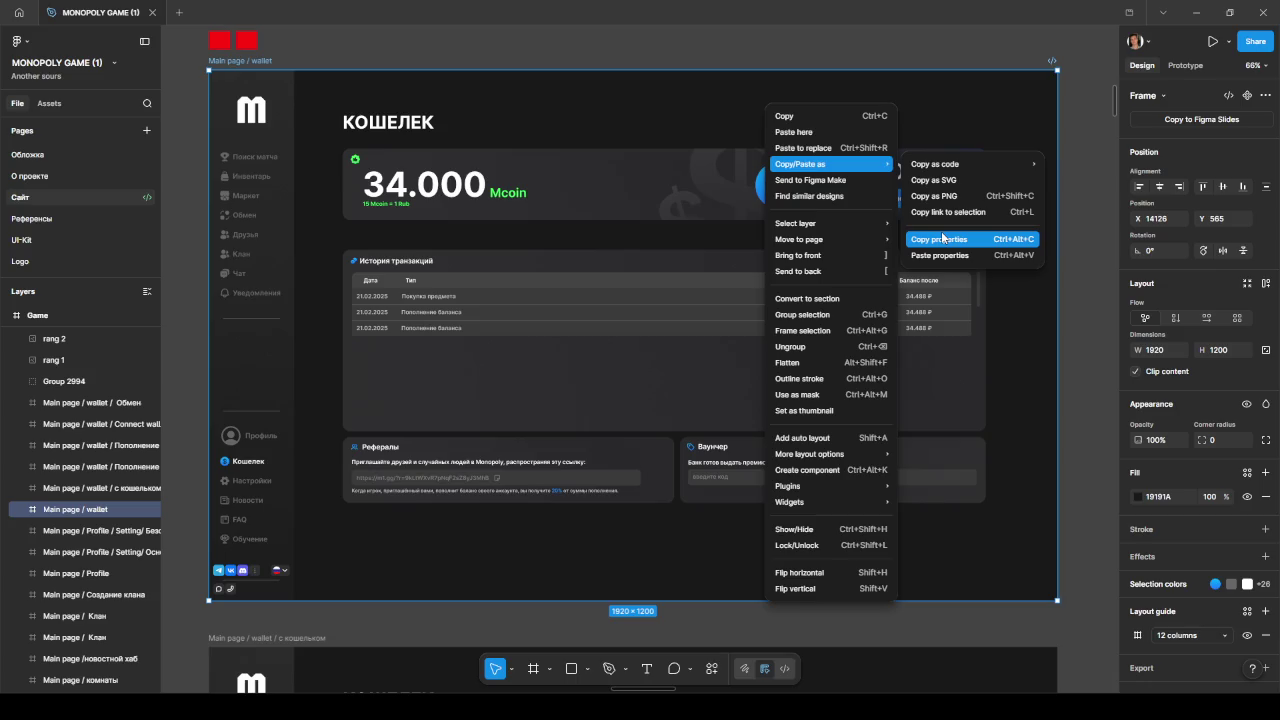
click(945, 212)
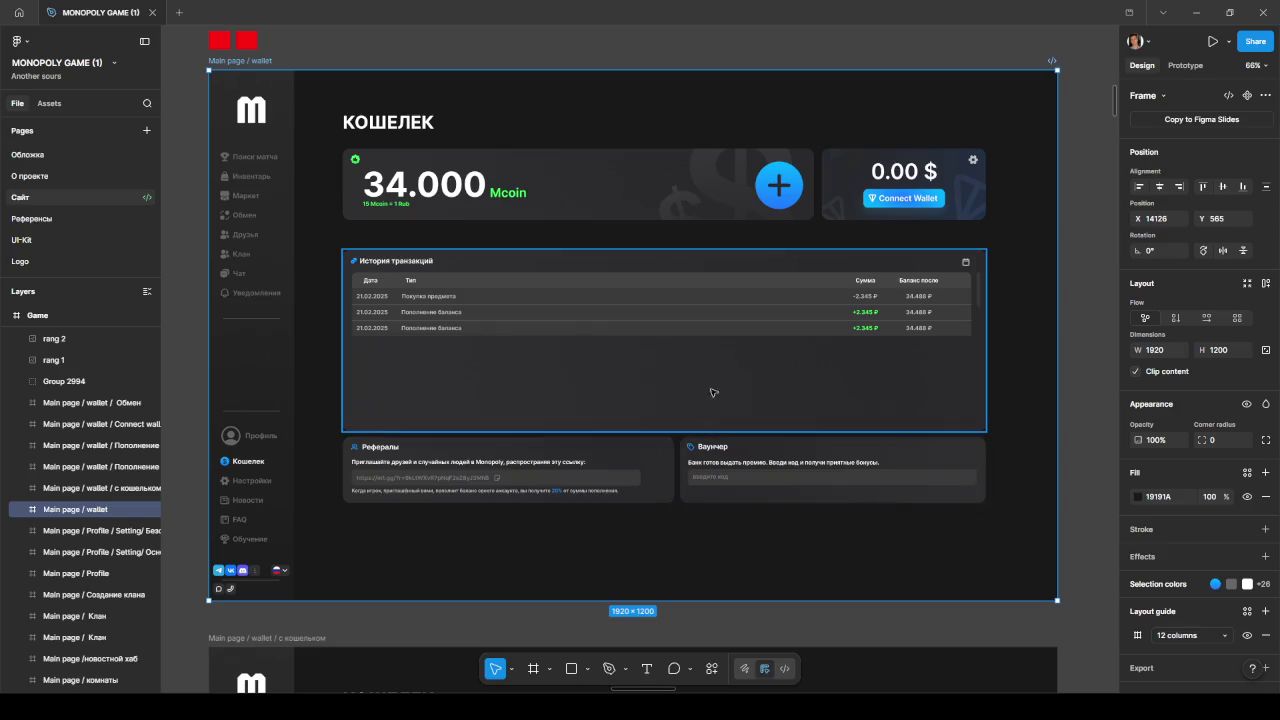
- Zoom out to survey all frames and locate the Game frame
scroll(712, 392, down, 5)
scroll(712, 392, down, 5)
scroll(670, 392, down, 3)
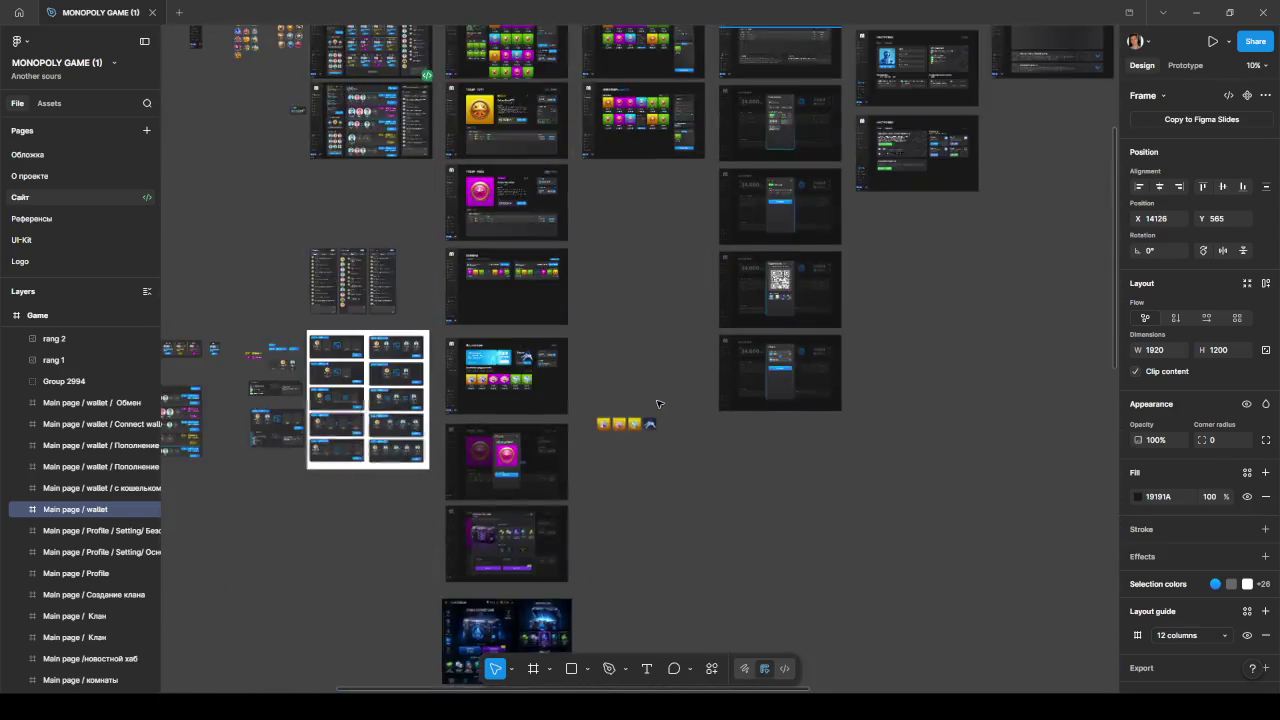
scroll(665, 402, down, 5)
scroll(640, 440, down, 3)
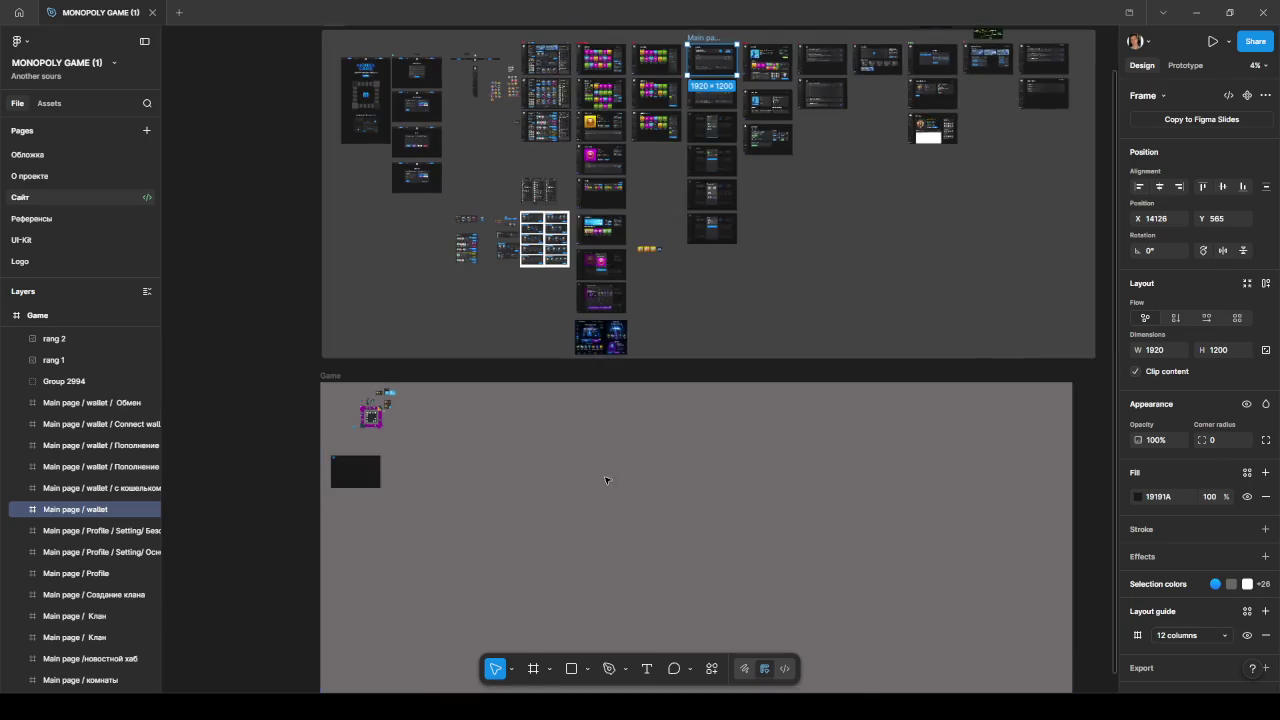
scroll(605, 480, down, 5)
scroll(457, 334, up, 3)
scroll(443, 154, up, 3)
mouse_move(443, 154)
mouse_down()
mouse_move(771, 280)
mouse_move(685, 280)
mouse_up()
scroll(585, 235, up, 5)
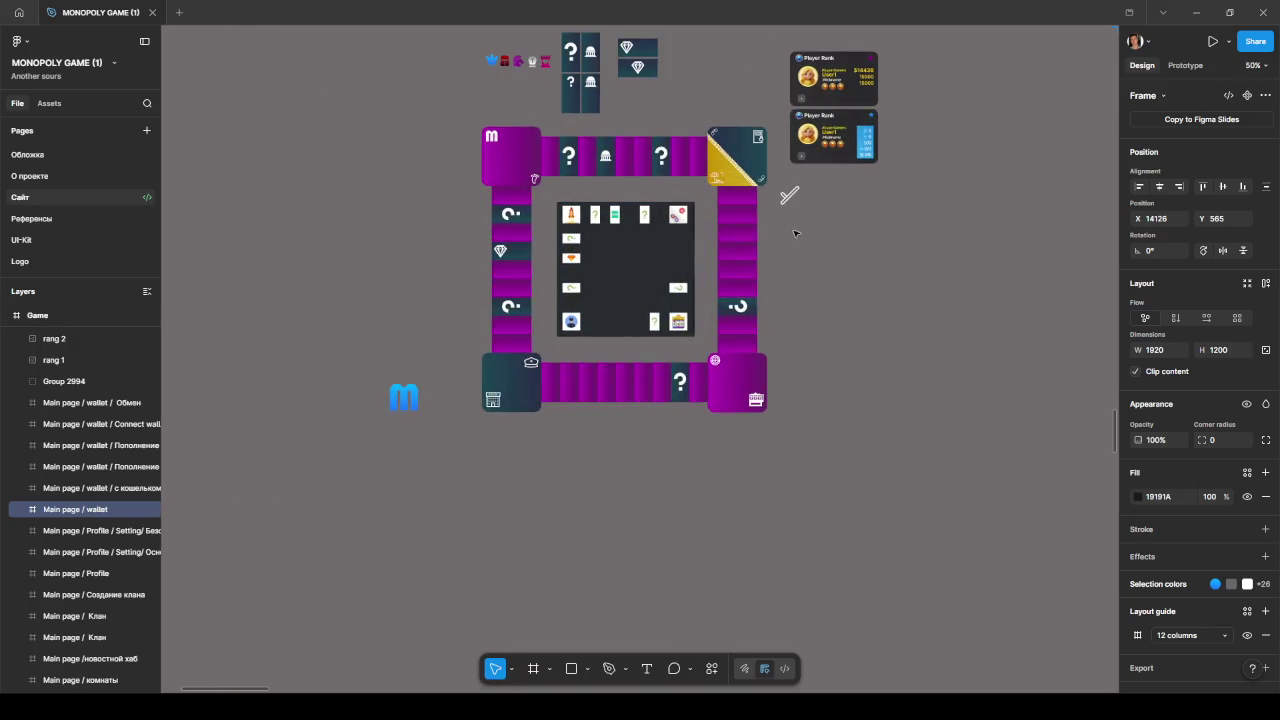
scroll(806, 272, up, 2)
scroll(805, 277, up, 2)
scroll(804, 280, up, 2)
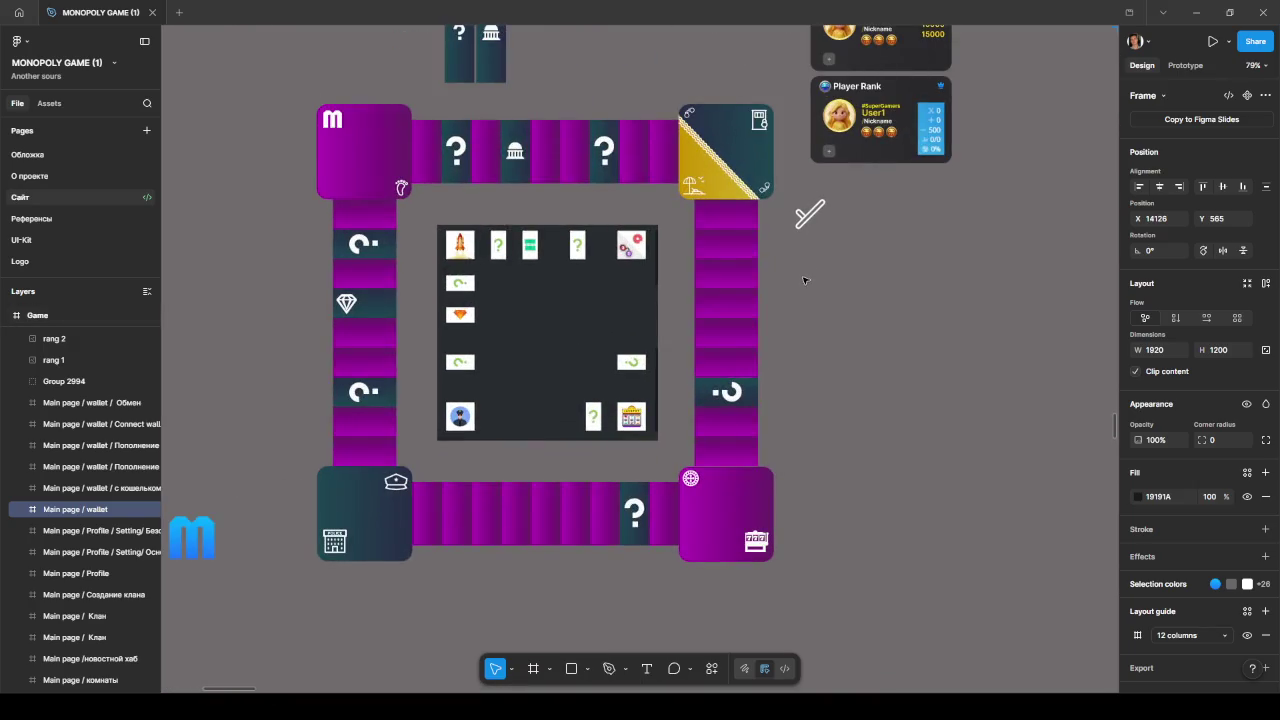
- Pan and zoom onto the Monopoly board in the Game frame, clearing the selection
drag(793, 280, 907, 322)
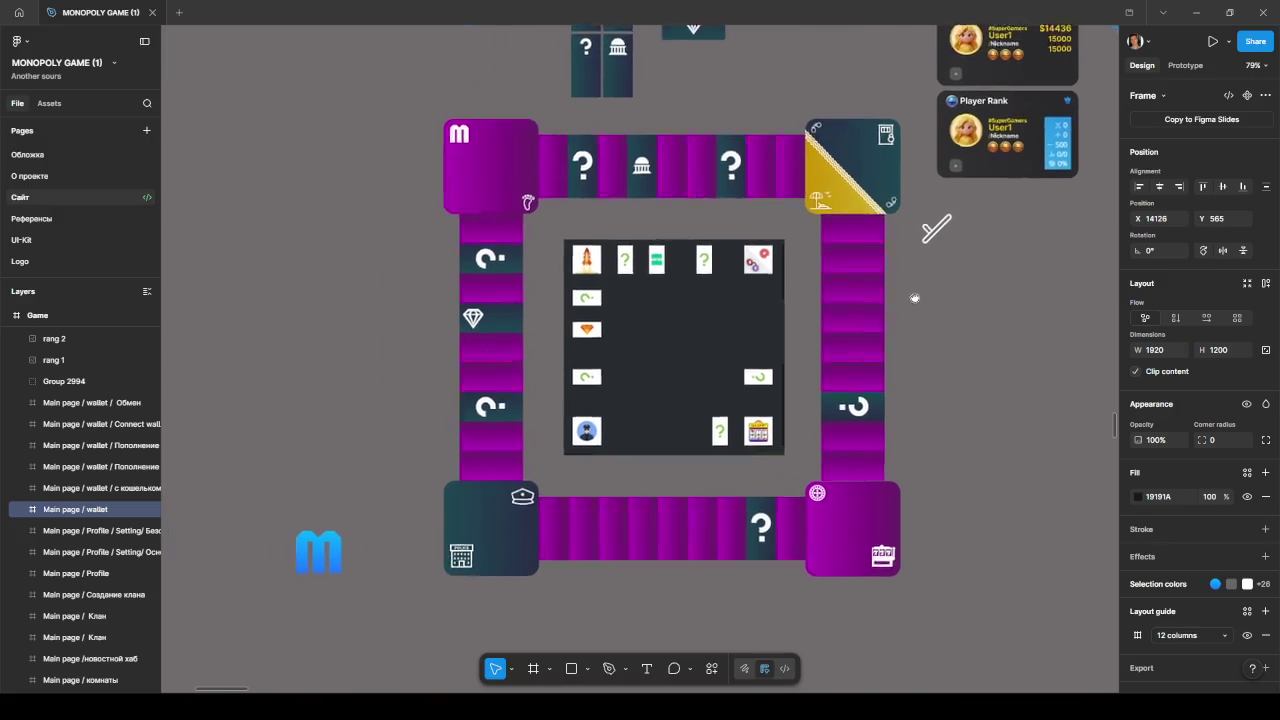
scroll(907, 322, down, 5)
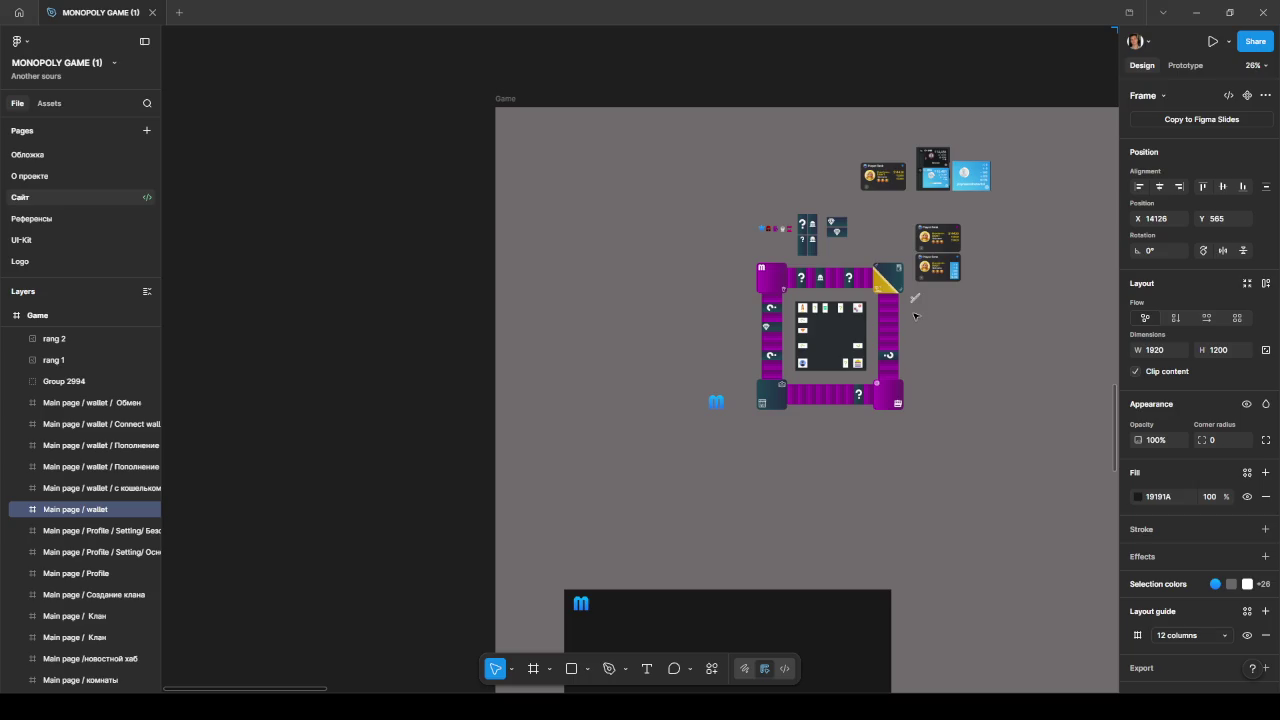
scroll(900, 280, down, 4)
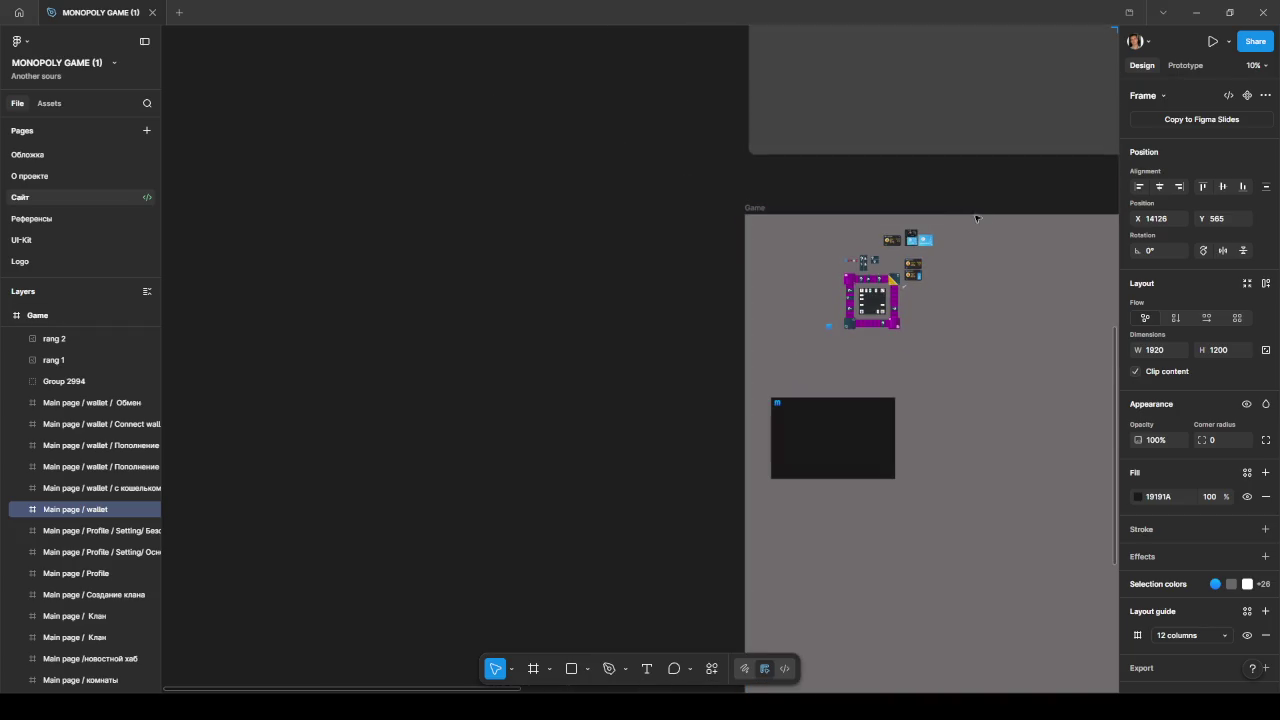
drag(967, 201, 851, 311)
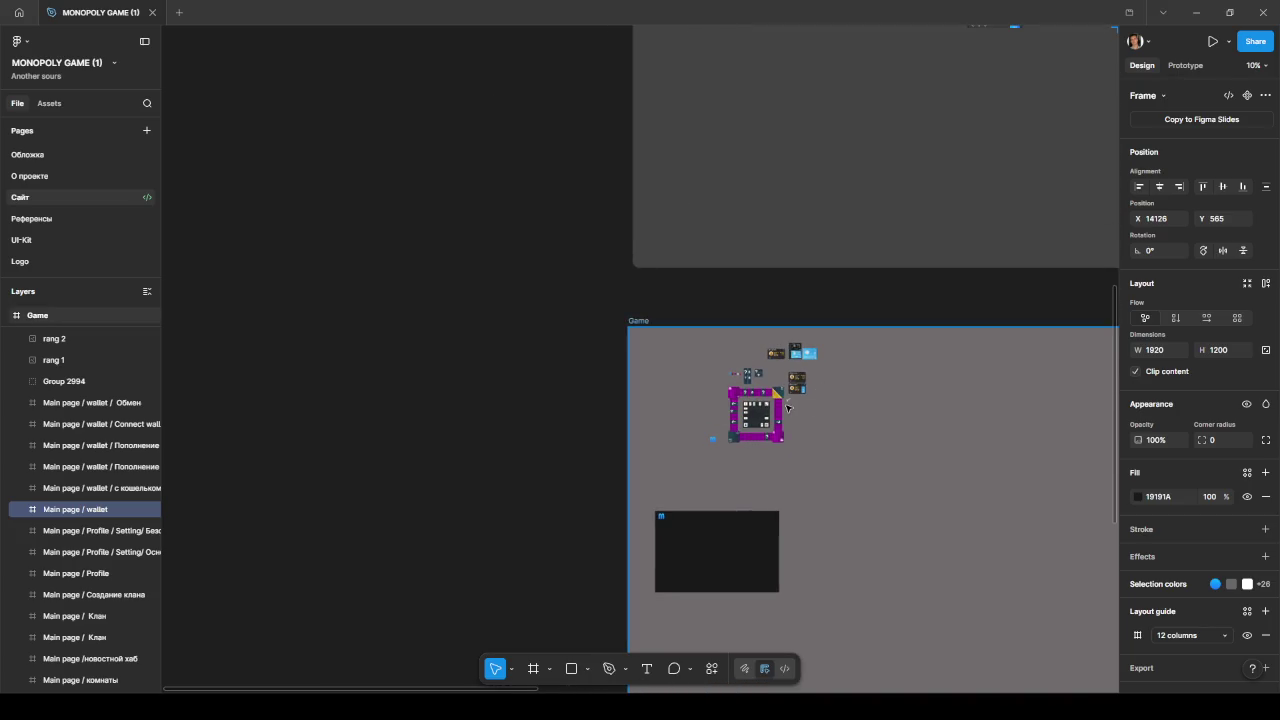
scroll(787, 408, up, 3)
scroll(908, 300, up, 10)
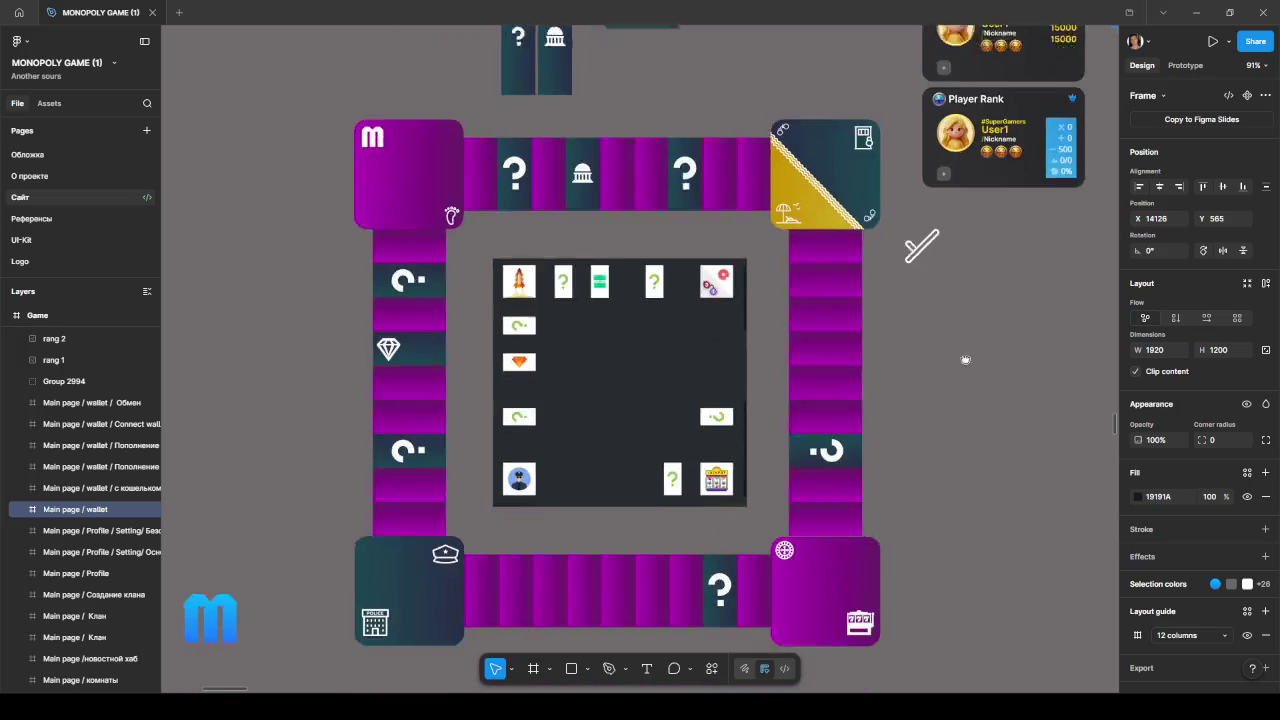
drag(965, 360, 970, 289)
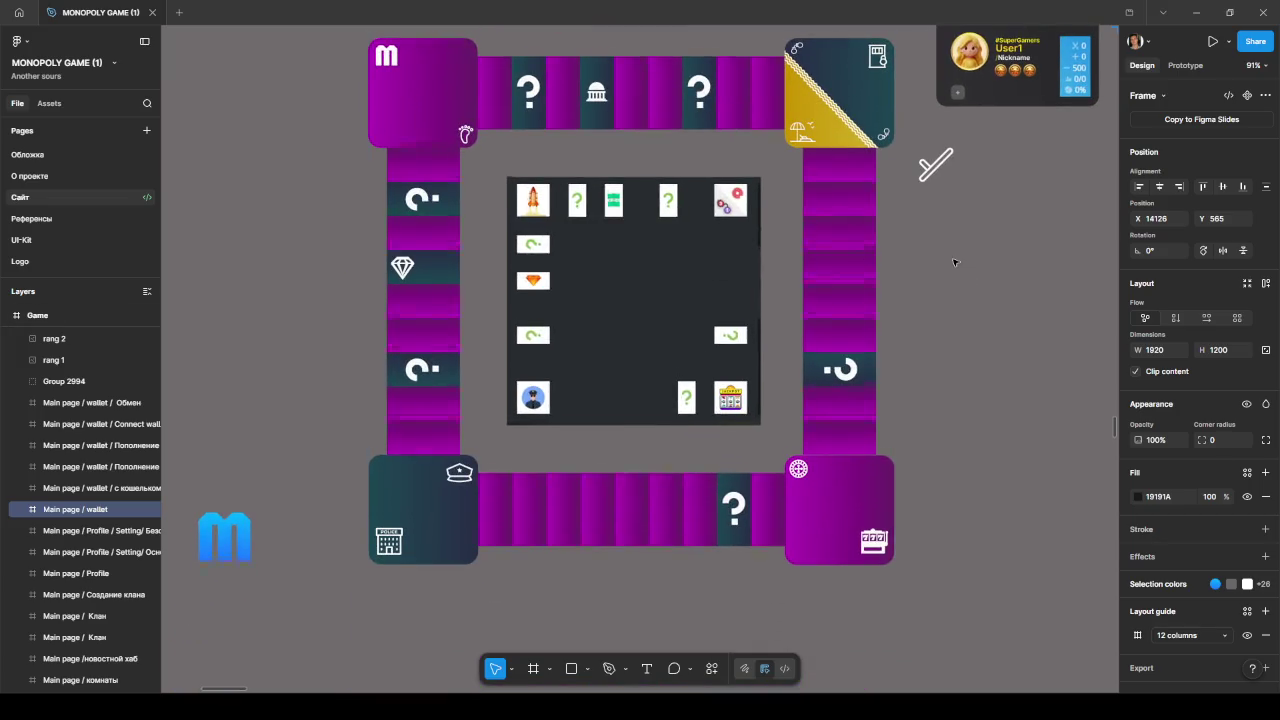
scroll(954, 262, down, 3)
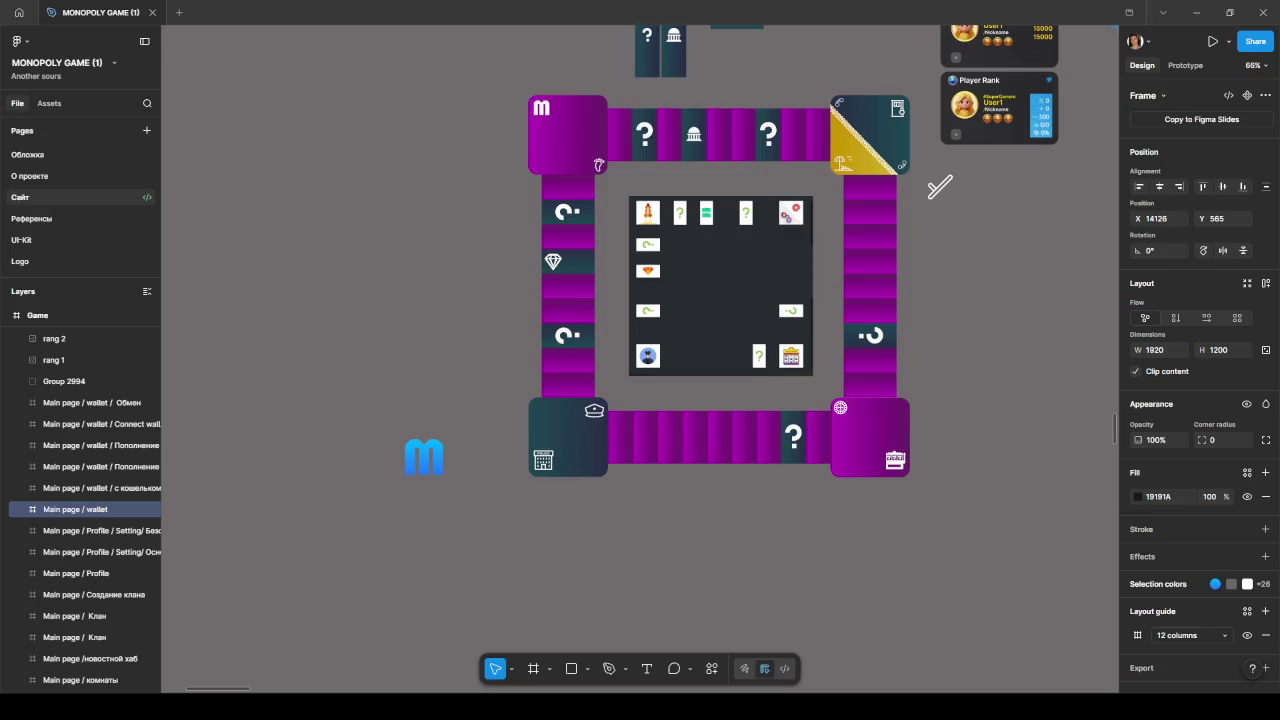
click(977, 334)
- Paste the reference Monopoly screenshot, scale it to 520×393, and set it in the centre panel
key(ctrl+v)
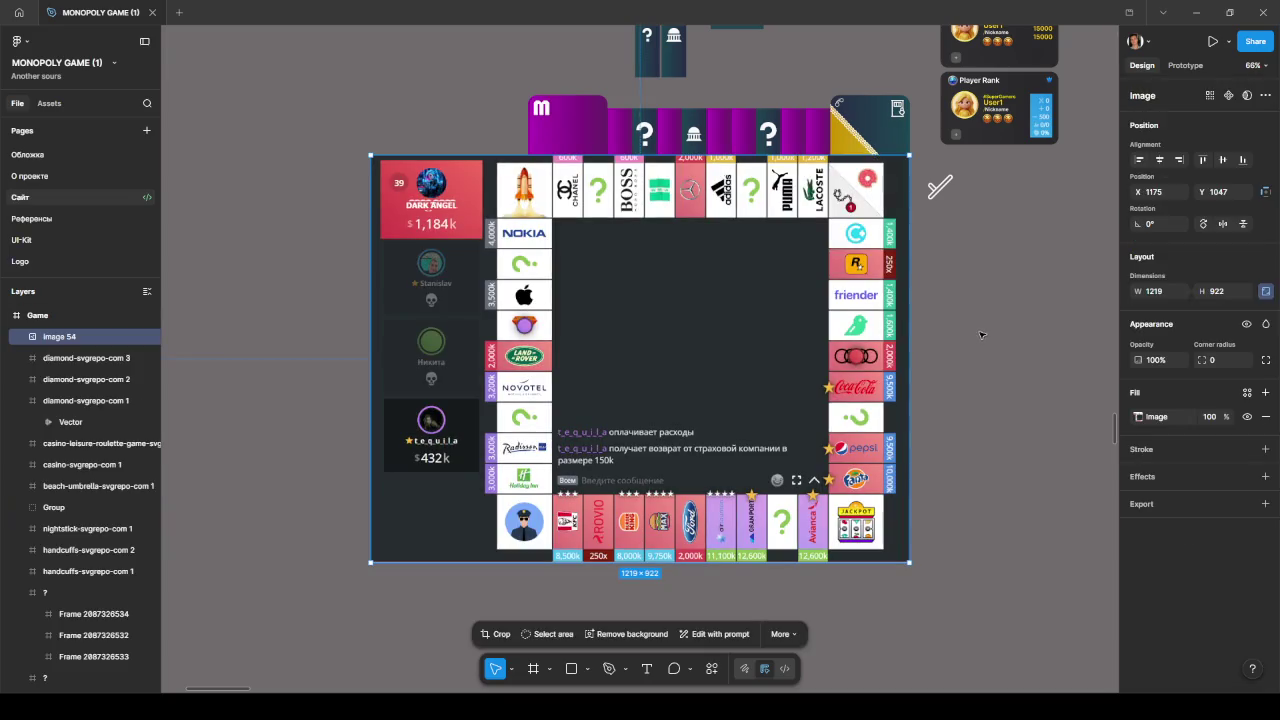
scroll(700, 310, down, 5)
mouse_move(843, 263)
mouse_down()
mouse_move(697, 376)
mouse_move(760, 318)
mouse_up()
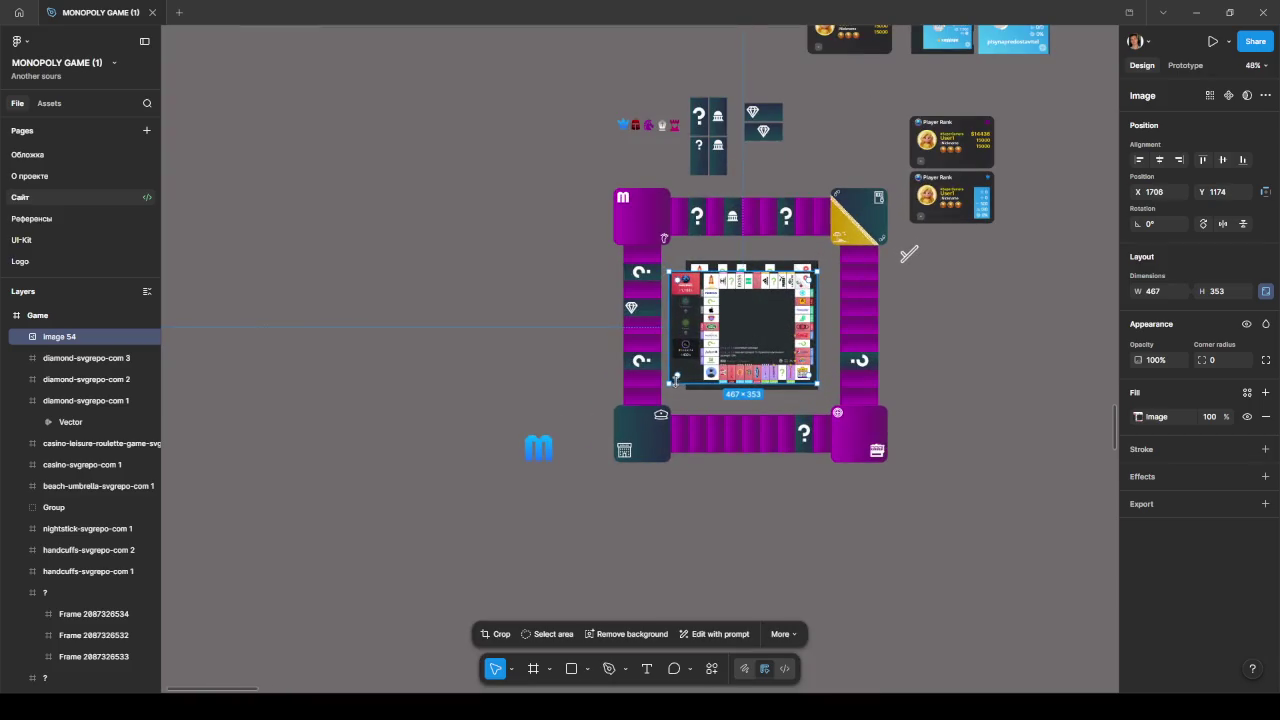
drag(668, 383, 652, 396)
drag(748, 343, 769, 326)
scroll(752, 308, up, 3)
scroll(752, 308, up, 2)
scroll(752, 308, up, 1)
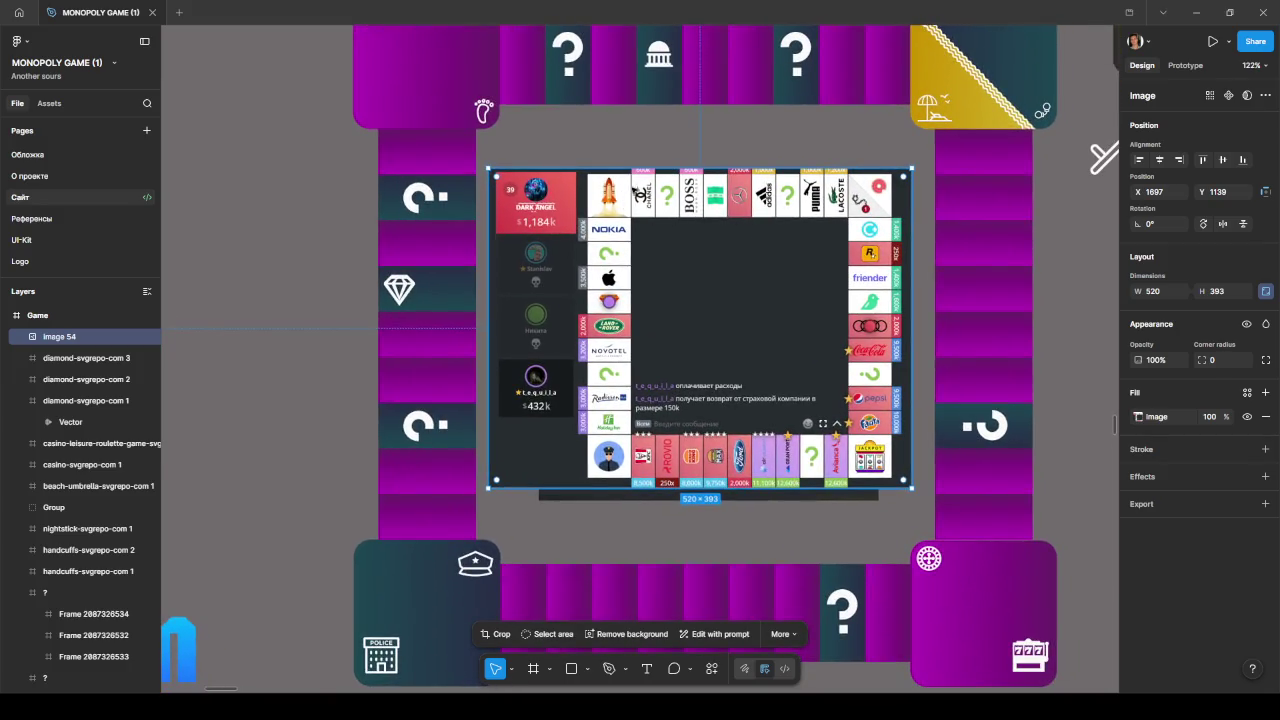
scroll(645, 200, up, 1)
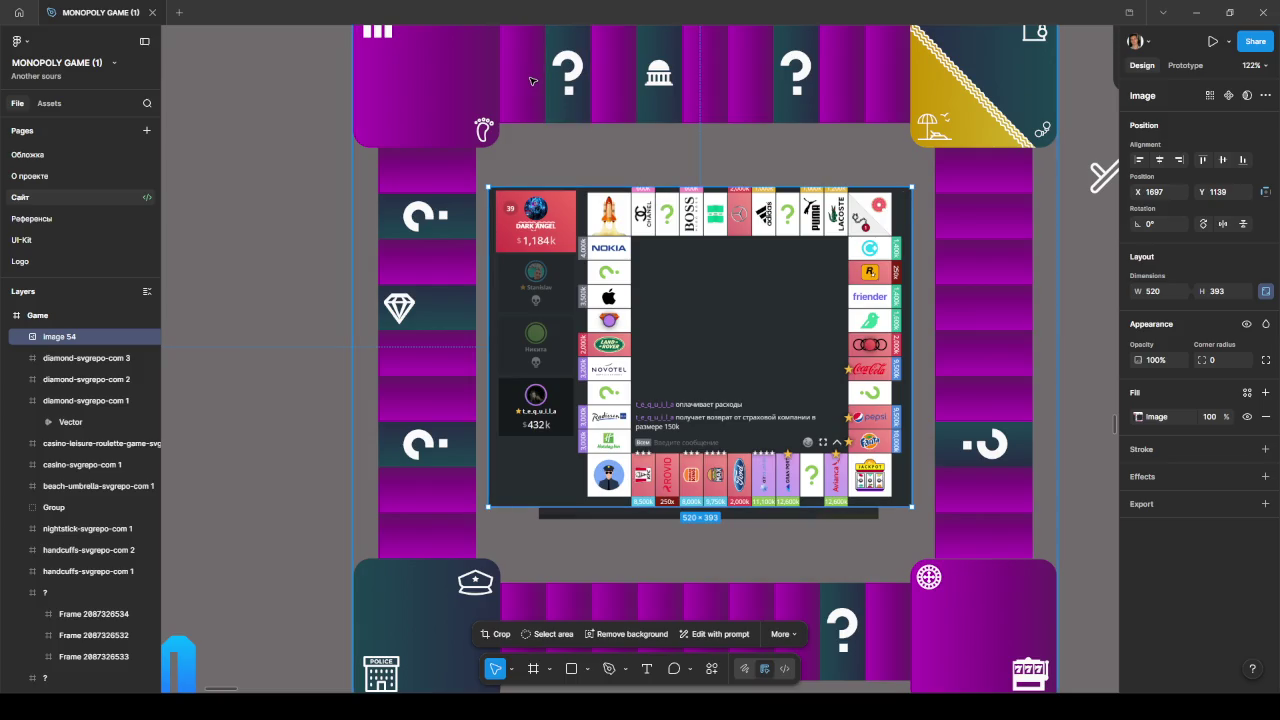
scroll(535, 90, up, 5)
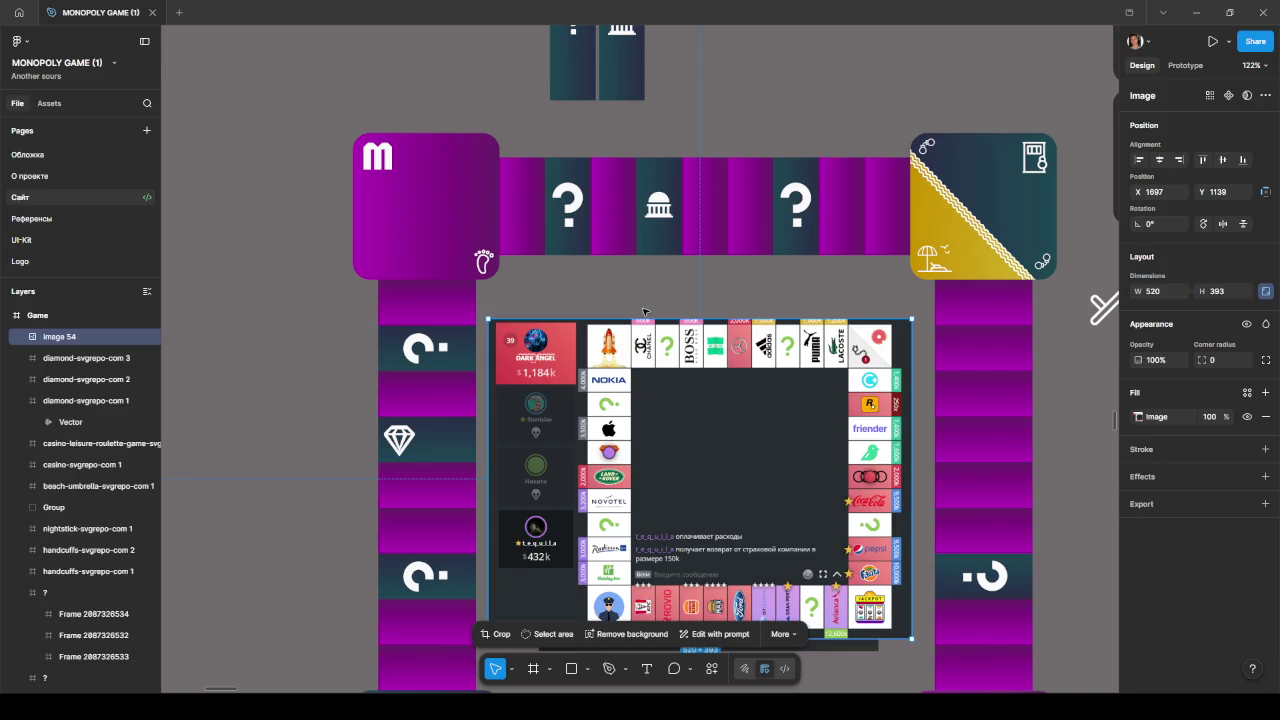
scroll(660, 310, down, 2)
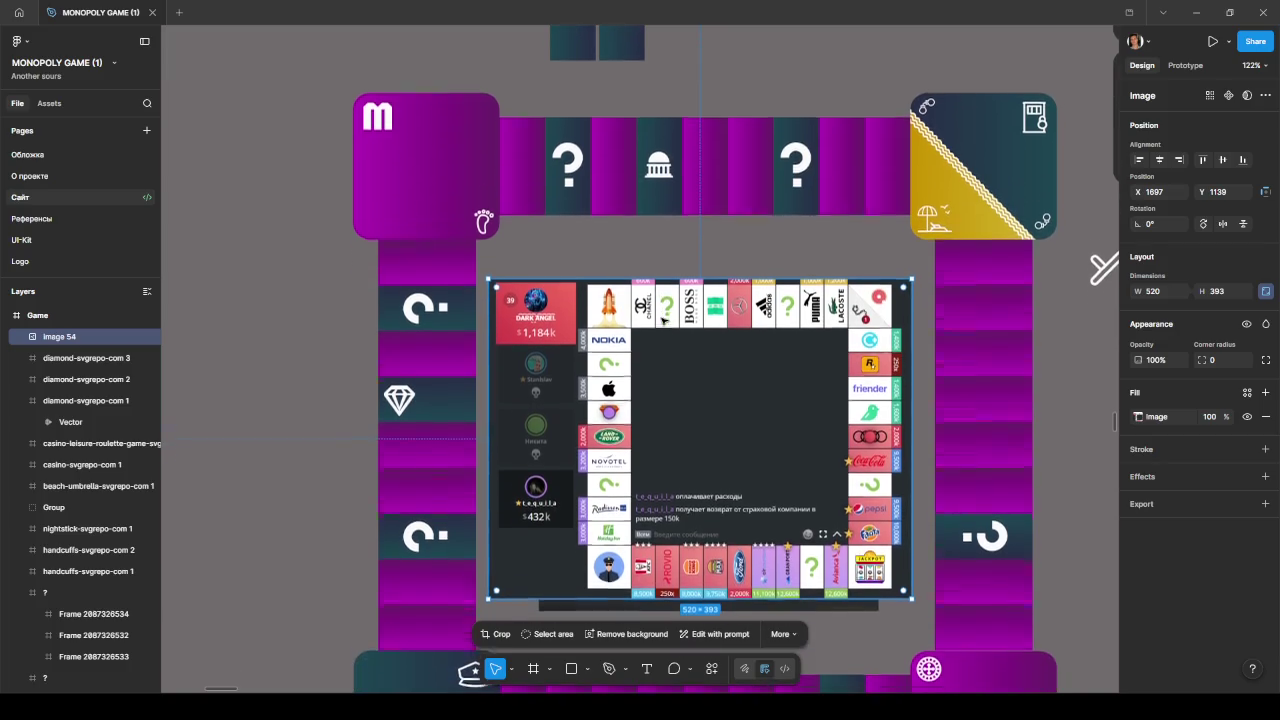
scroll(662, 318, up, 1)
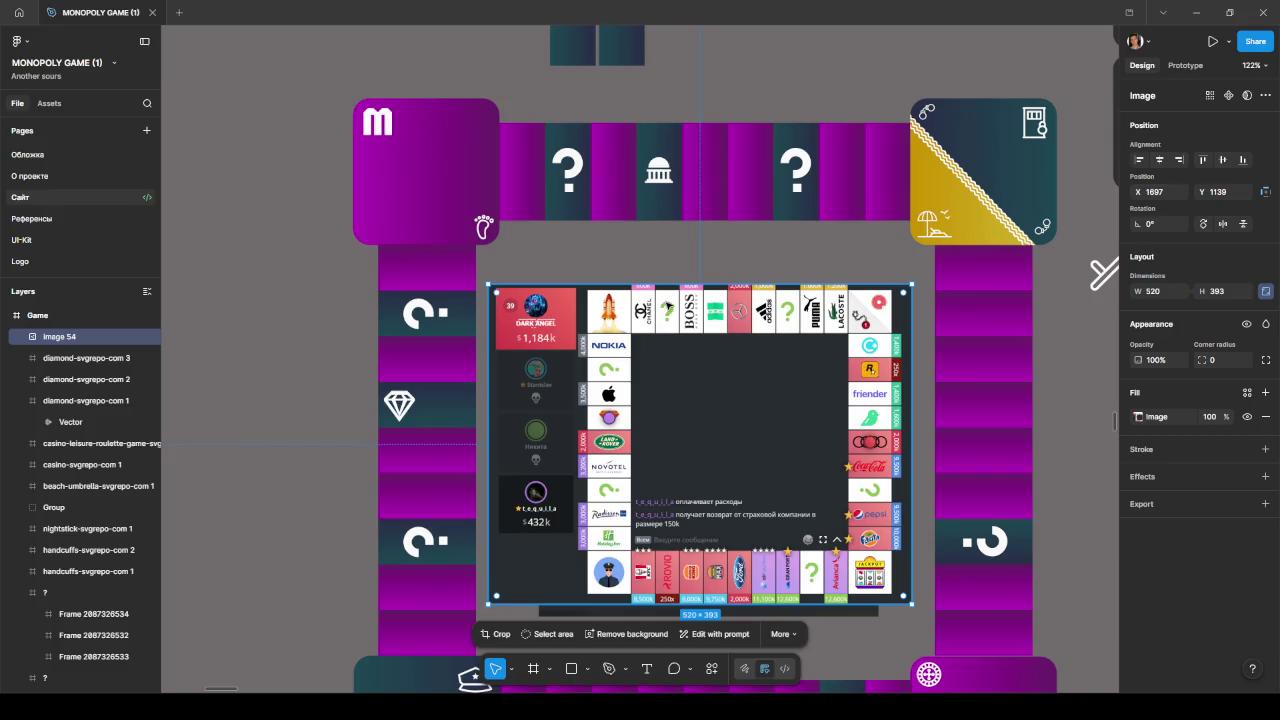
scroll(670, 308, down, 5)
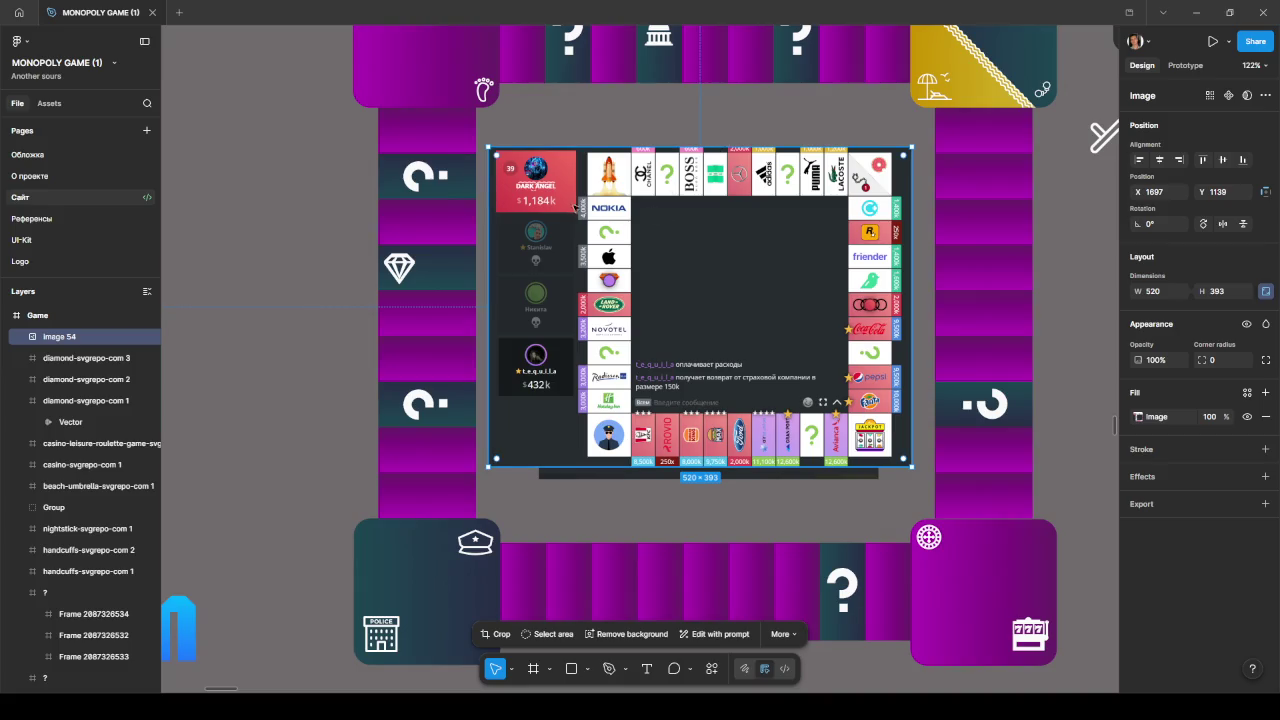
- Discard an empty text layer, then paste the two black perfume SVG icons over the board
scroll(374, 200, down, 5)
scroll(608, 280, up, 5)
drag(526, 286, 564, 300)
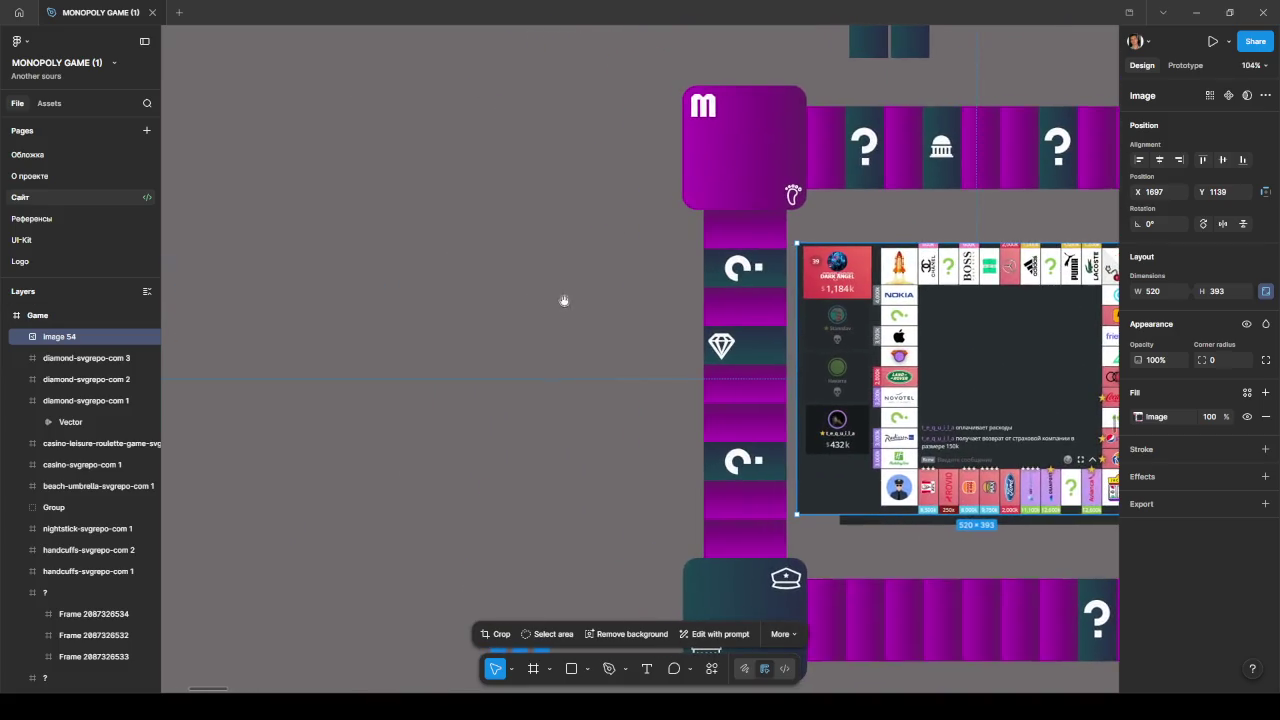
key(t)
click(590, 352)
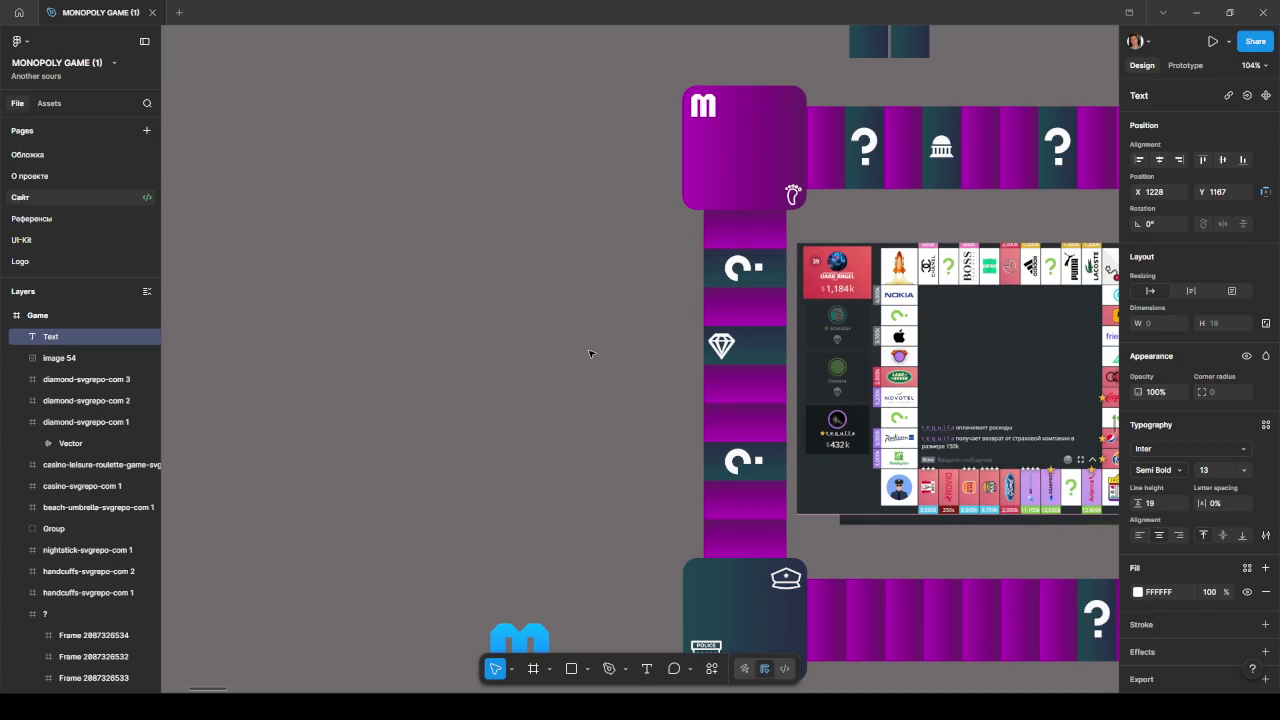
key(Delete)
scroll(600, 285, right, 5)
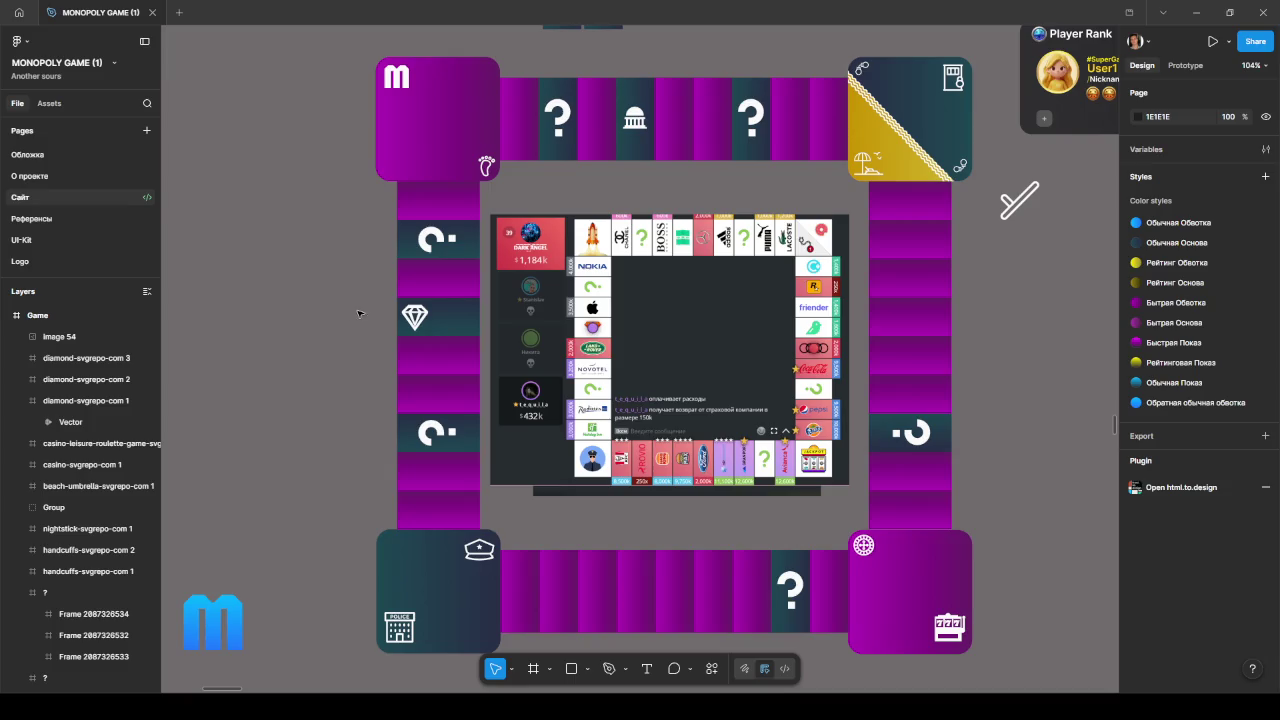
key(ctrl+v)
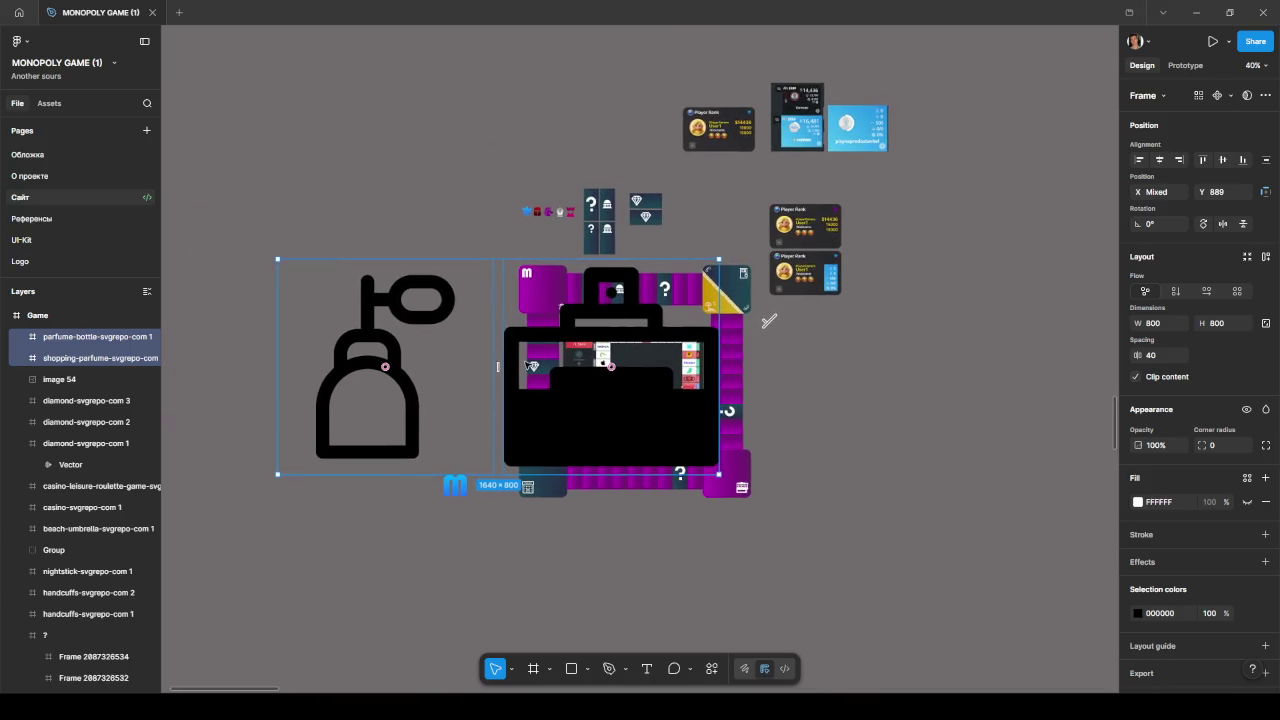
- Move the two perfume icons right and set the shopping-perfume icon to 53 with locked proportions
drag(365, 374, 772, 393)
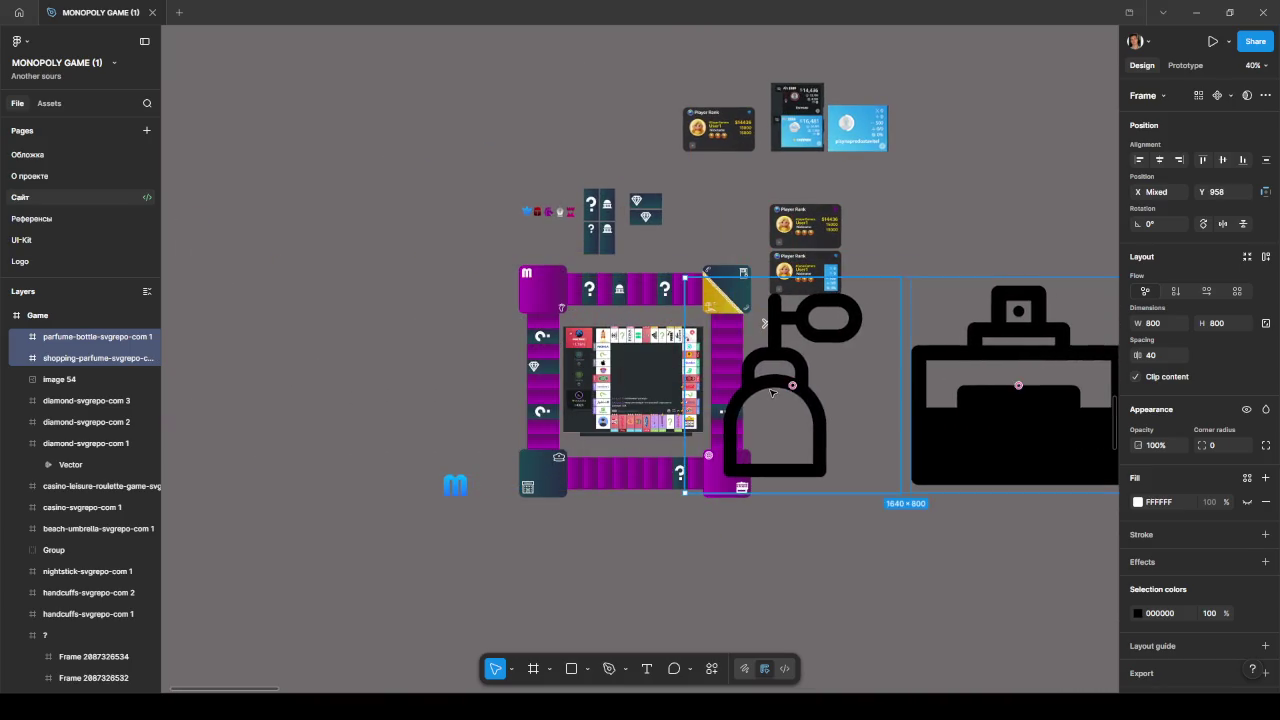
click(772, 393)
click(1266, 324)
click(1168, 328)
text(53)
key(Return)
mouse_move(697, 316)
mouse_down()
mouse_move(895, 277)
mouse_move(723, 407)
mouse_move(754, 422)
mouse_up()
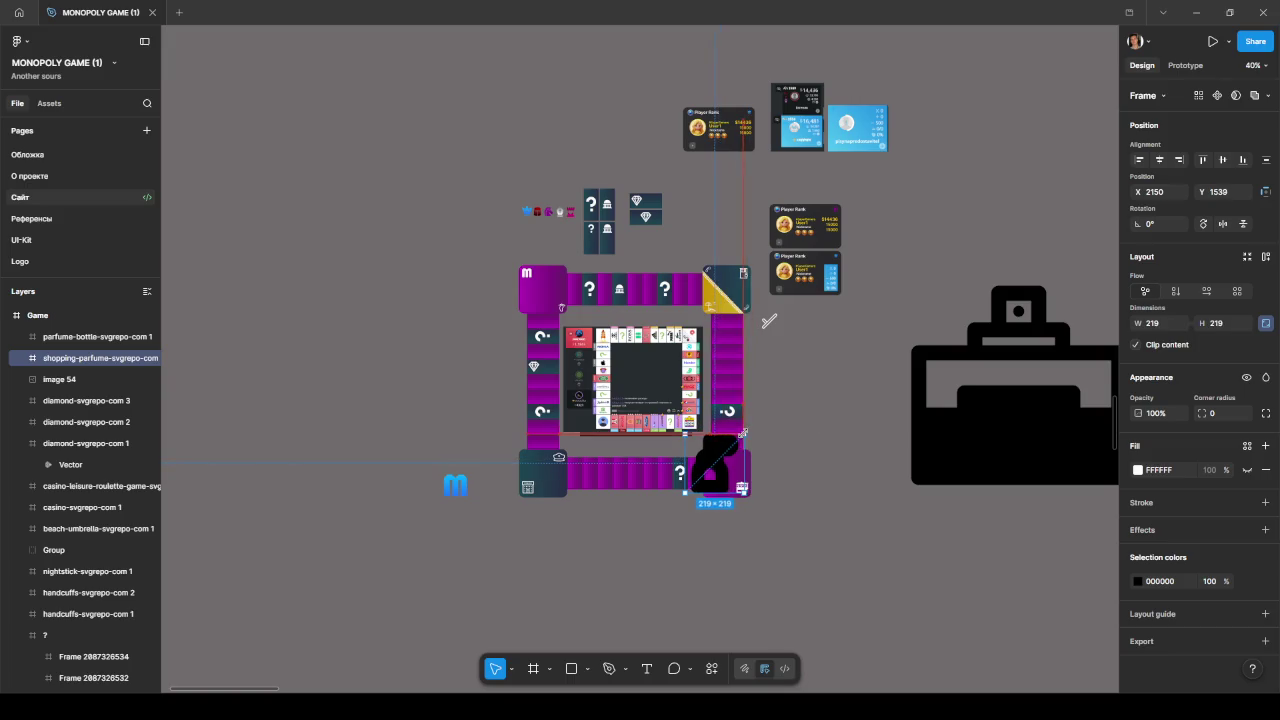
- Move the perfume icon onto the top-row tile and shrink it to 32 pixels
click(975, 401)
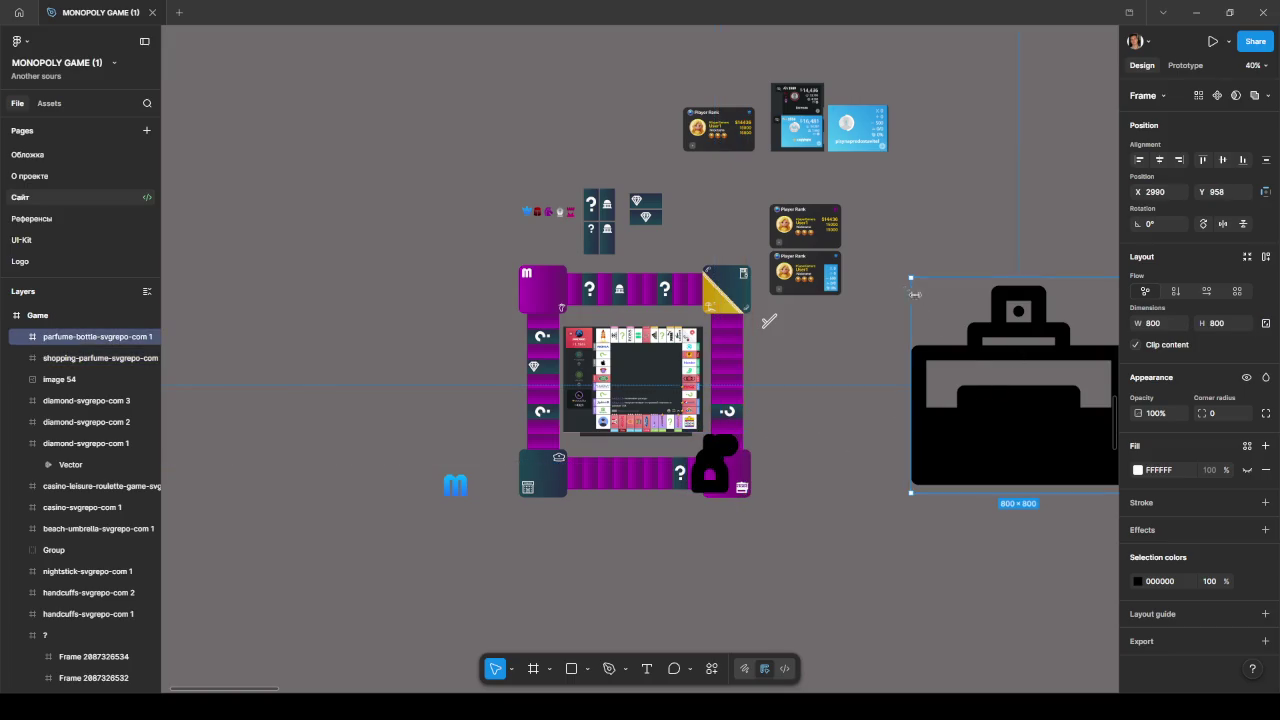
drag(975, 401, 802, 414)
mouse_move(953, 290)
mouse_down()
mouse_move(853, 476)
mouse_move(591, 296)
mouse_up()
scroll(591, 296, up, 5)
scroll(590, 296, up, 3)
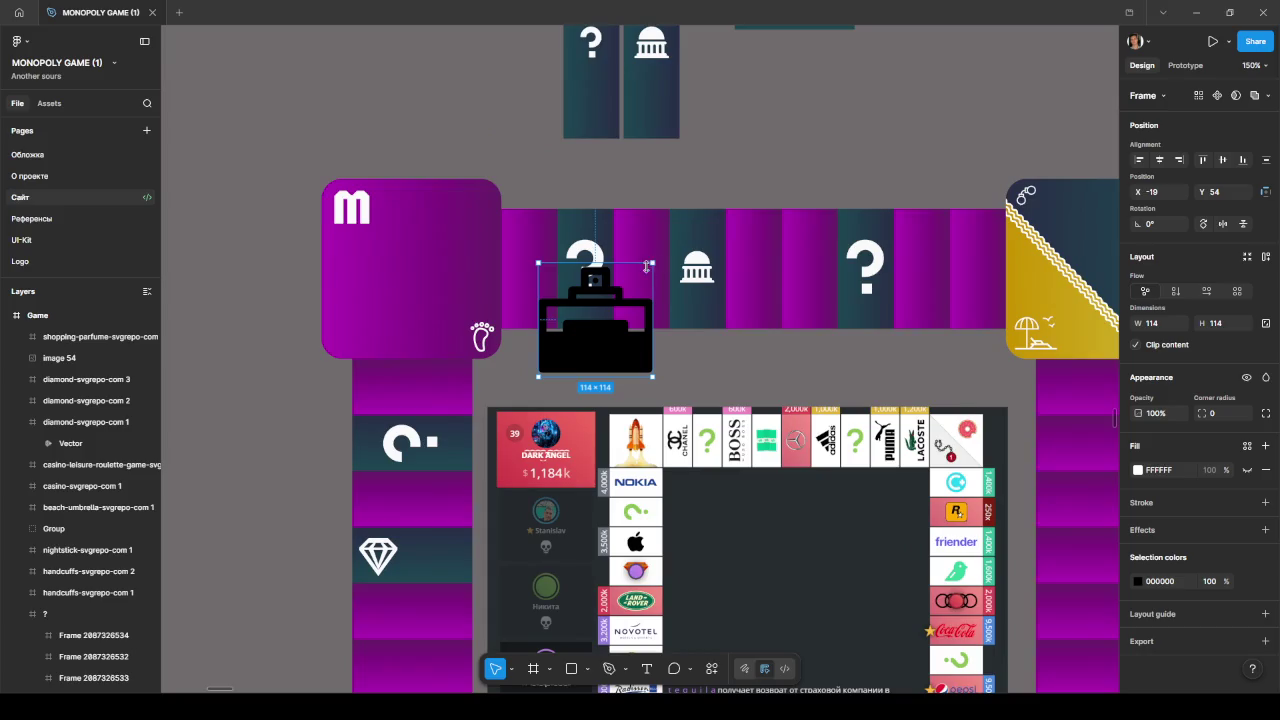
mouse_move(652, 262)
mouse_down()
mouse_move(577, 340)
mouse_move(540, 290)
mouse_up()
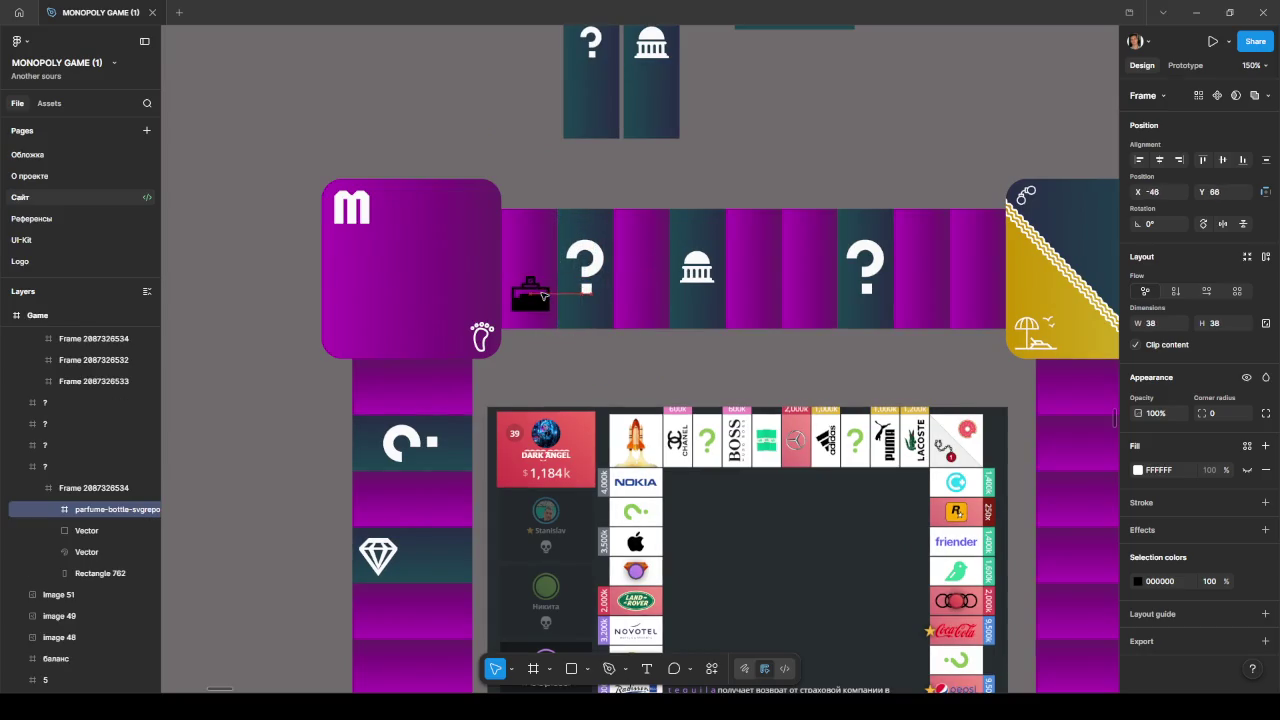
scroll(548, 300, up, 4)
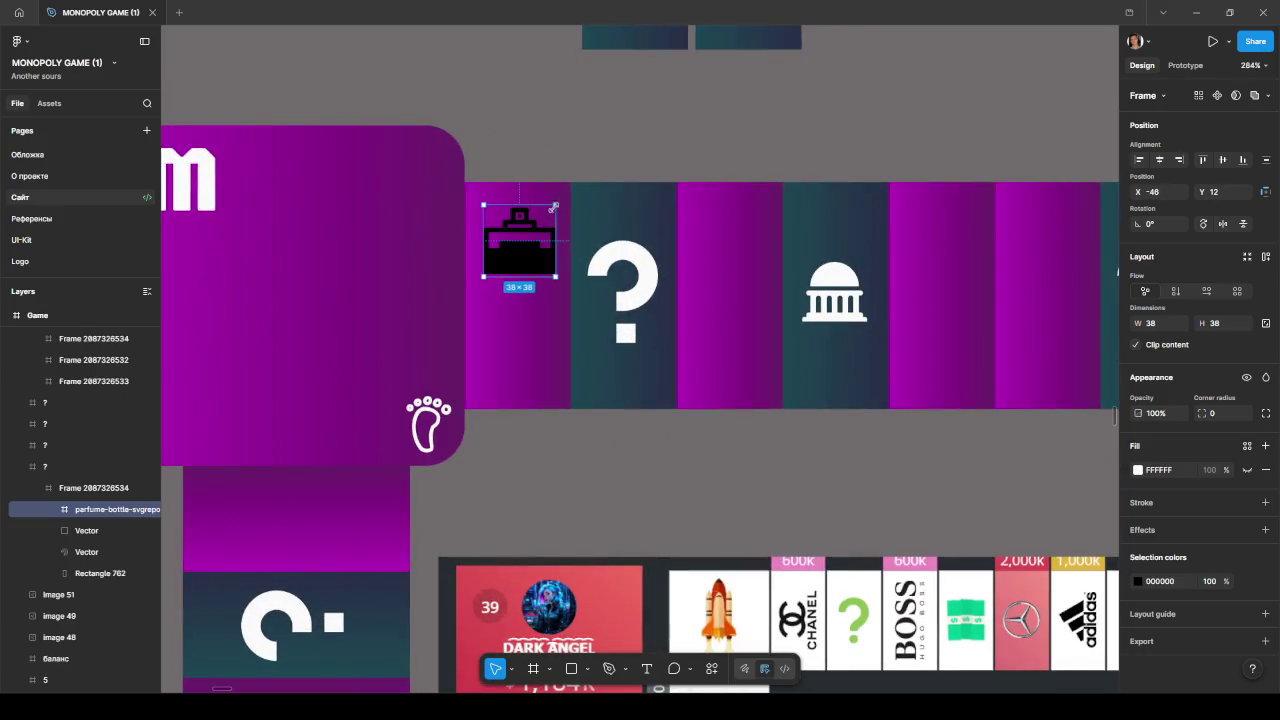
drag(558, 202, 546, 215)
drag(521, 256, 530, 233)
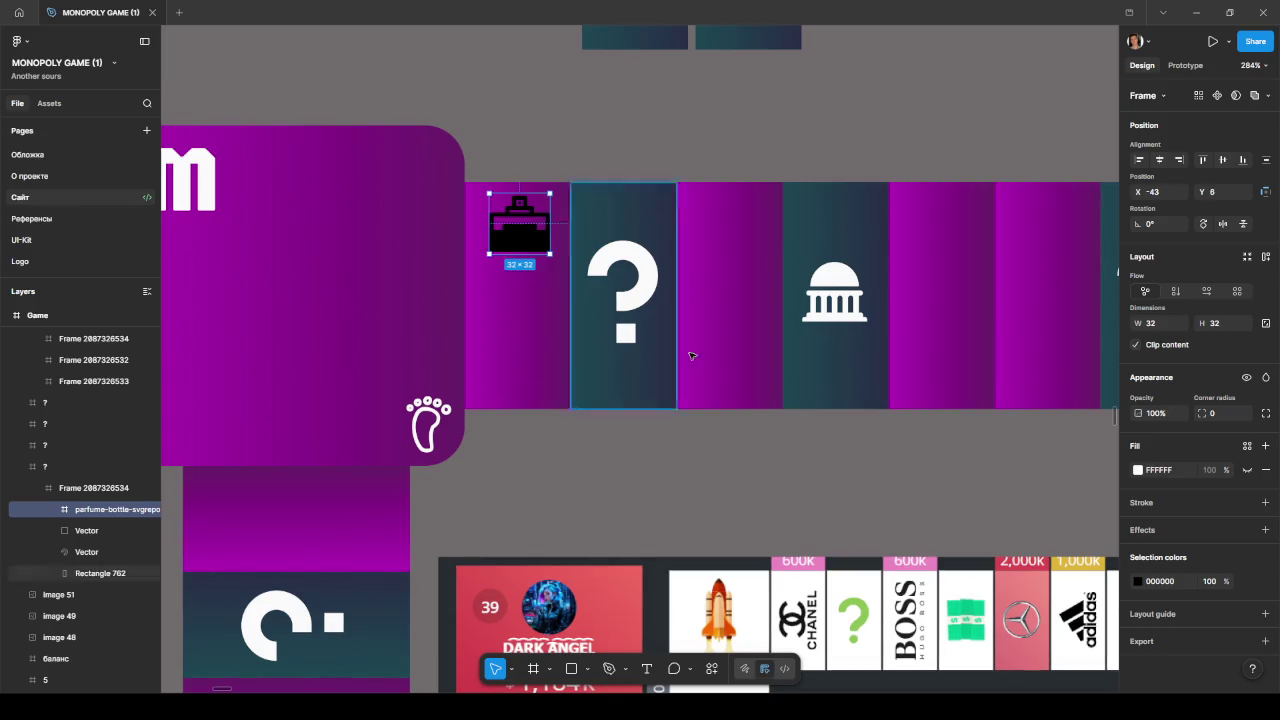
- Recolour the icon white by sampling the question mark, and place it beside the question mark
click(1137, 581)
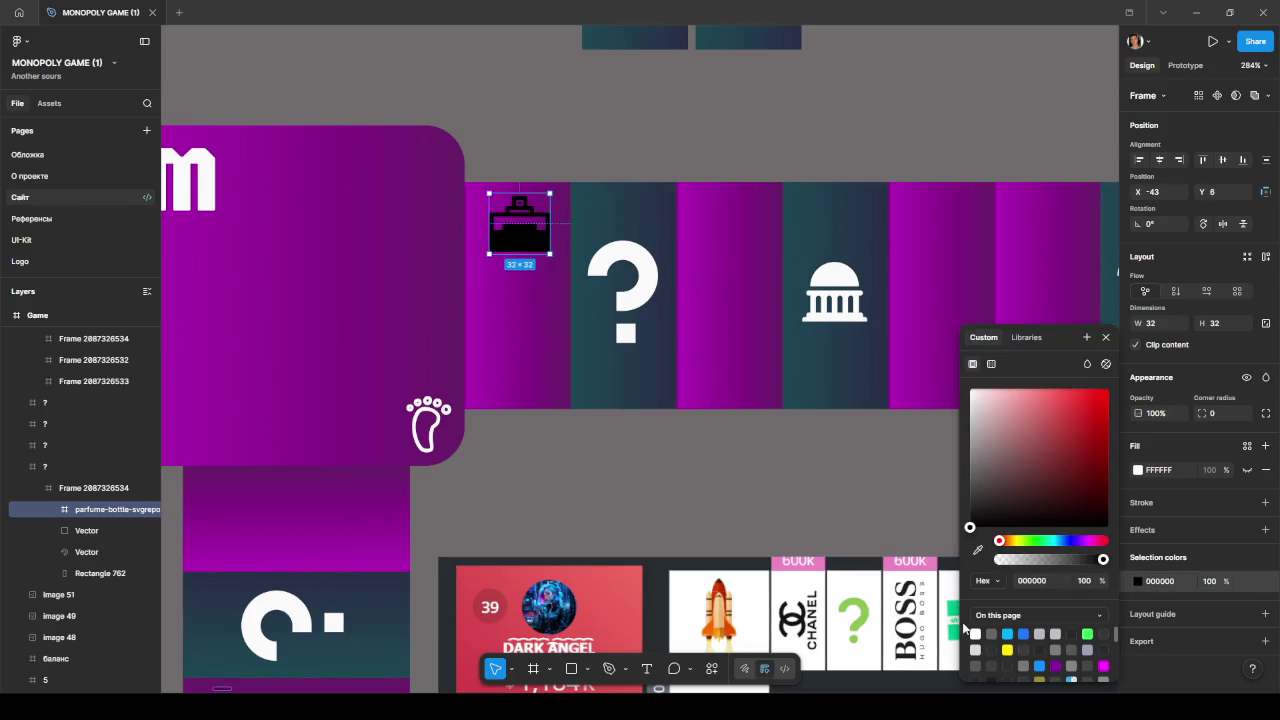
click(978, 549)
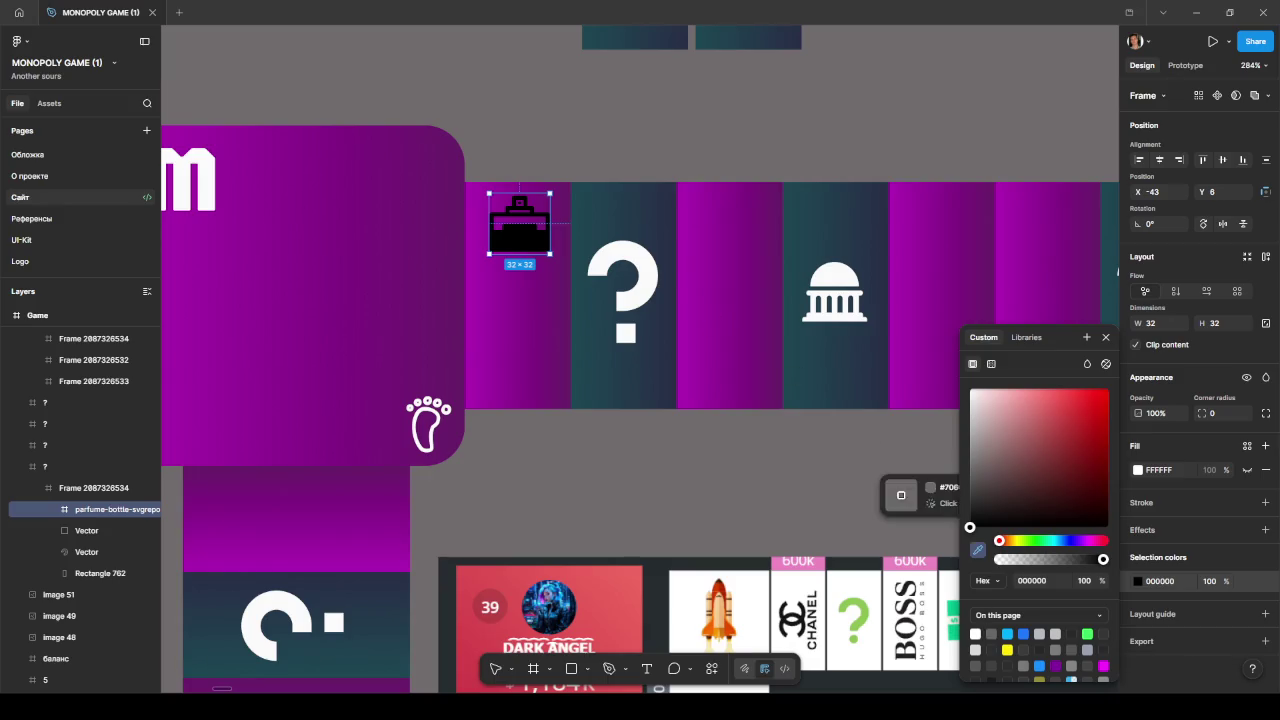
click(640, 285)
drag(530, 225, 703, 233)
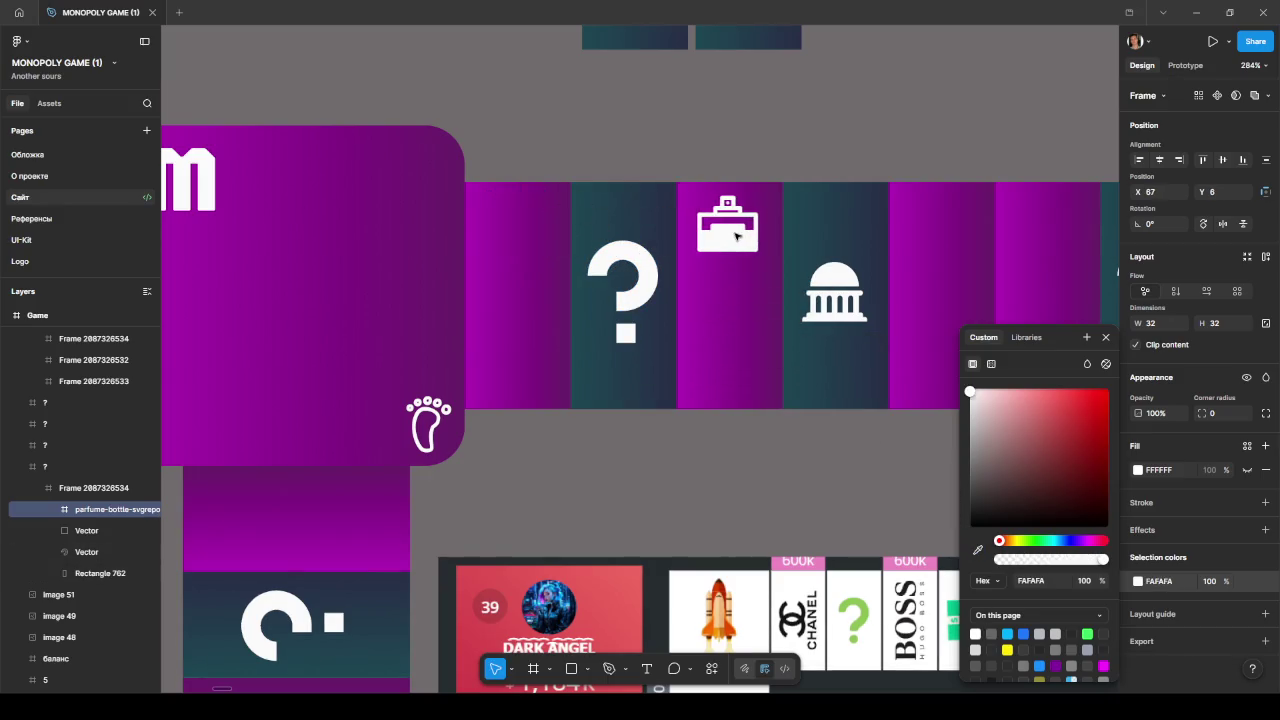
- Zoom out and shrink the leftover black perfume icon outside the board to 123 pixels
key(shift+1)
click(830, 355)
drag(853, 338, 826, 364)
scroll(824, 364, up, 3)
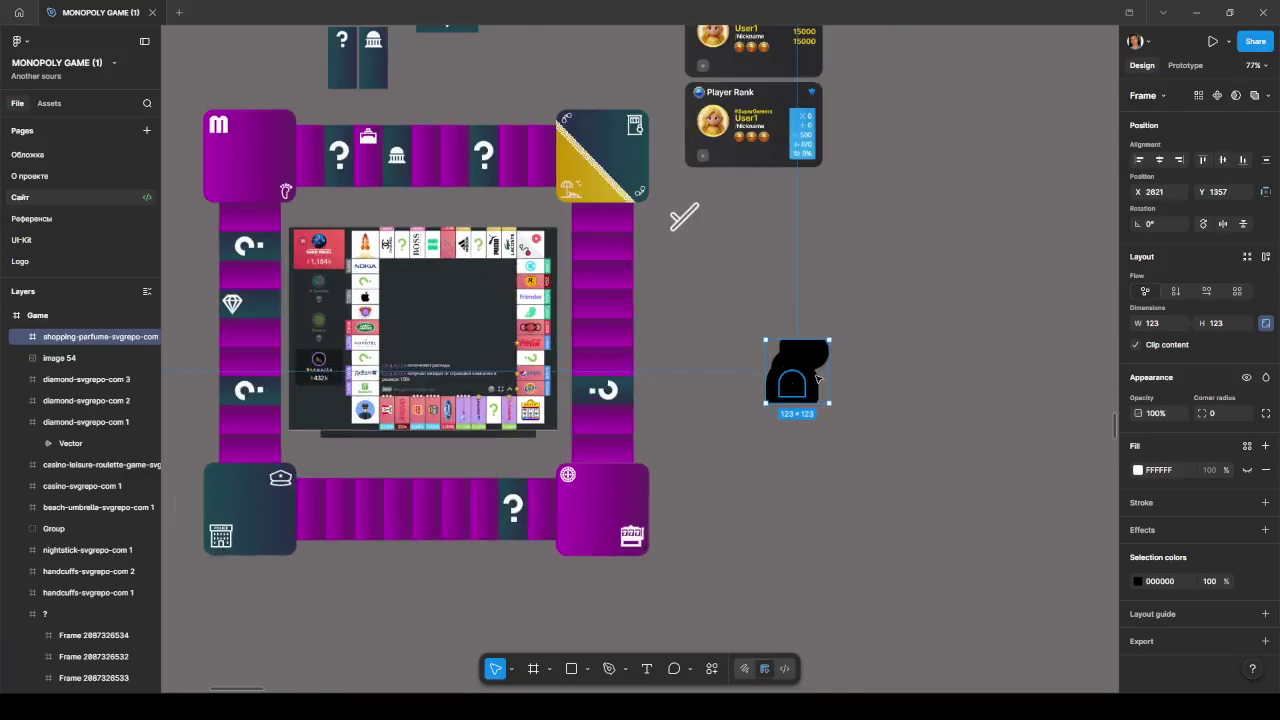
- Shrink the black perfume icon to about 100 pixels, delete it, and zoom out
scroll(824, 364, up, 3)
drag(849, 307, 817, 333)
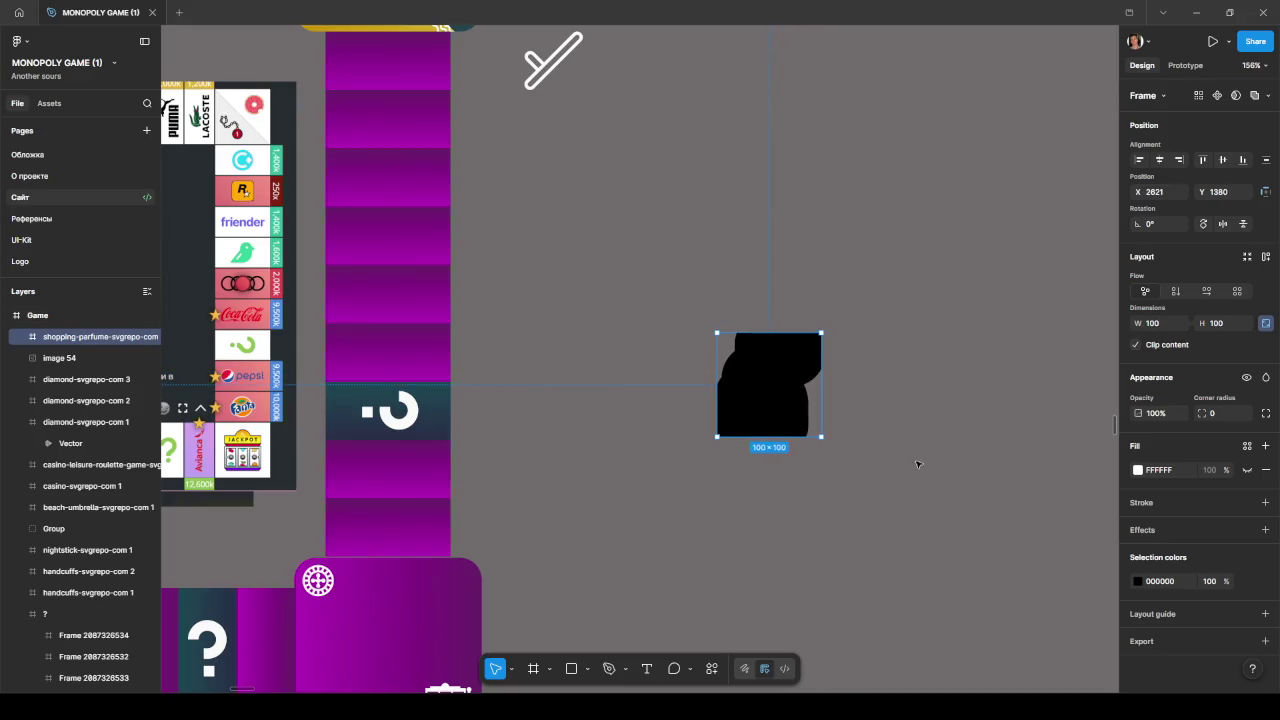
key(Delete)
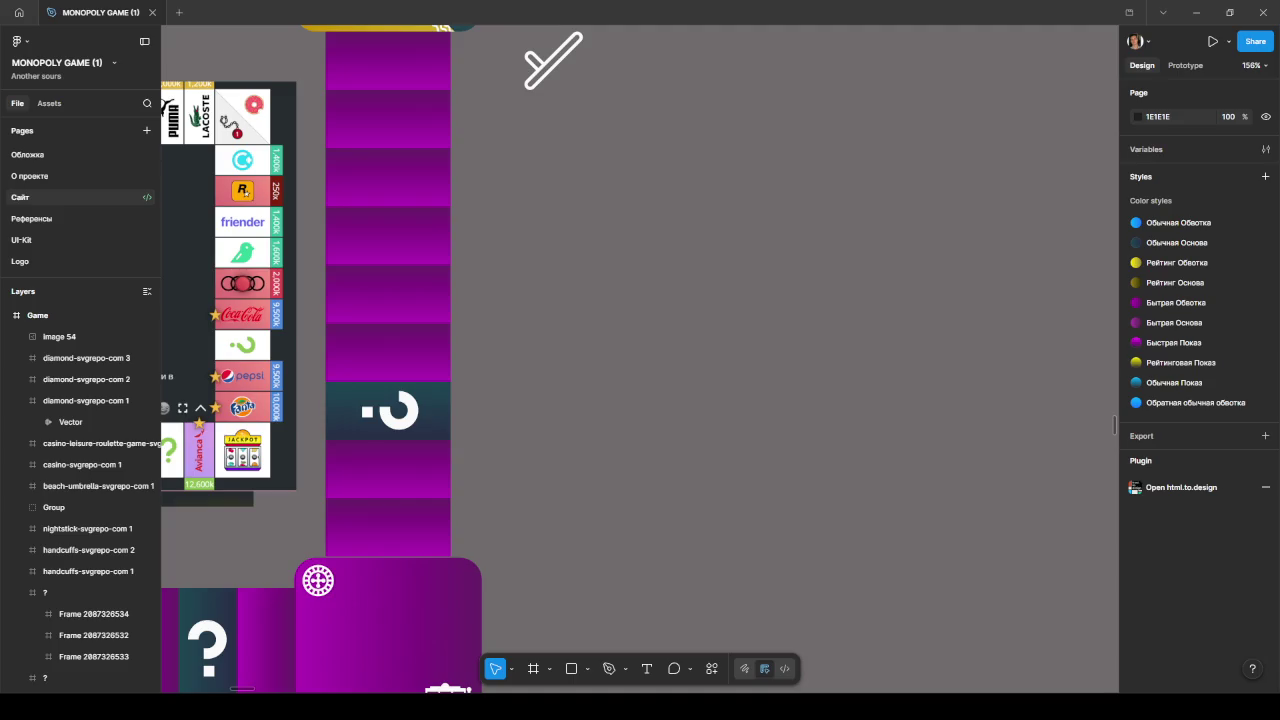
scroll(509, 343, down, 5)
scroll(528, 234, down, 5)
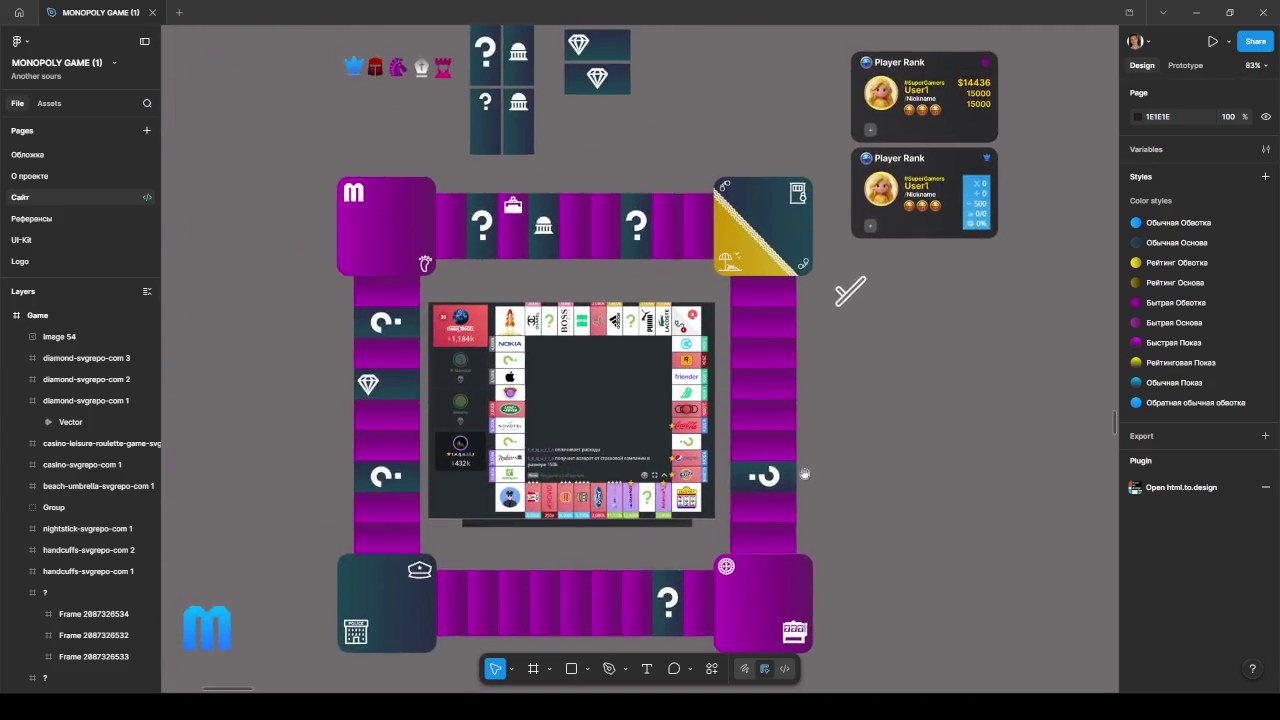
- Paste a black perfume-bottle icon and fit it at the top of the first top-row tile
scroll(453, 232, up, 5)
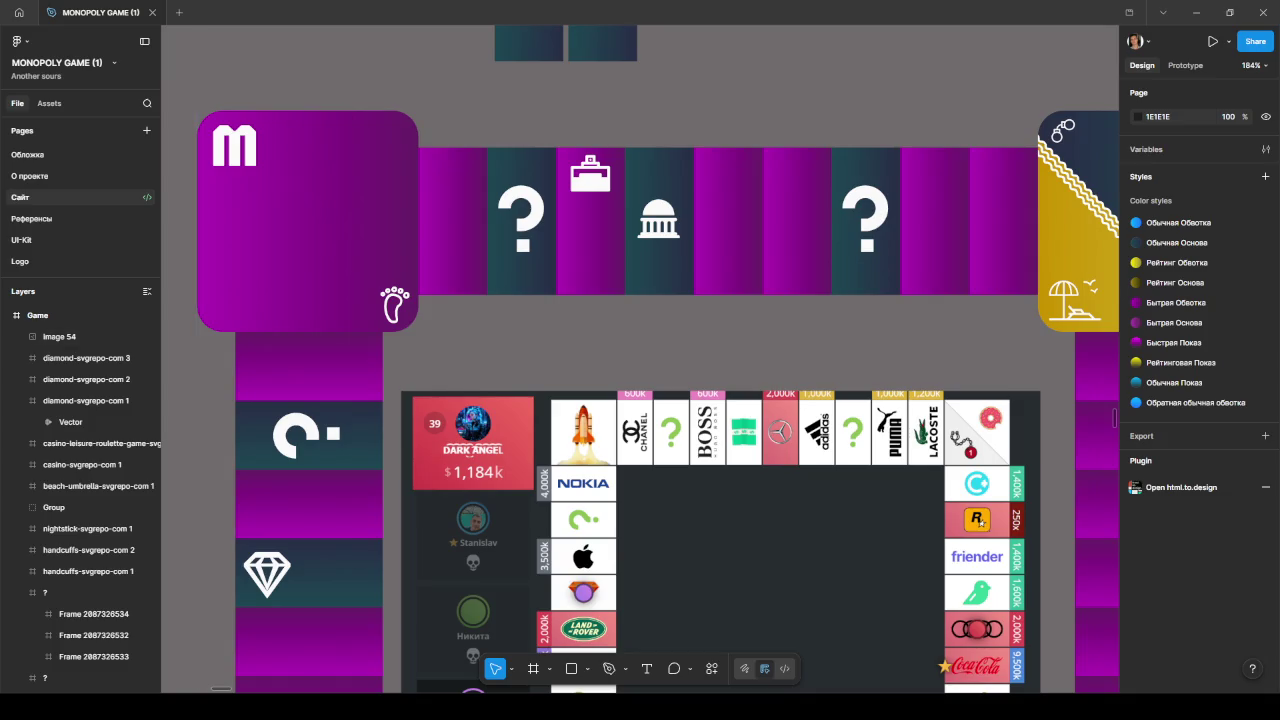
key(ctrl+v)
scroll(300, 300, down, 5)
scroll(300, 280, up, 1)
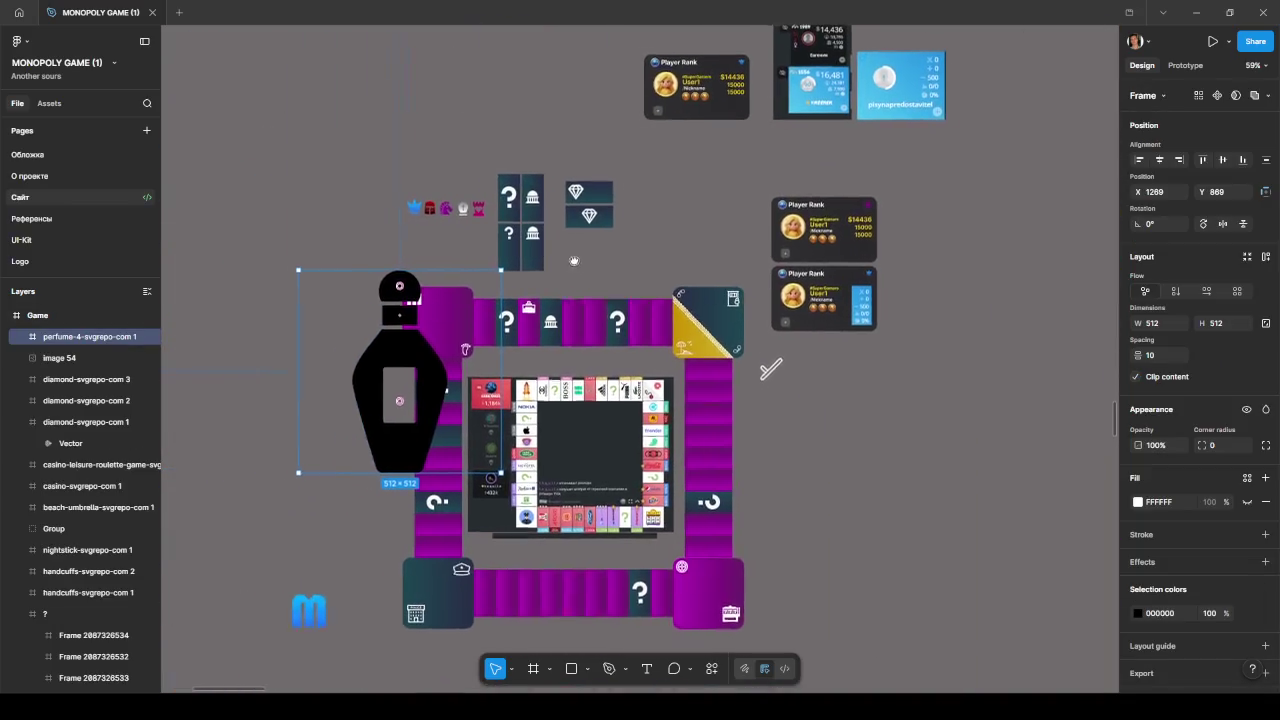
mouse_move(300, 270)
mouse_down()
mouse_move(468, 431)
mouse_move(497, 318)
mouse_up()
scroll(500, 460, up, 1)
scroll(495, 318, up, 6)
drag(545, 262, 501, 295)
scroll(494, 278, up, 3)
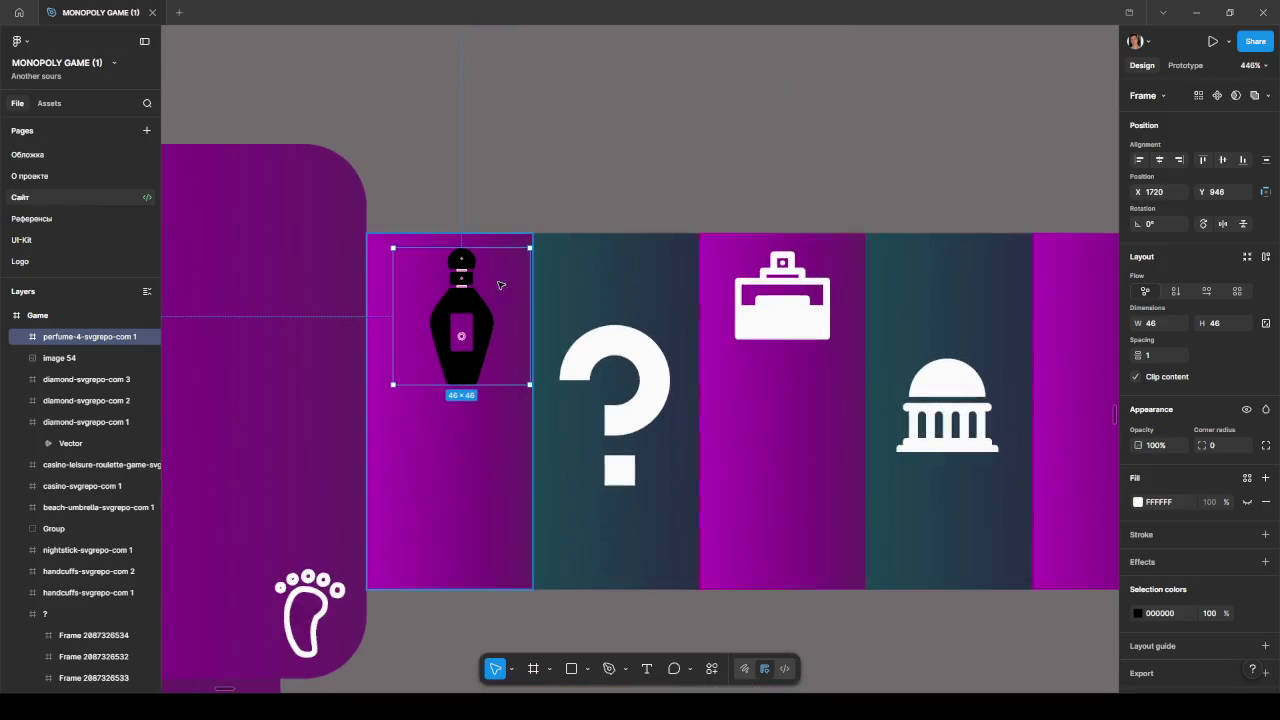
drag(530, 245, 468, 309)
drag(442, 352, 462, 292)
- Delete the bottle icon and paste the round navy perfume icon in its place
key(Delete)
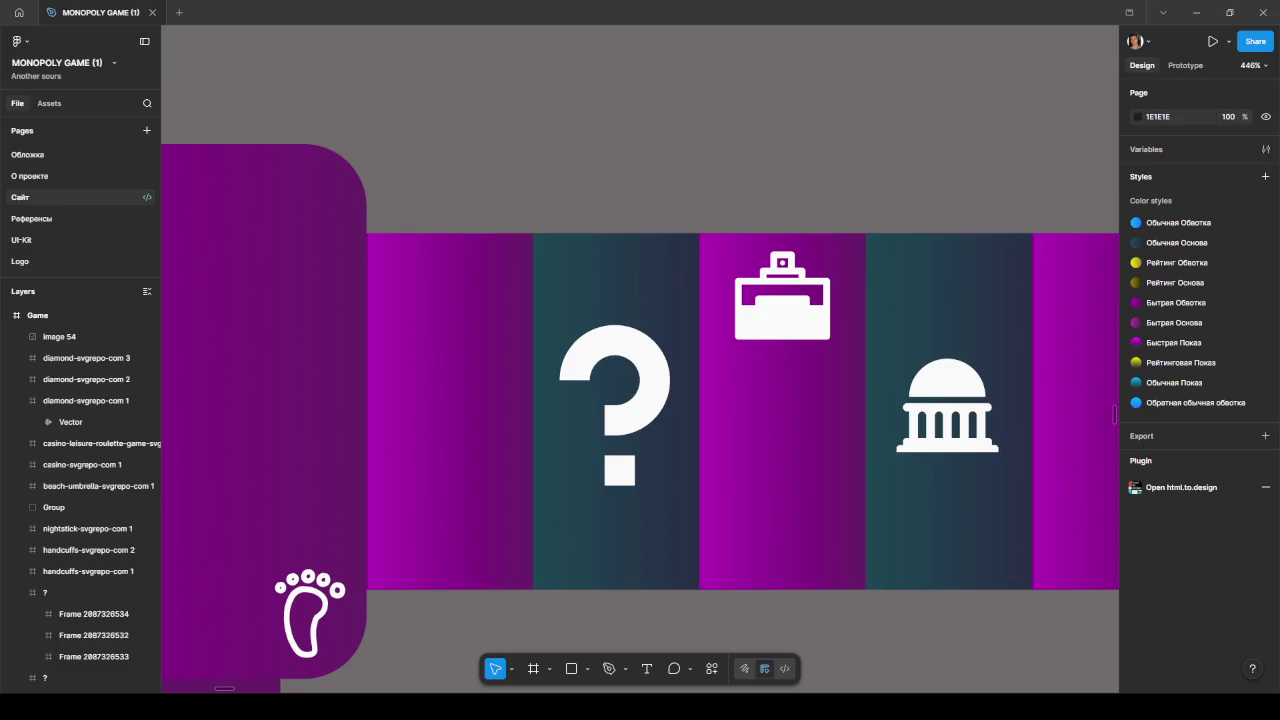
key(ctrl+v)
key(shift+1)
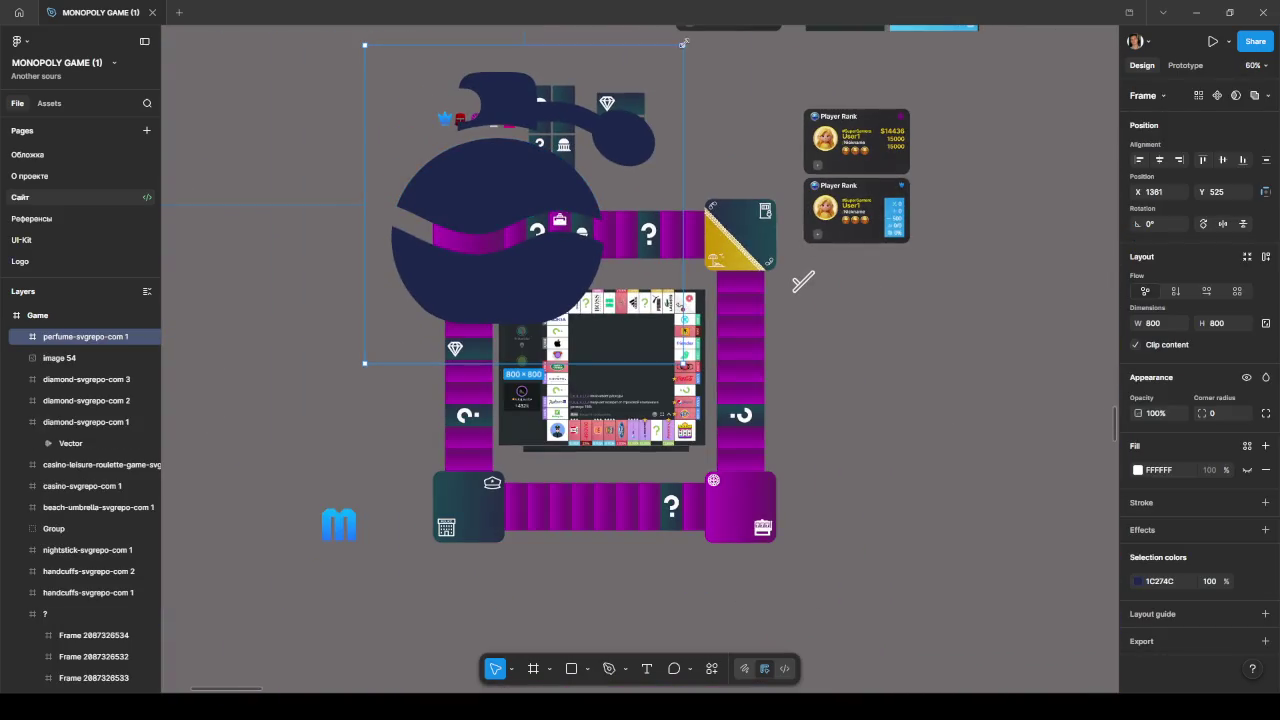
- Shrink the round perfume icon onto the first top-row tile at 34 pixels
mouse_move(593, 117)
mouse_down()
mouse_move(392, 334)
mouse_move(516, 218)
mouse_up()
scroll(516, 218, up, 5)
scroll(516, 218, up, 5)
mouse_move(594, 145)
mouse_down()
mouse_move(498, 251)
mouse_move(519, 234)
mouse_up()
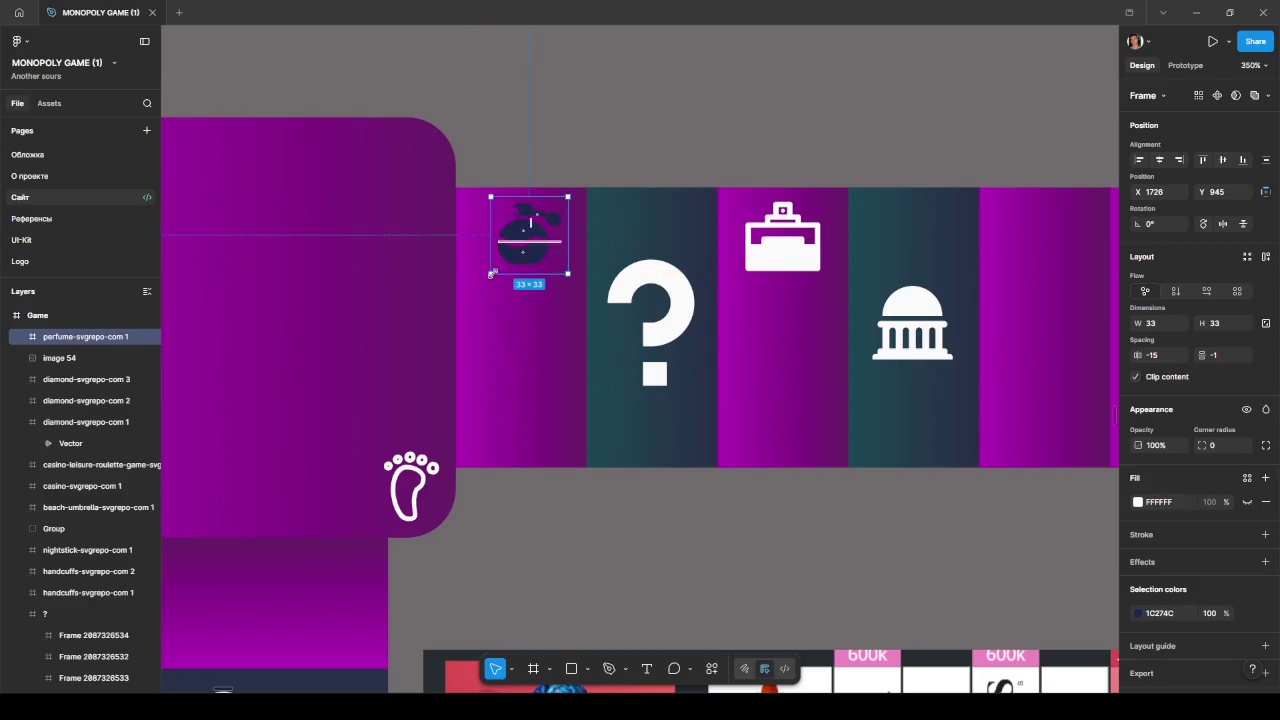
drag(491, 273, 479, 285)
drag(530, 242, 567, 229)
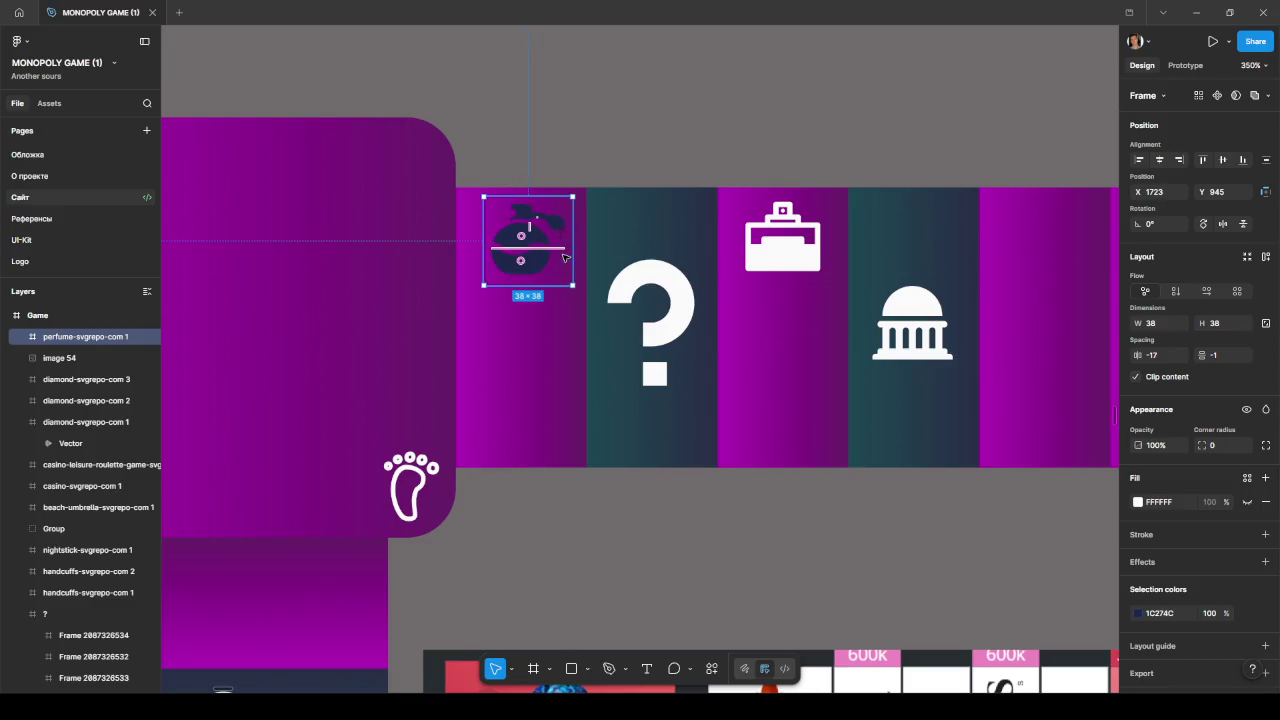
drag(485, 284, 517, 265)
- Show rulers, place a horizontal guide at the icon's top, and reselect the icon
key(shift+r)
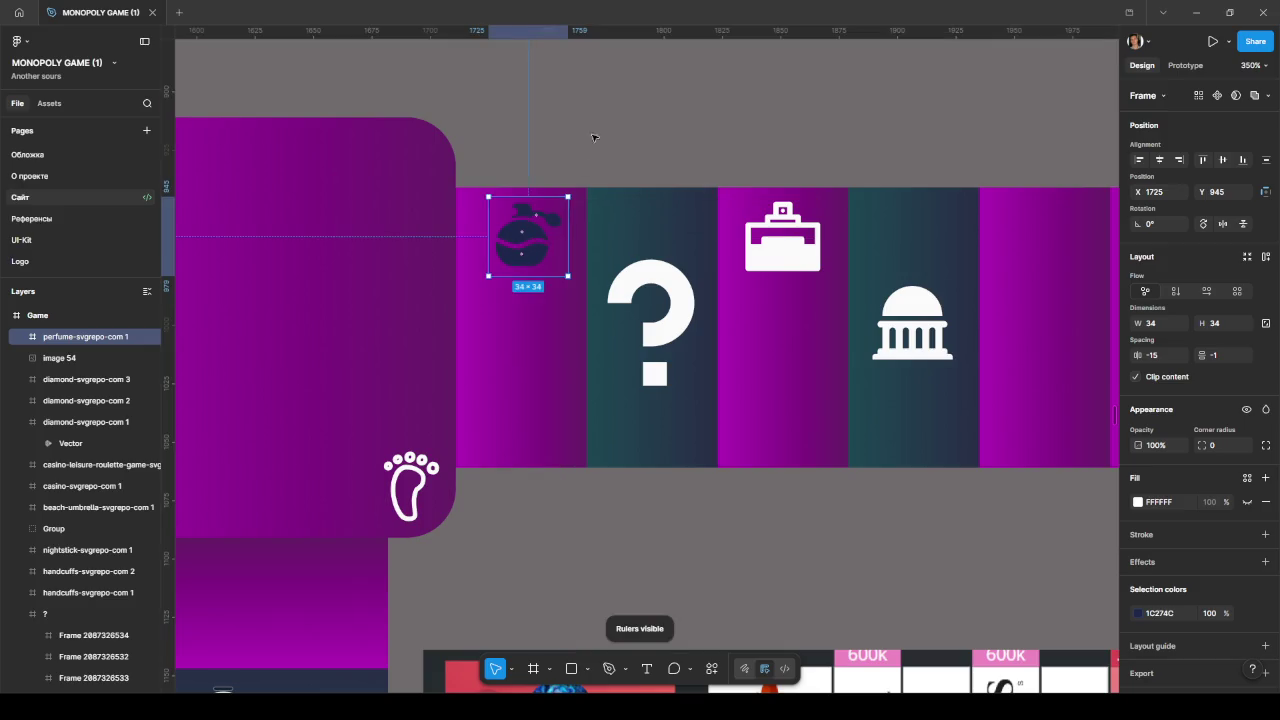
drag(632, 33, 757, 201)
scroll(545, 236, up, 5)
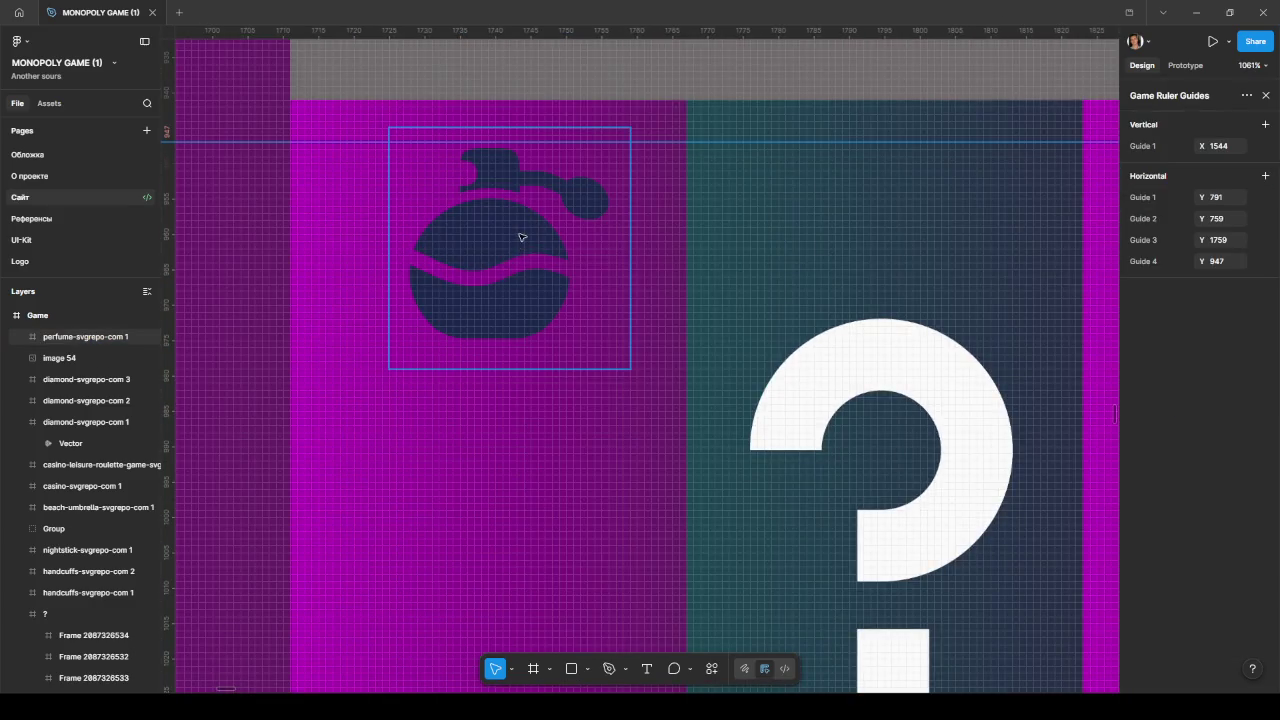
click(522, 231)
scroll(522, 231, down, 5)
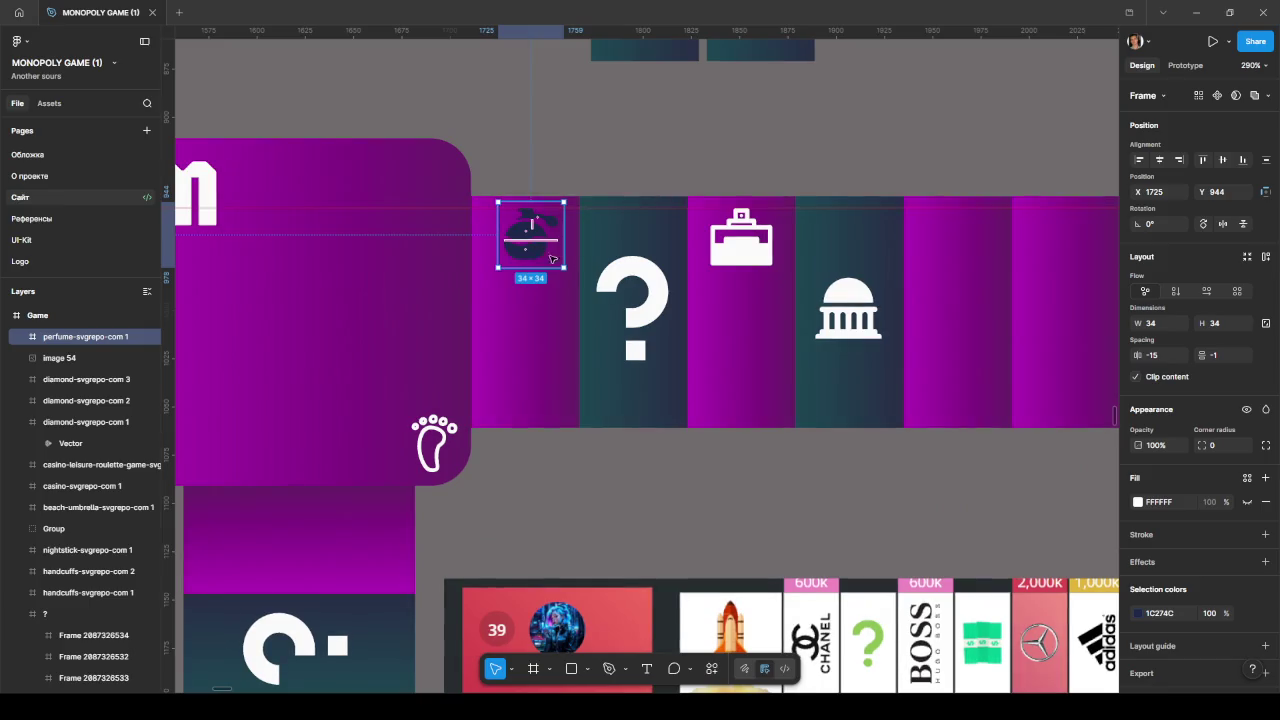
- Recolour the perfume icon white with the eyedropper, then deselect it
click(1137, 613)
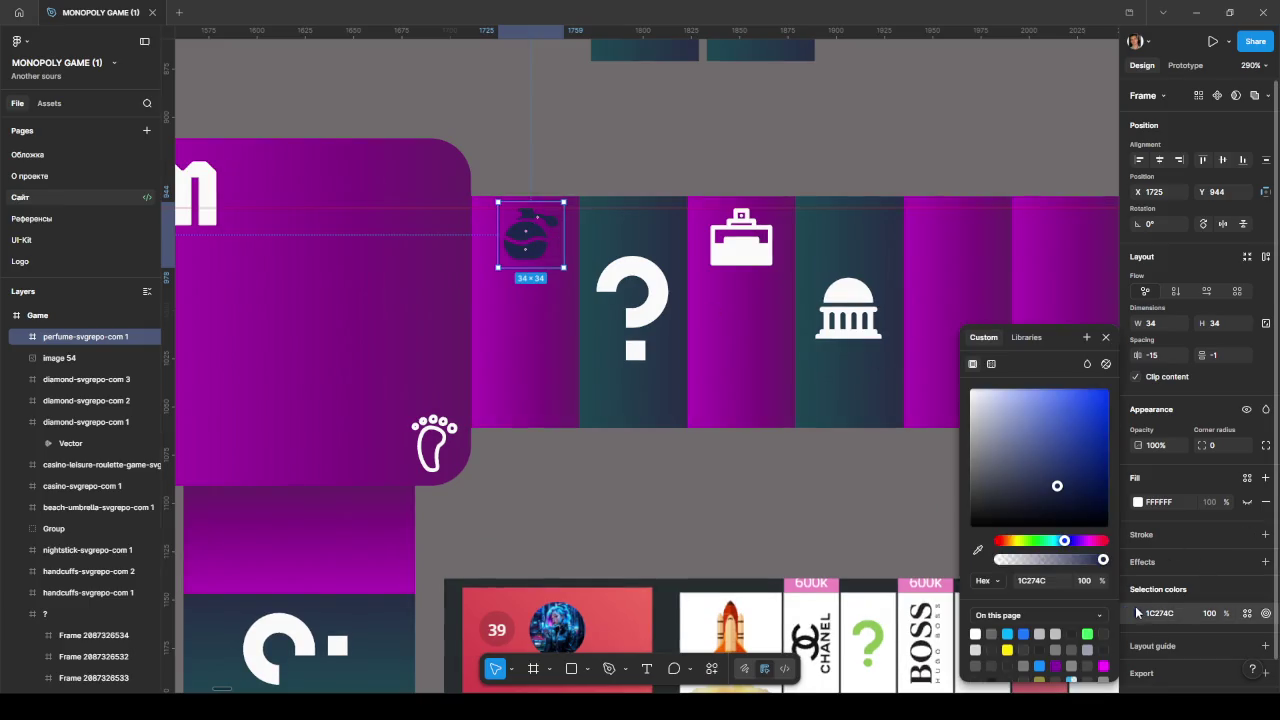
key(shift+r)
click(978, 550)
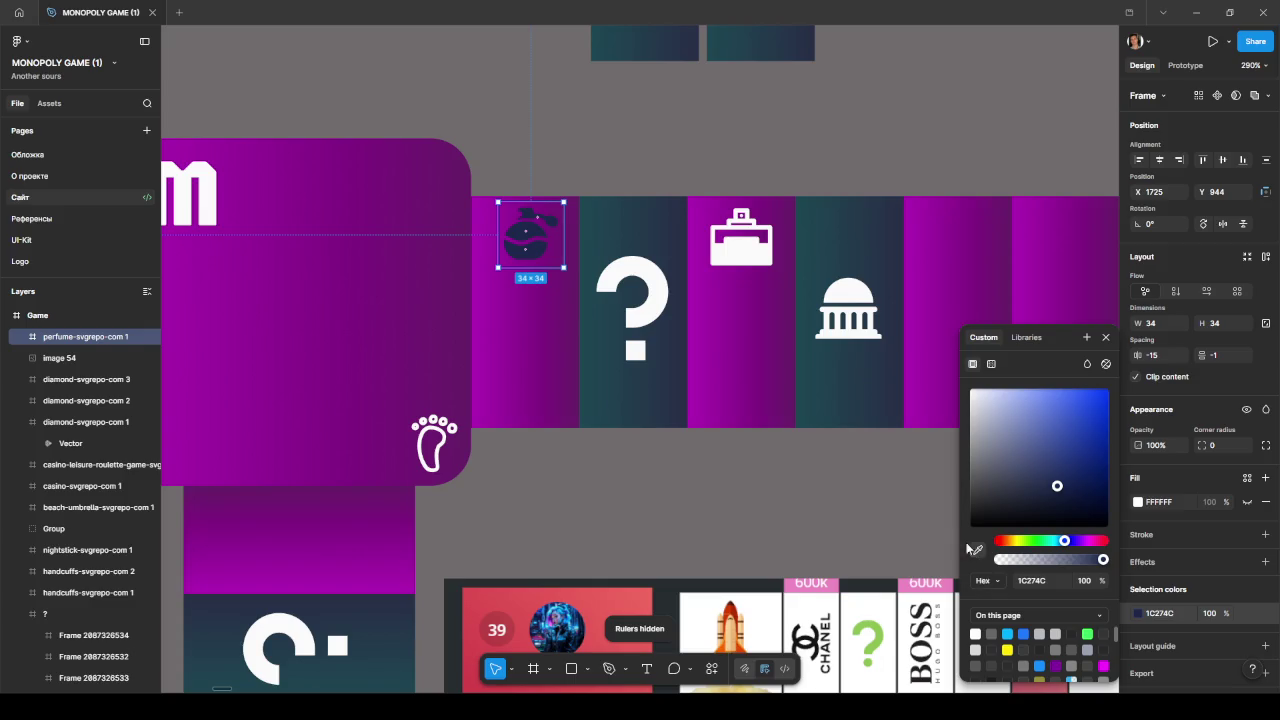
click(855, 287)
click(734, 449)
scroll(734, 449, down, 3)
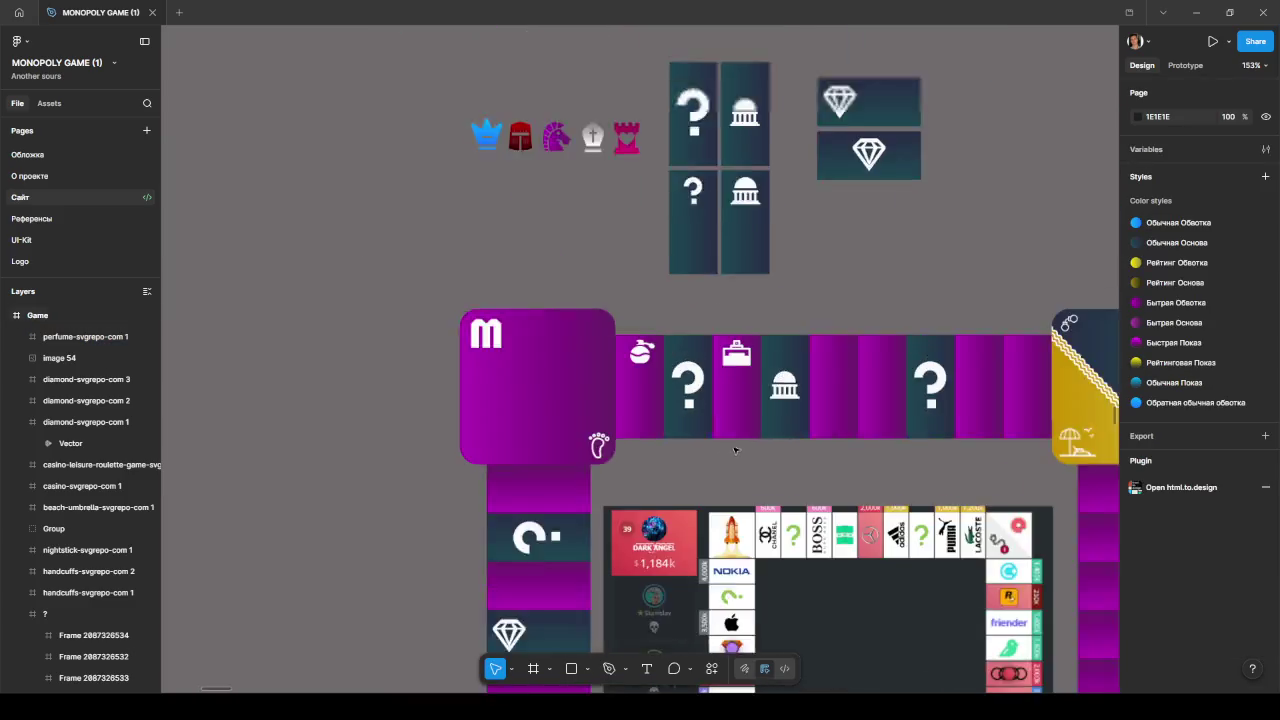
scroll(443, 458, down, 3)
click(656, 422)
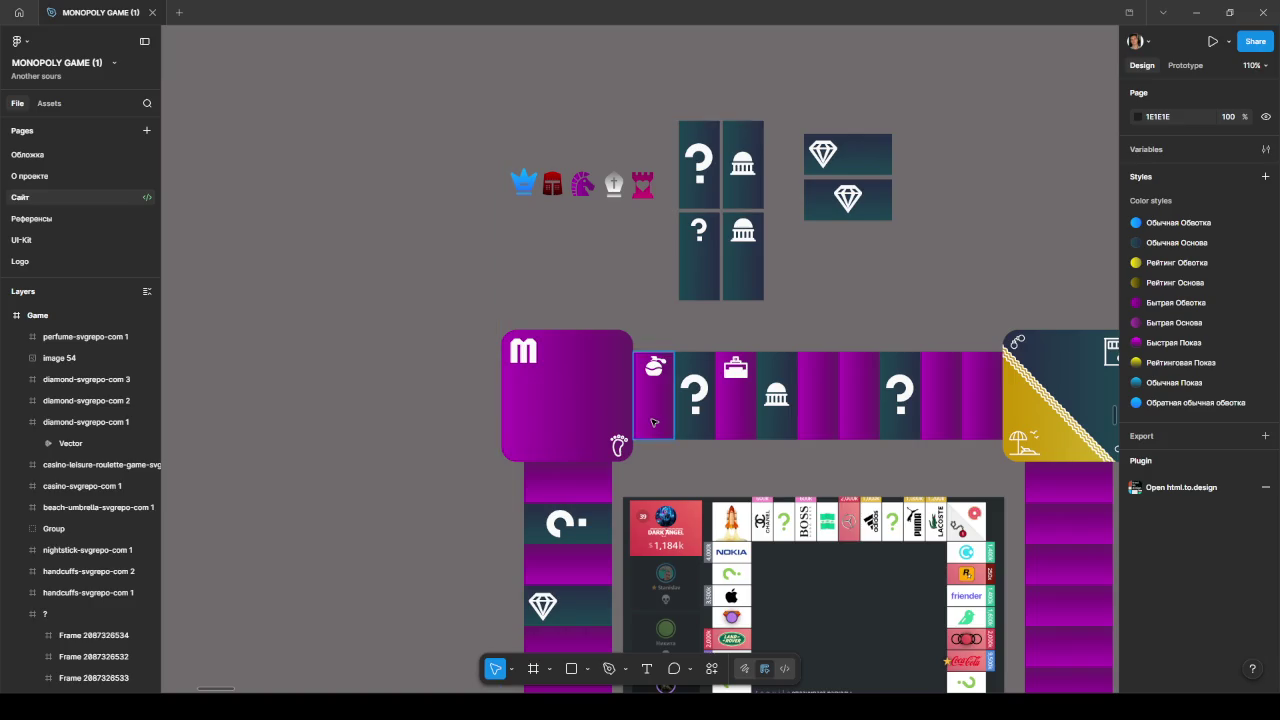
double_click(656, 422)
click(1137, 416)
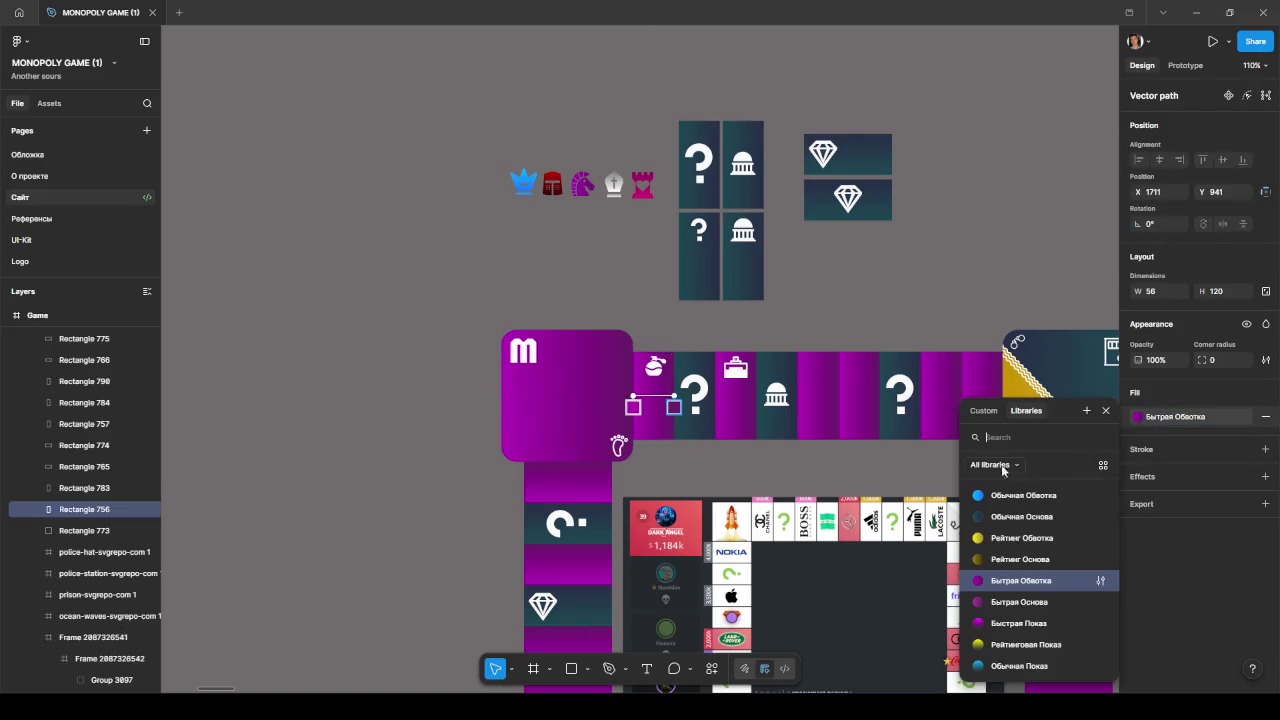
click(993, 495)
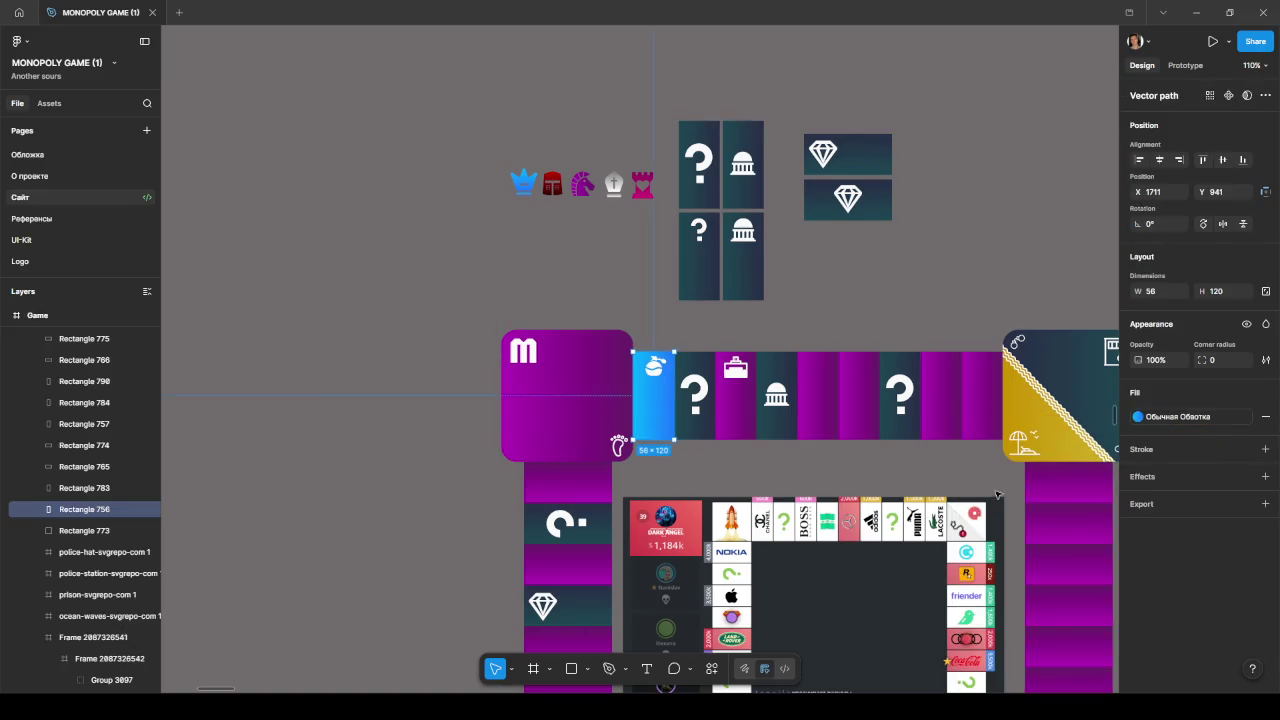
click(735, 415)
click(1137, 416)
click(999, 496)
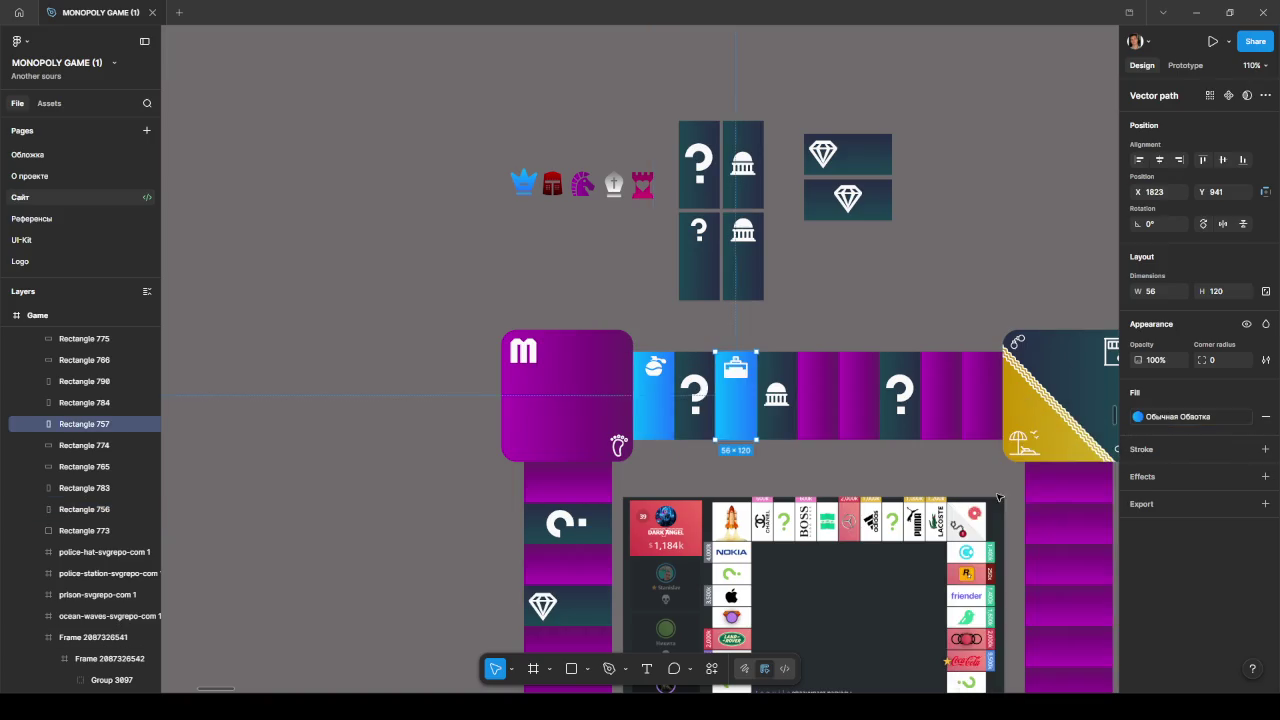
click(767, 474)
click(654, 410)
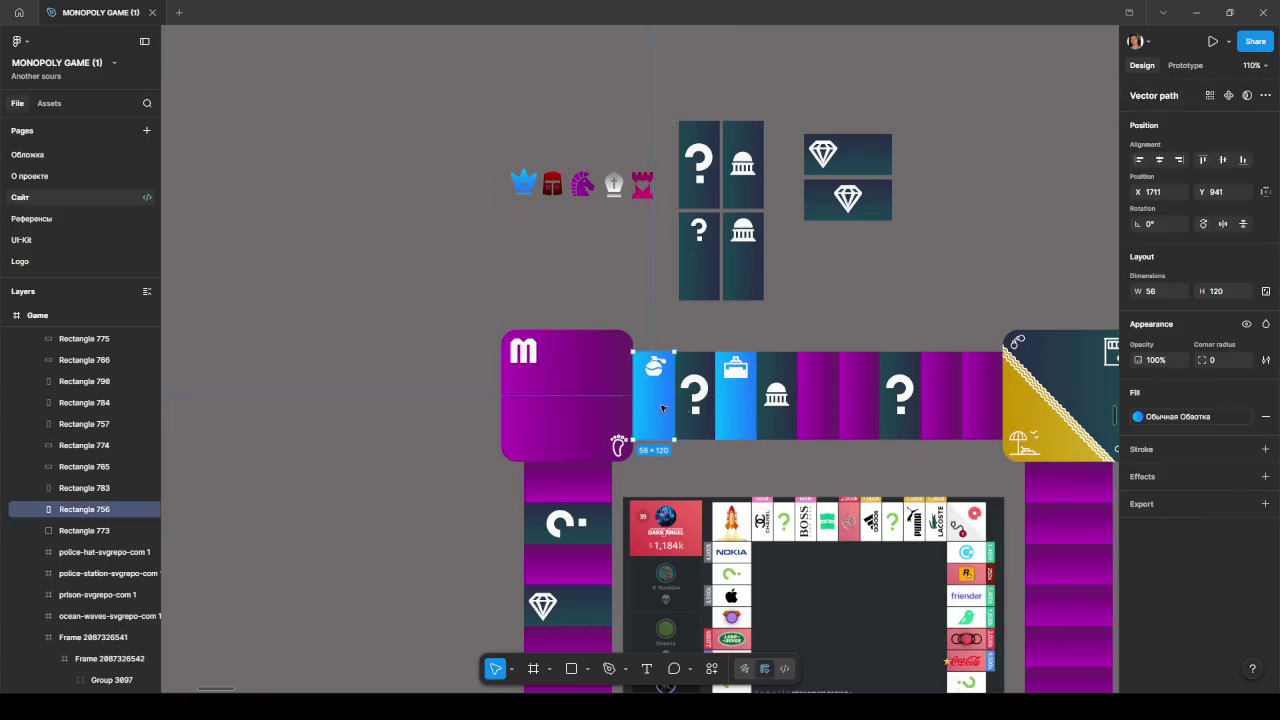
shift+click(736, 410)
click(1137, 448)
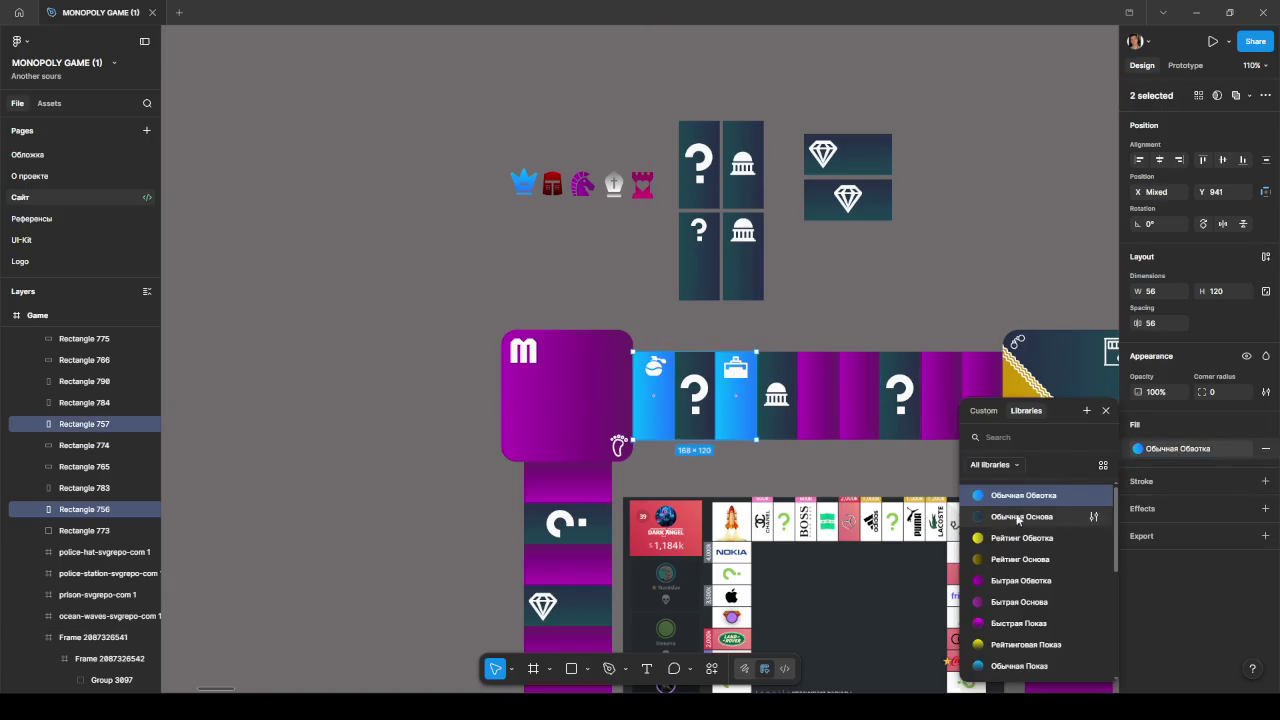
click(1011, 518)
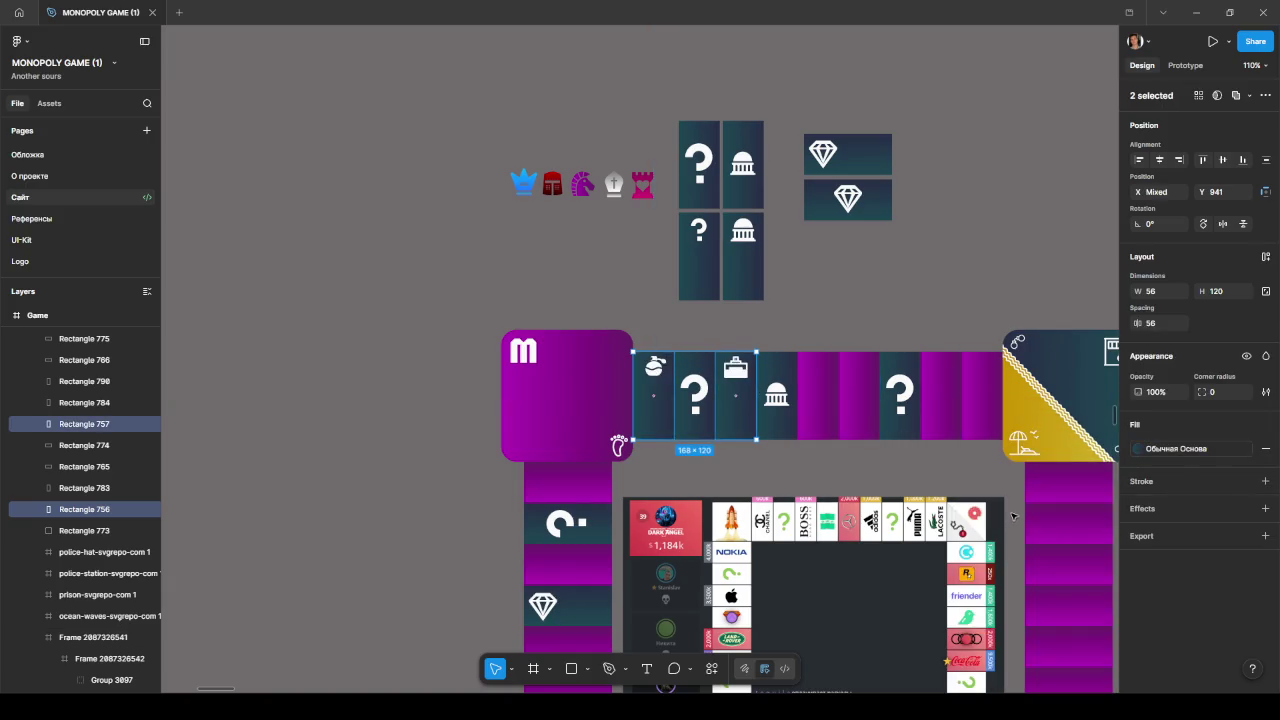
click(1137, 448)
click(1010, 537)
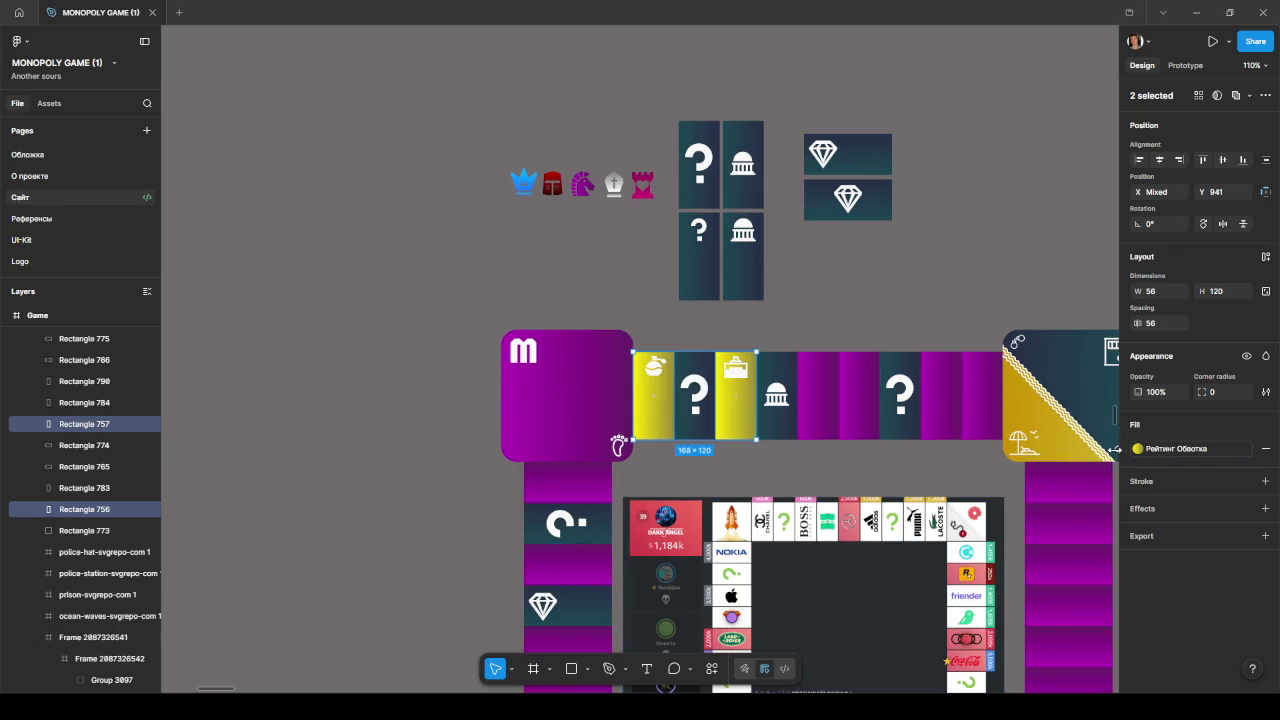
click(1137, 448)
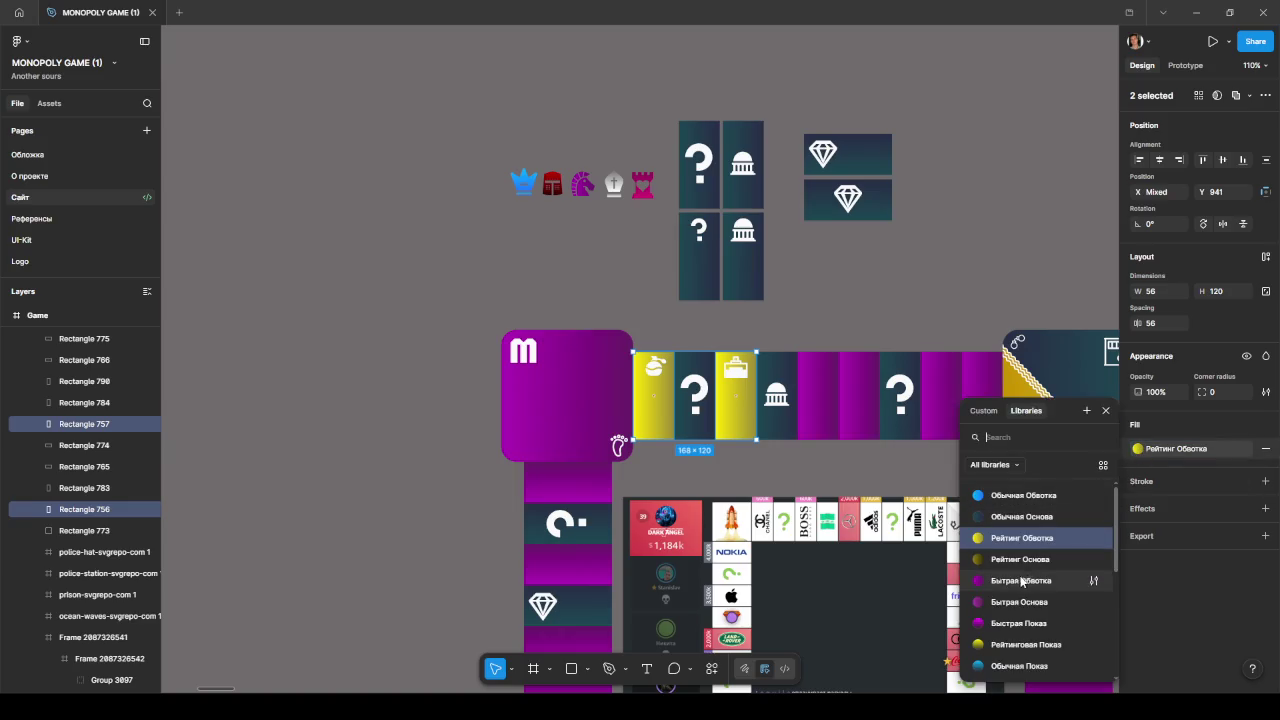
click(983, 664)
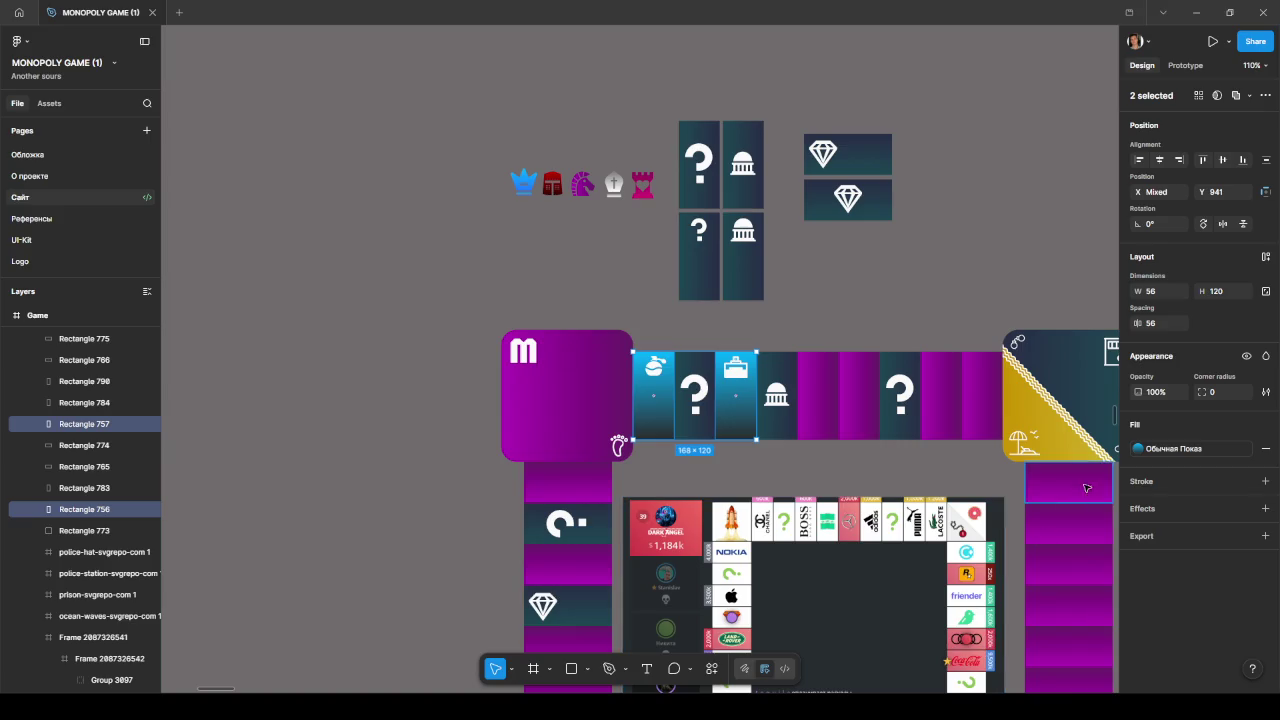
click(1137, 448)
click(1000, 606)
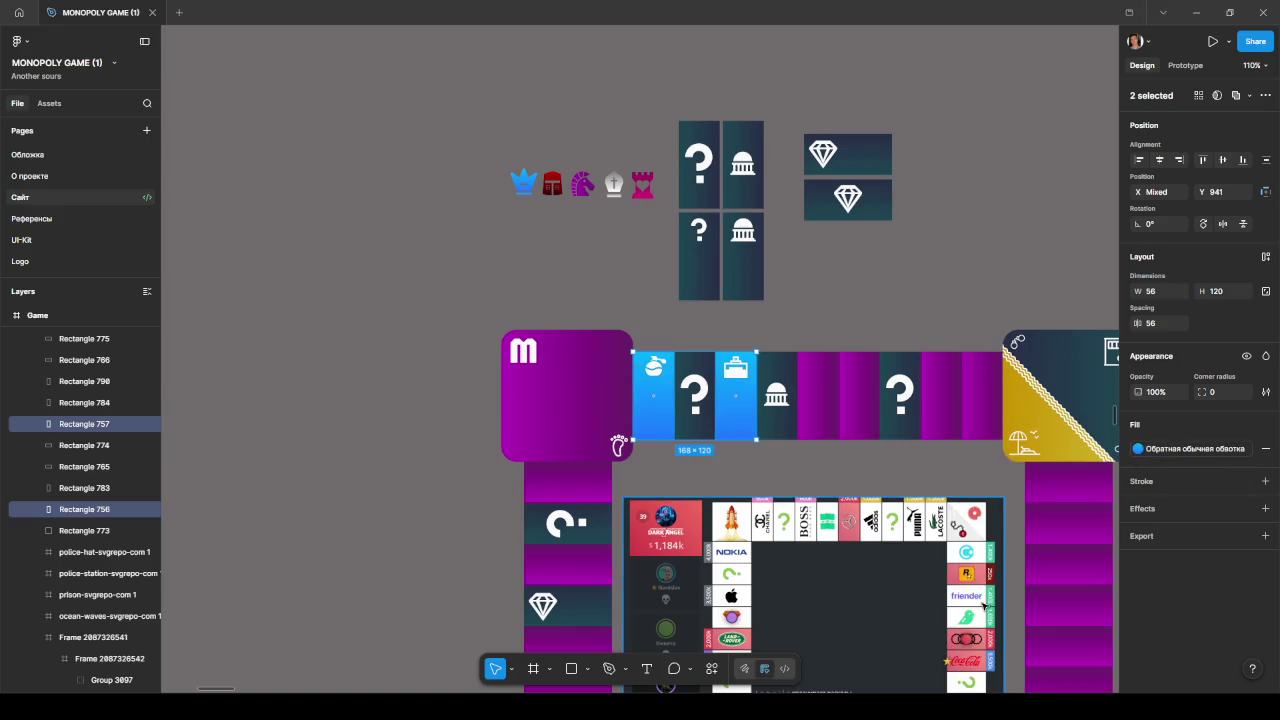
click(1137, 448)
scroll(1070, 510, up, 2)
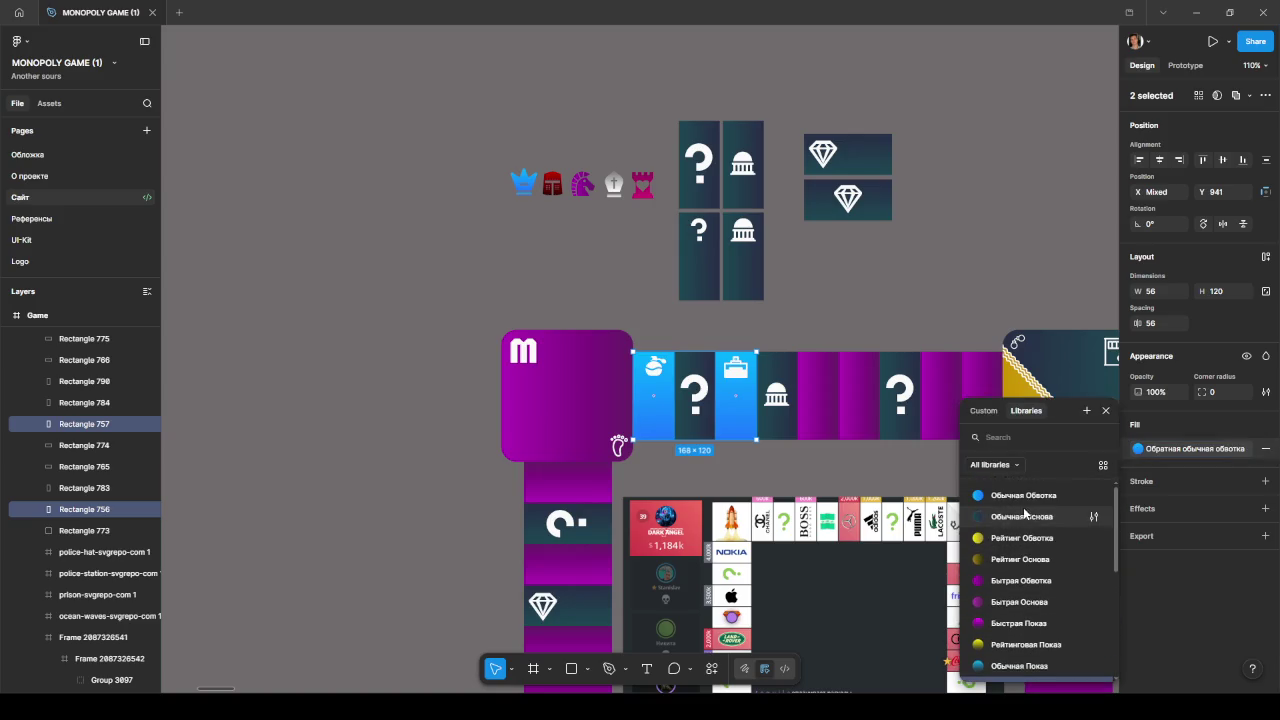
click(990, 602)
click(1137, 448)
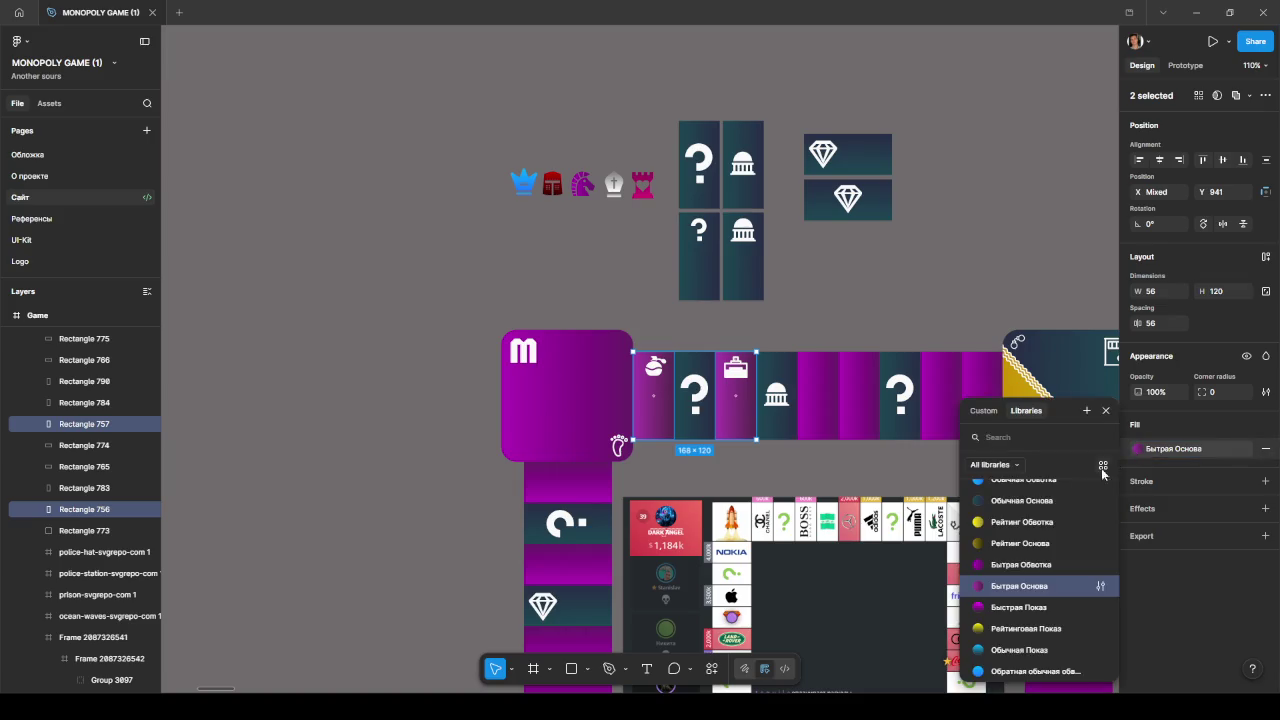
scroll(1005, 519, up, 1)
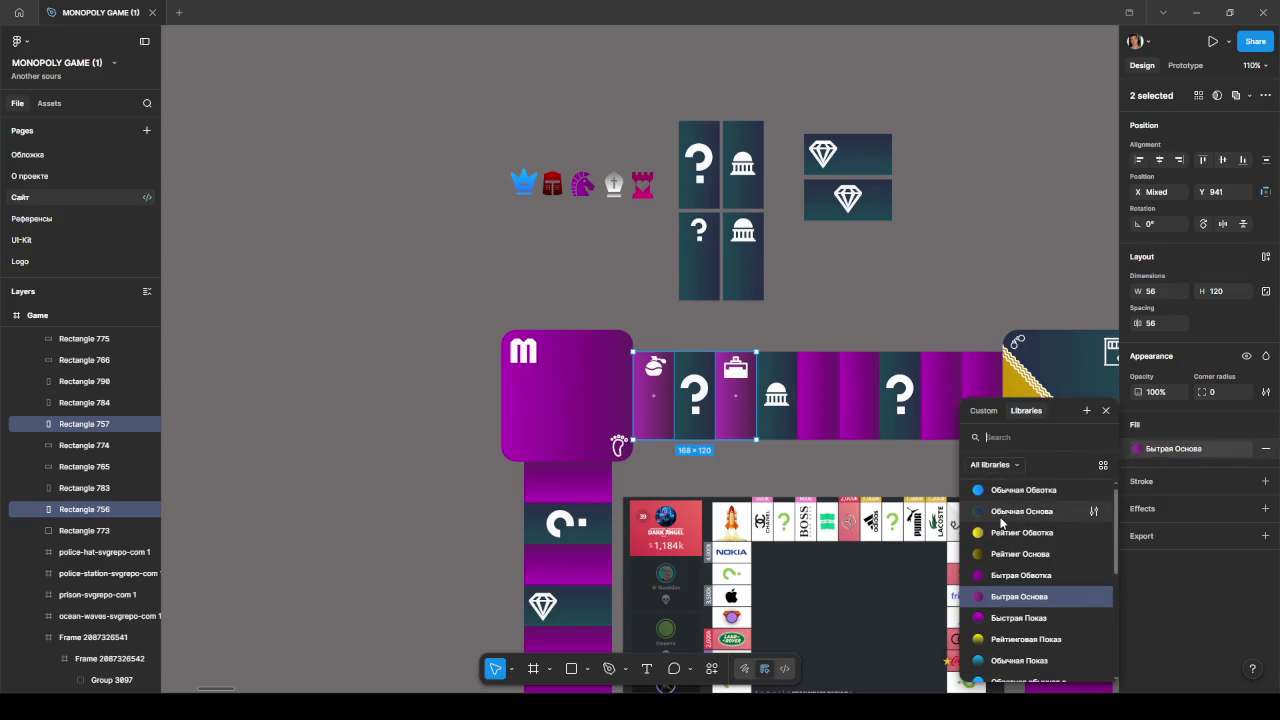
click(996, 574)
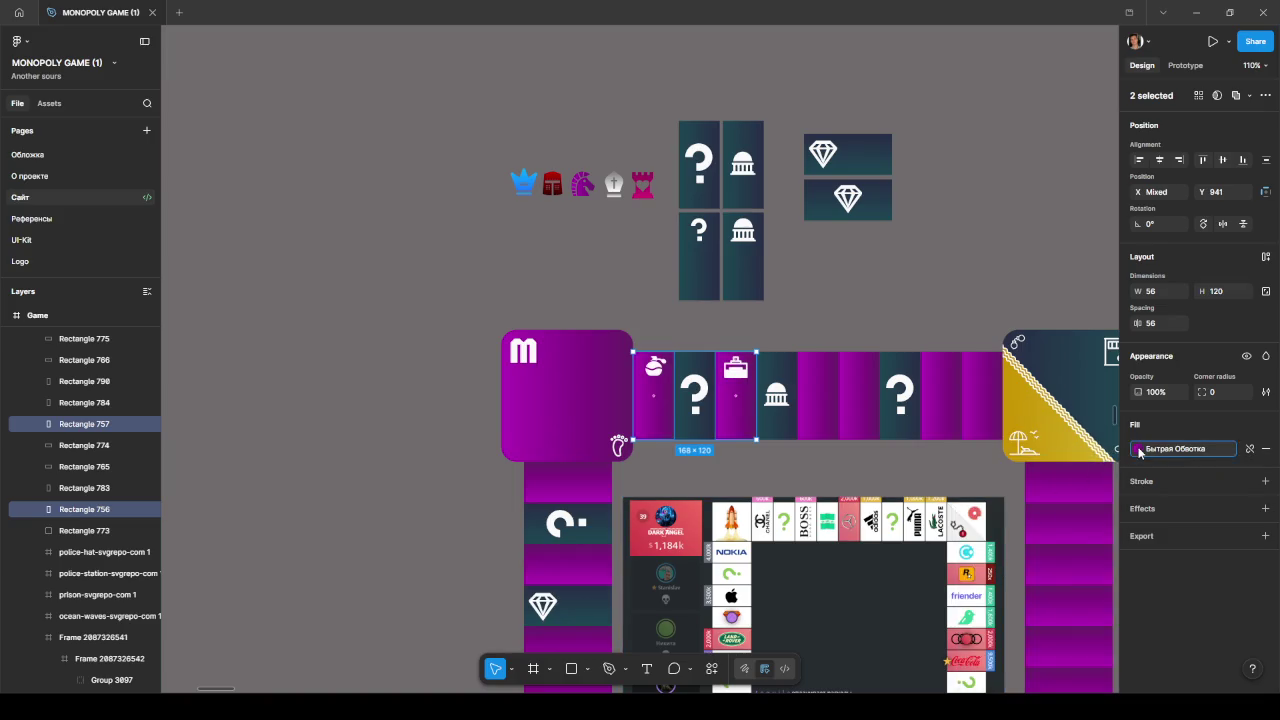
click(1137, 448)
click(993, 602)
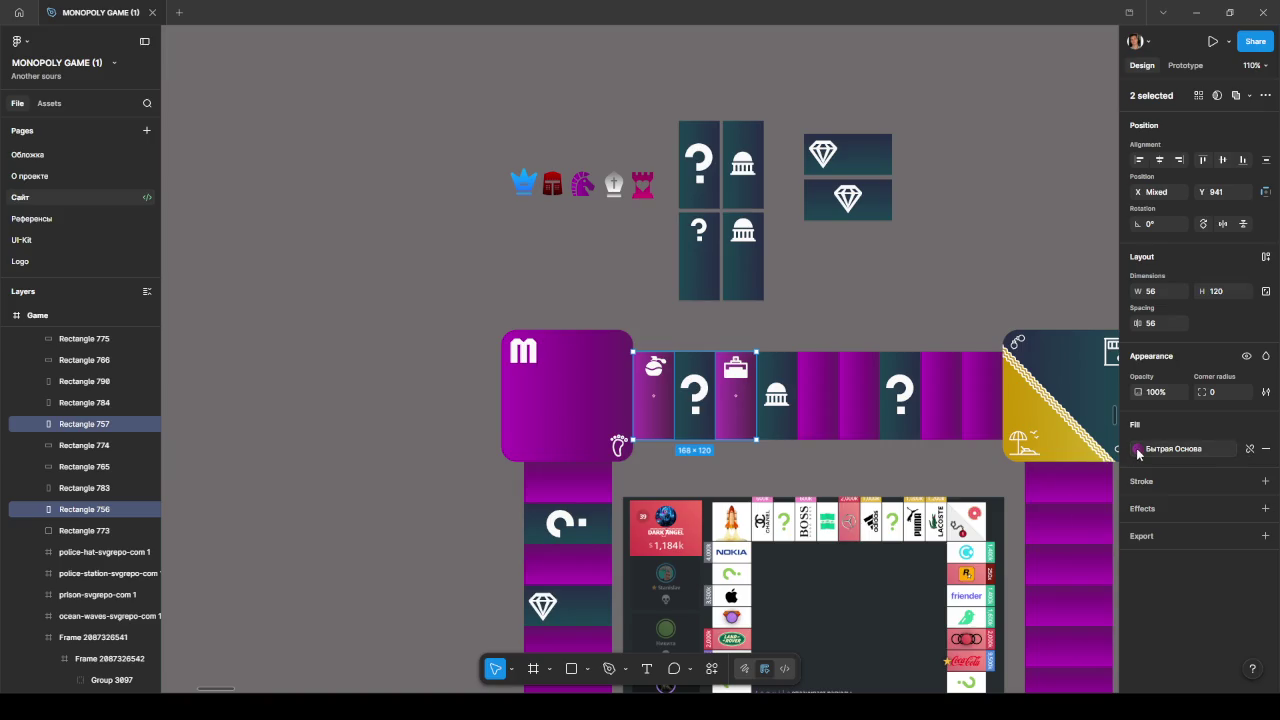
click(1137, 448)
key(Escape)
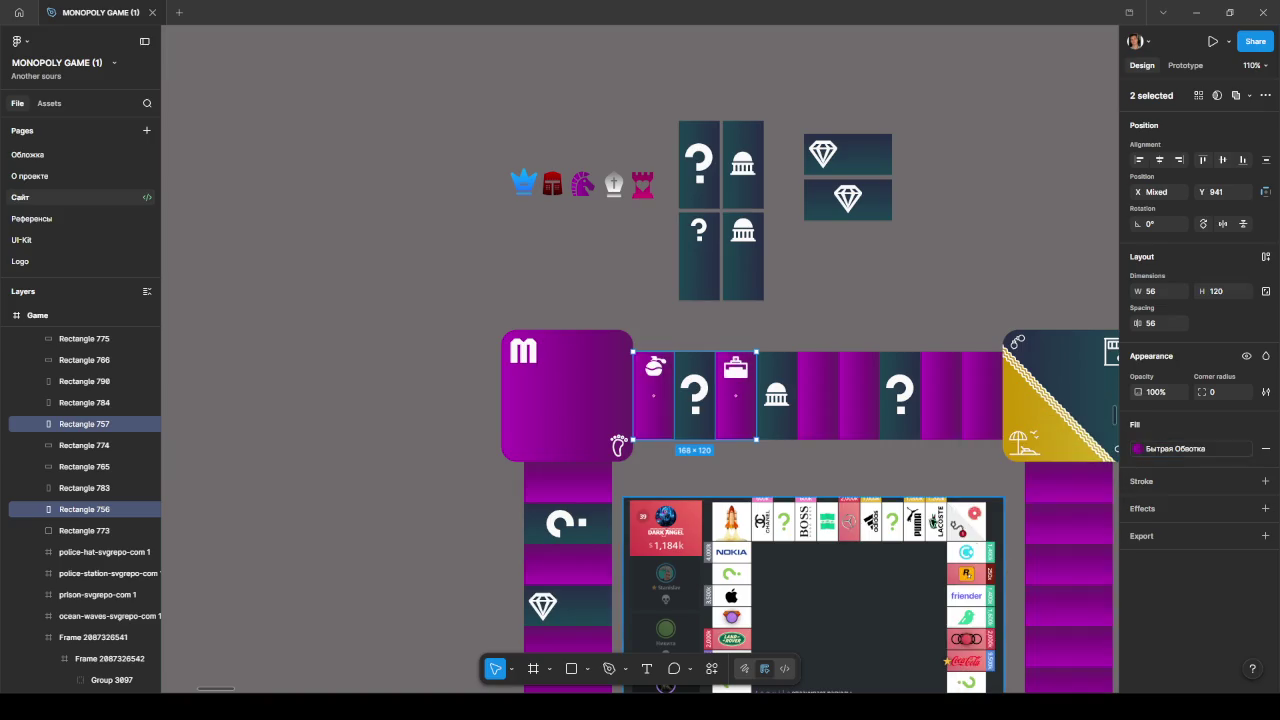
key(Escape)
click(718, 388)
scroll(716, 390, up, 5)
scroll(716, 390, down, 3)
scroll(718, 386, down, 3)
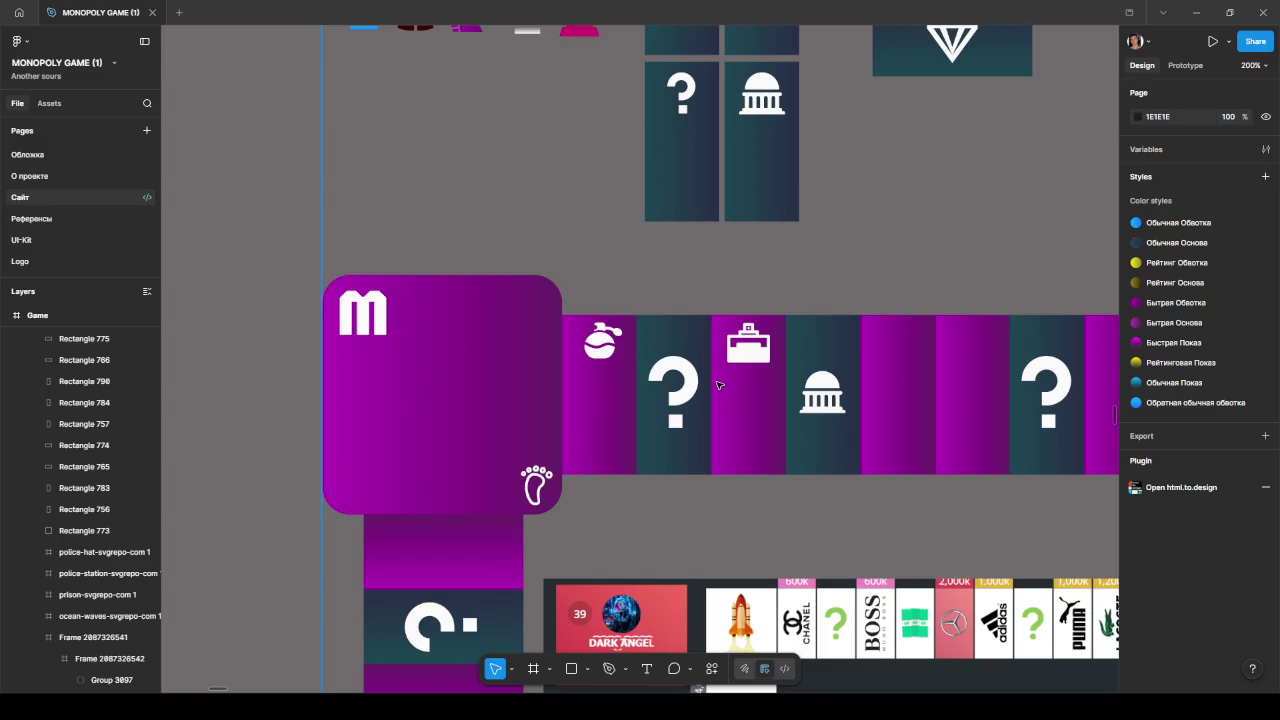
click(608, 400)
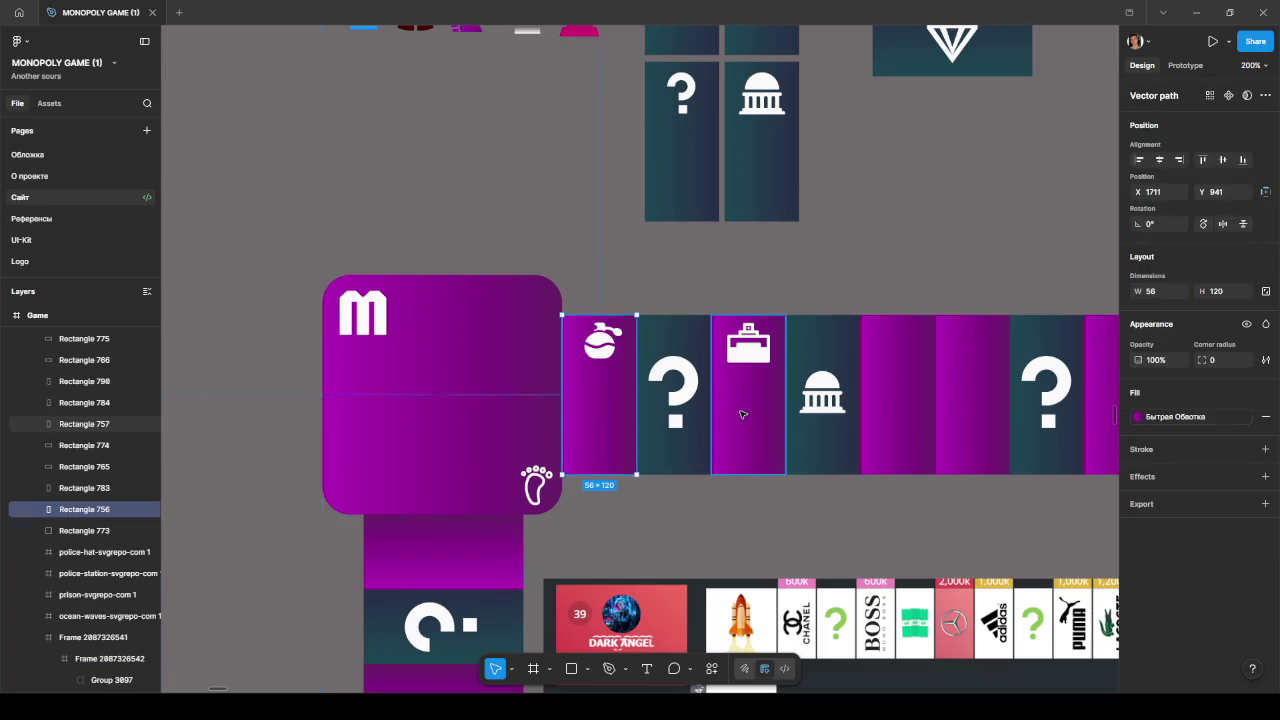
shift+click(782, 417)
click(1190, 448)
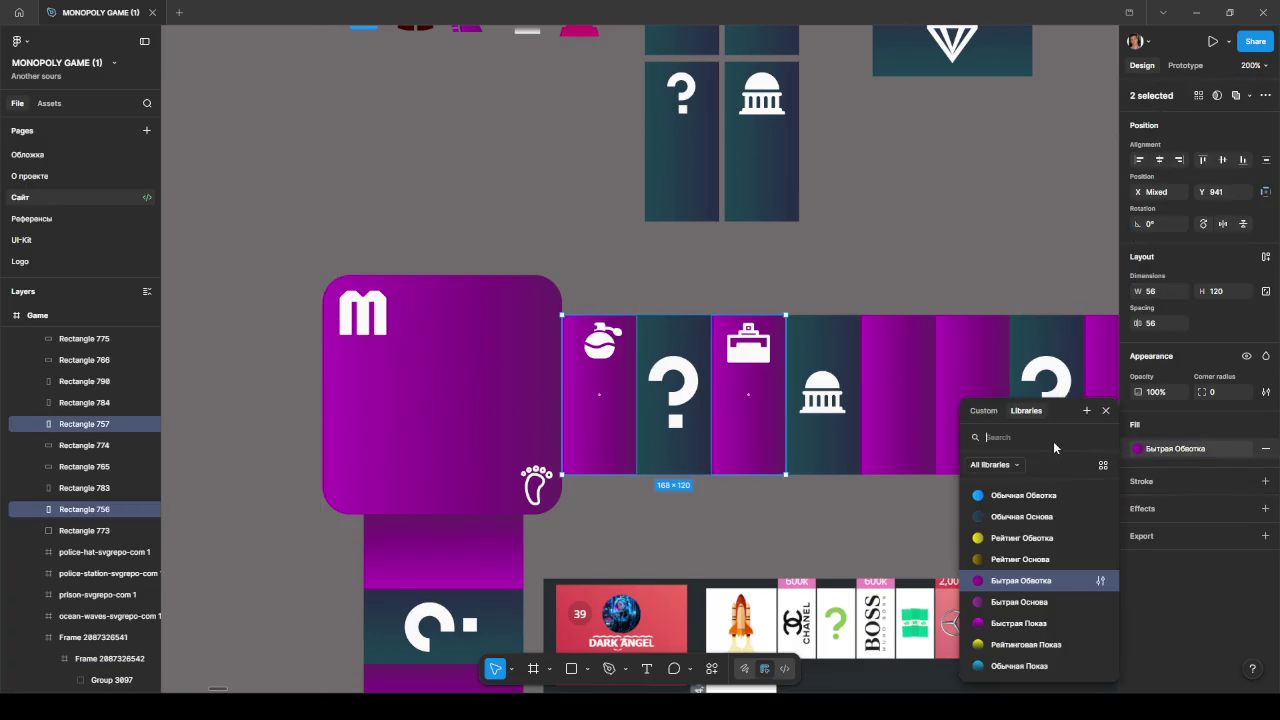
click(1005, 516)
click(860, 479)
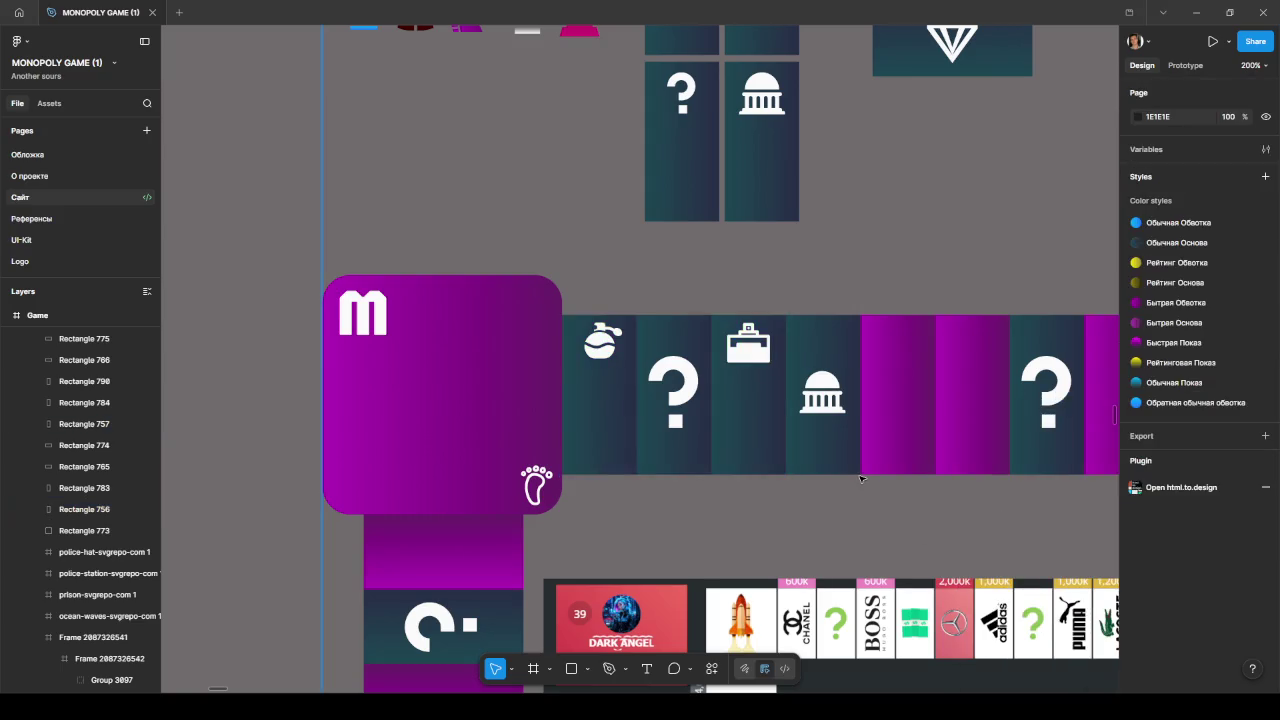
key(ctrl+z)
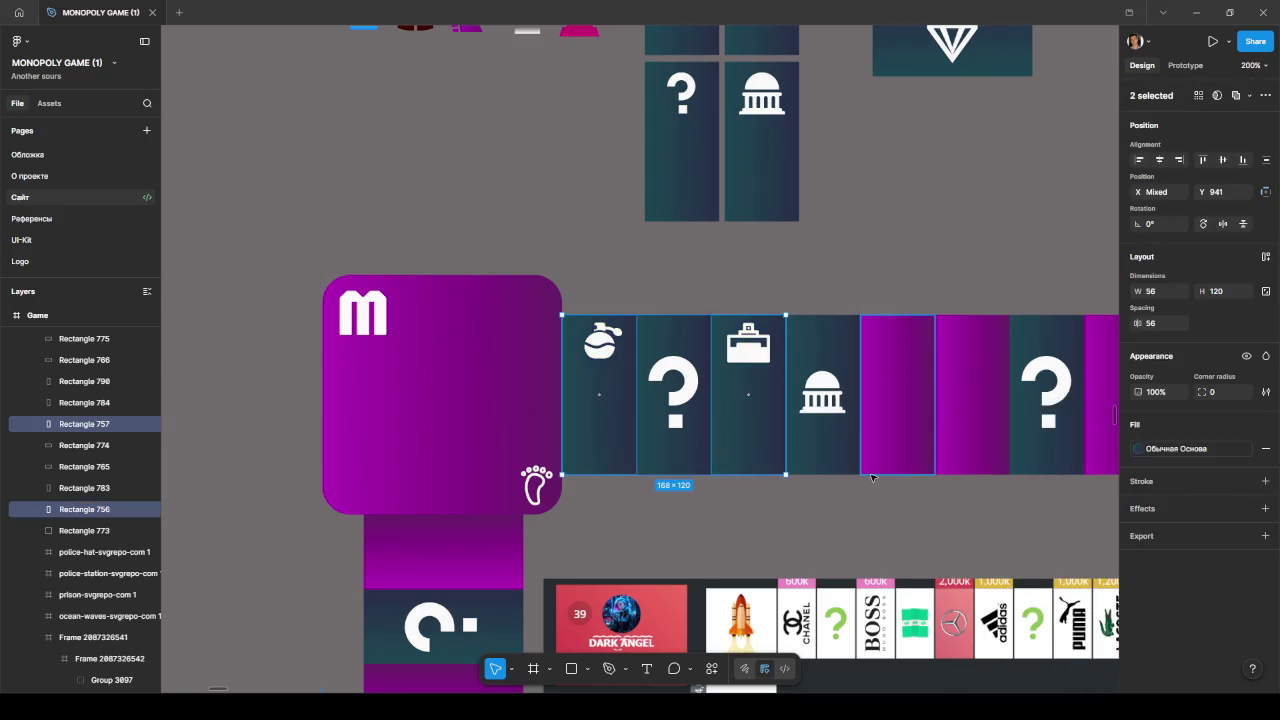
key(ctrl+shift+z)
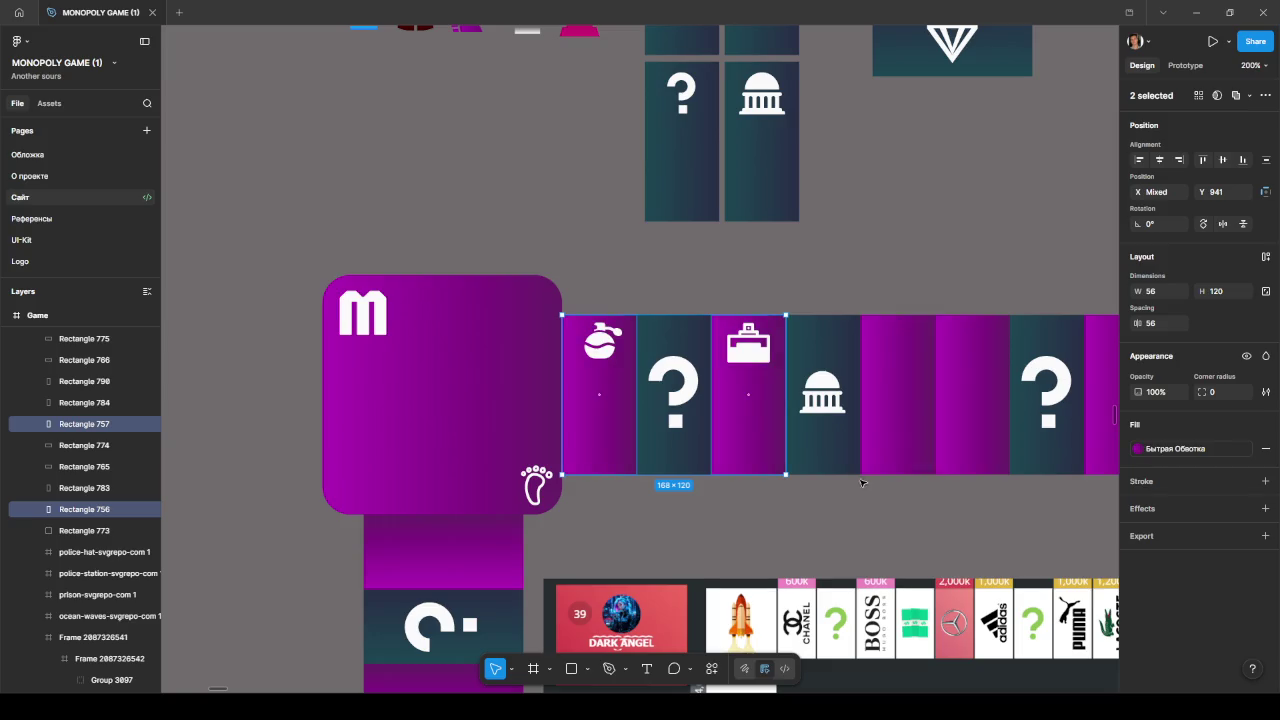
key(Escape)
scroll(928, 500, right, 5)
scroll(623, 503, right, 1)
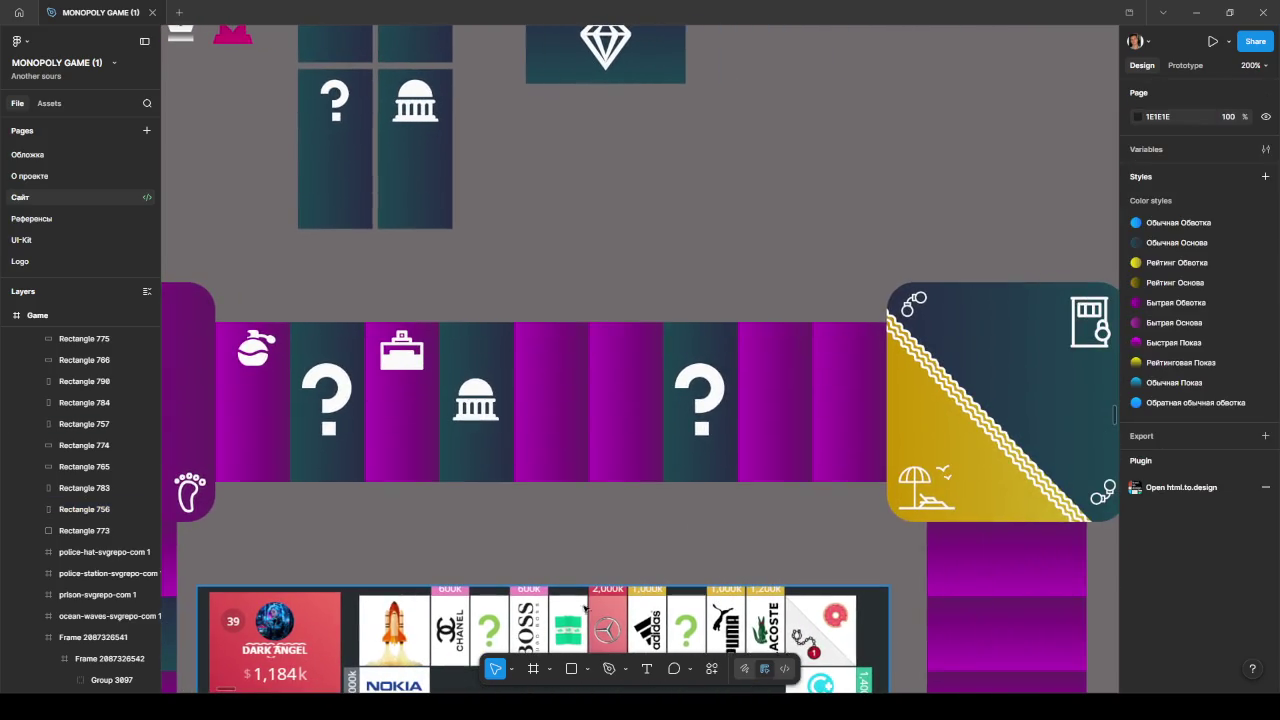
scroll(700, 505, down, 1)
scroll(680, 470, down, 3)
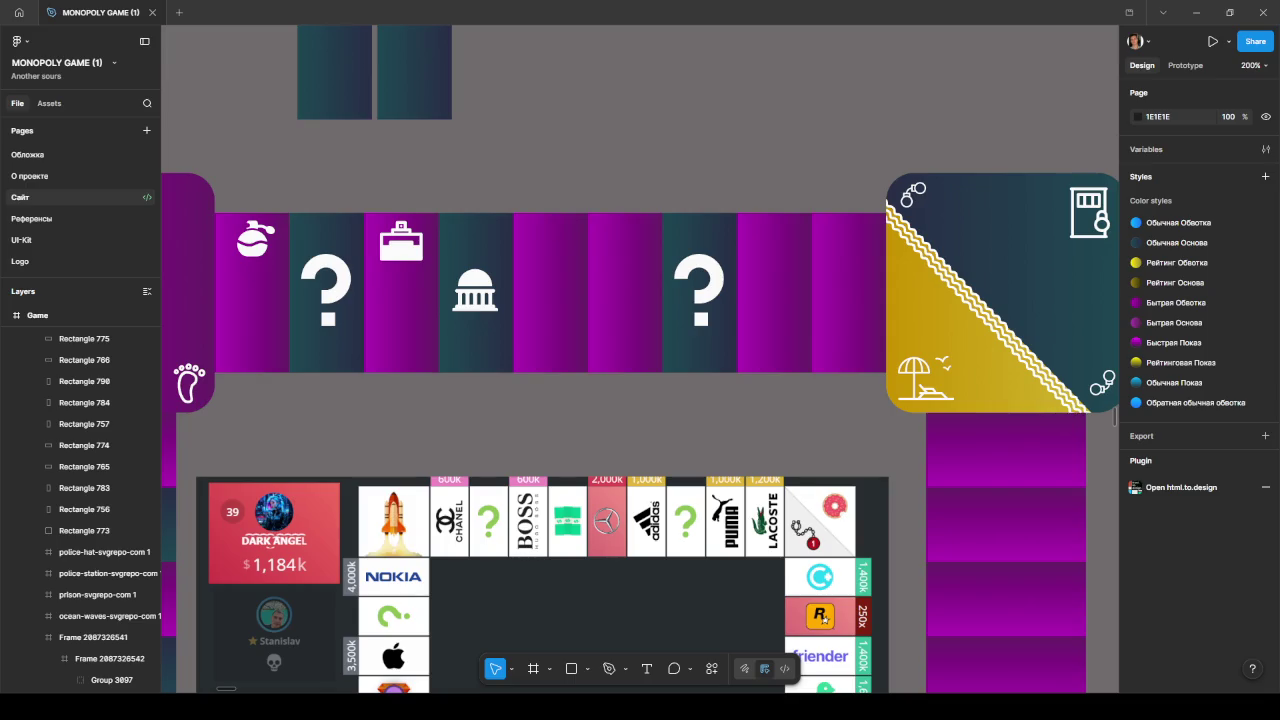
- Minimise Figma so the Cursor editor with the wallet page shows
click(1196, 12)
- Look over the КОШЕЛЕК wallet preview in Cursor, then bring the Figma board design forward
scroll(813, 207, up, 2)
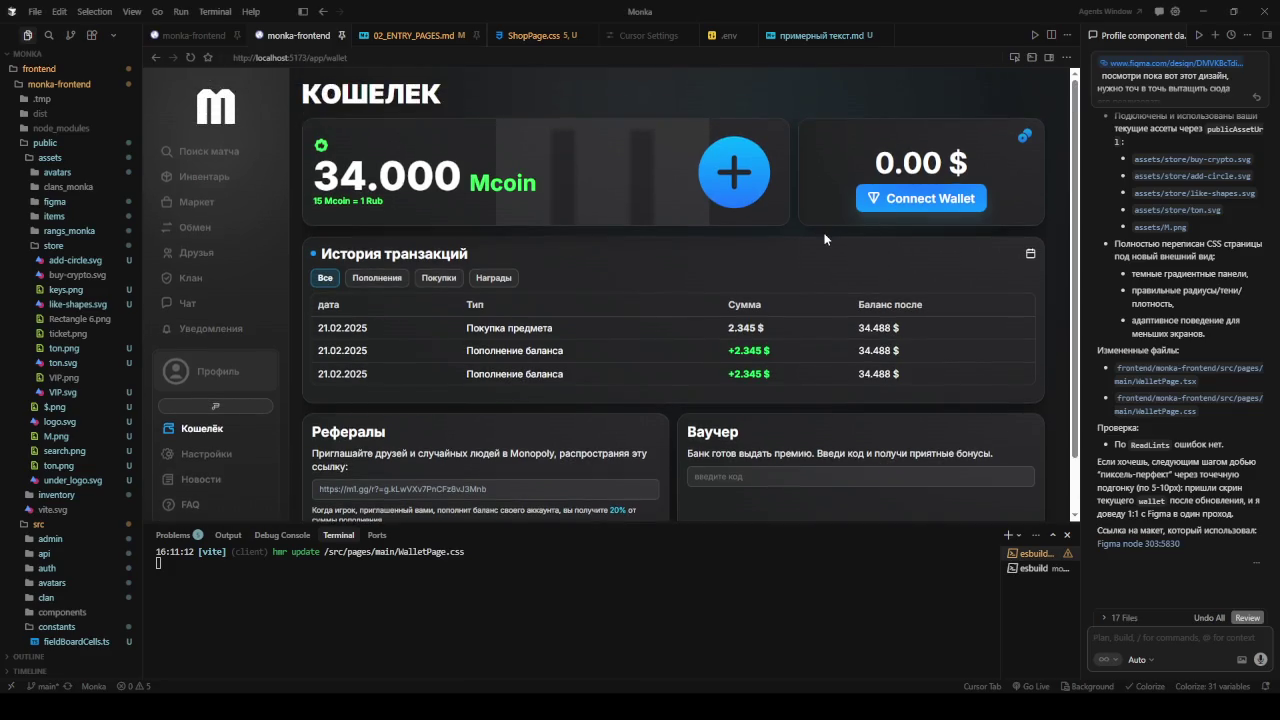
scroll(828, 234, down, 2)
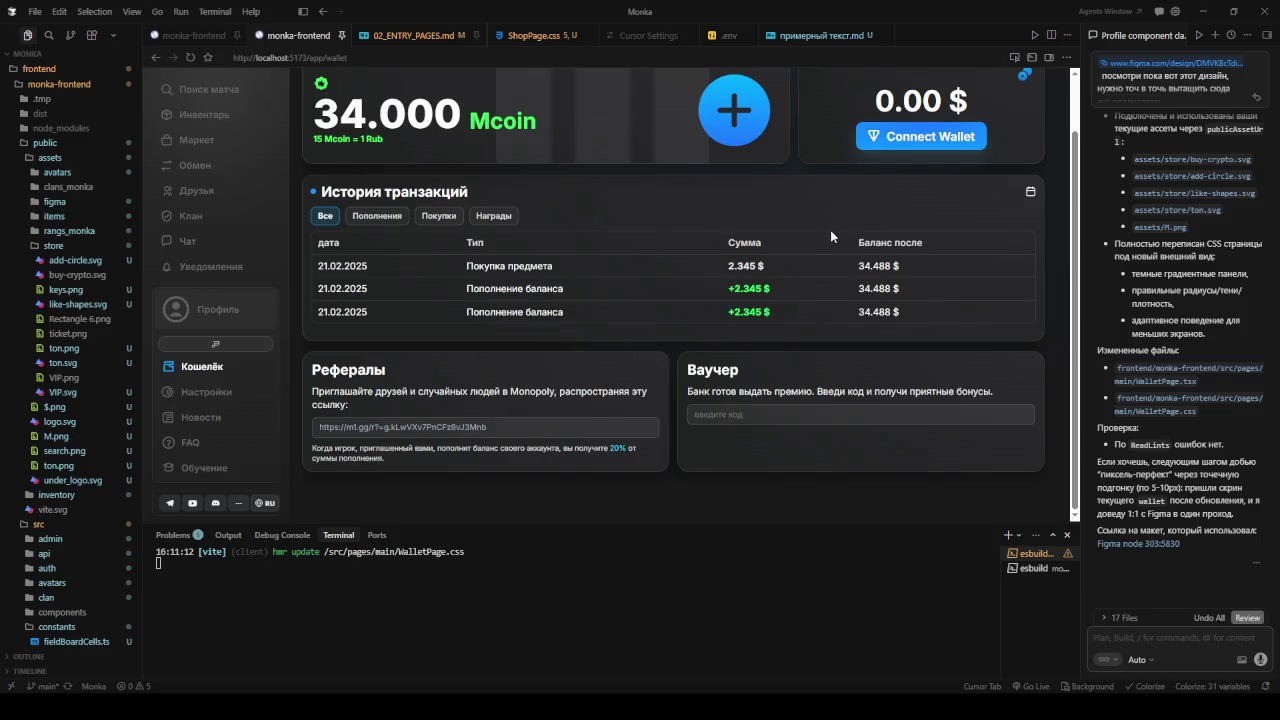
scroll(835, 233, up, 2)
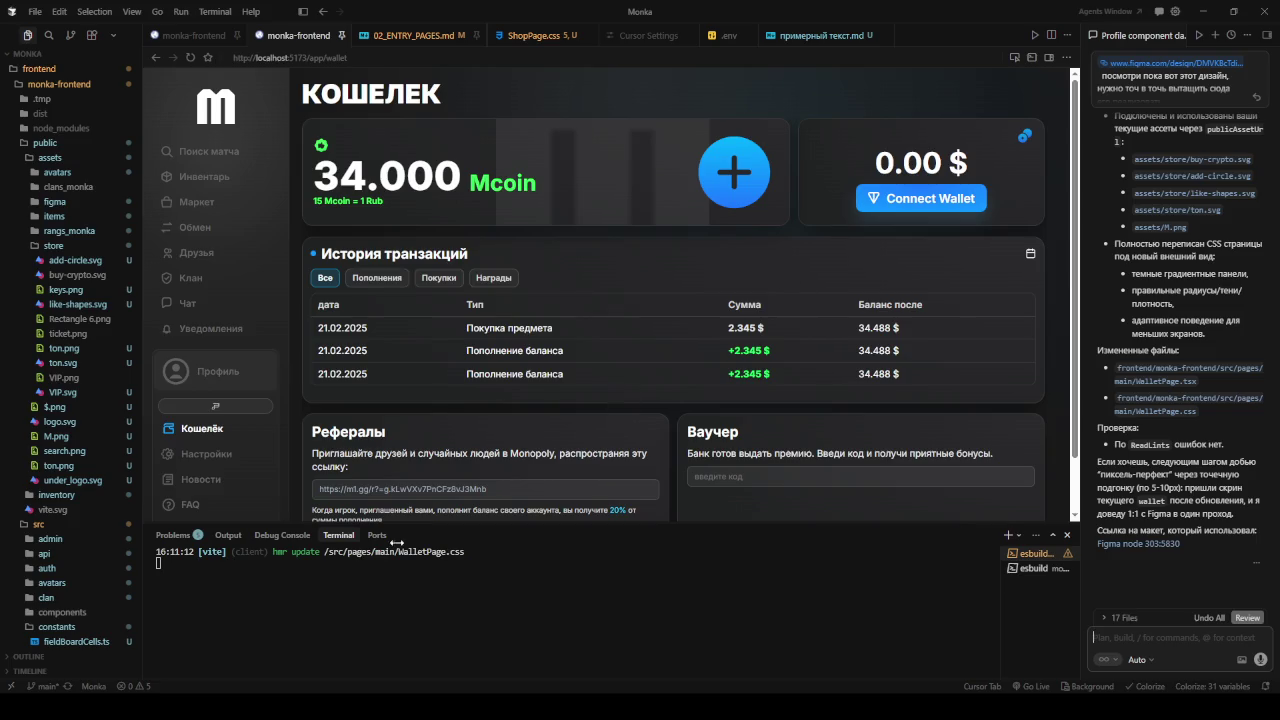
key(alt+Tab)
scroll(820, 290, down, 5)
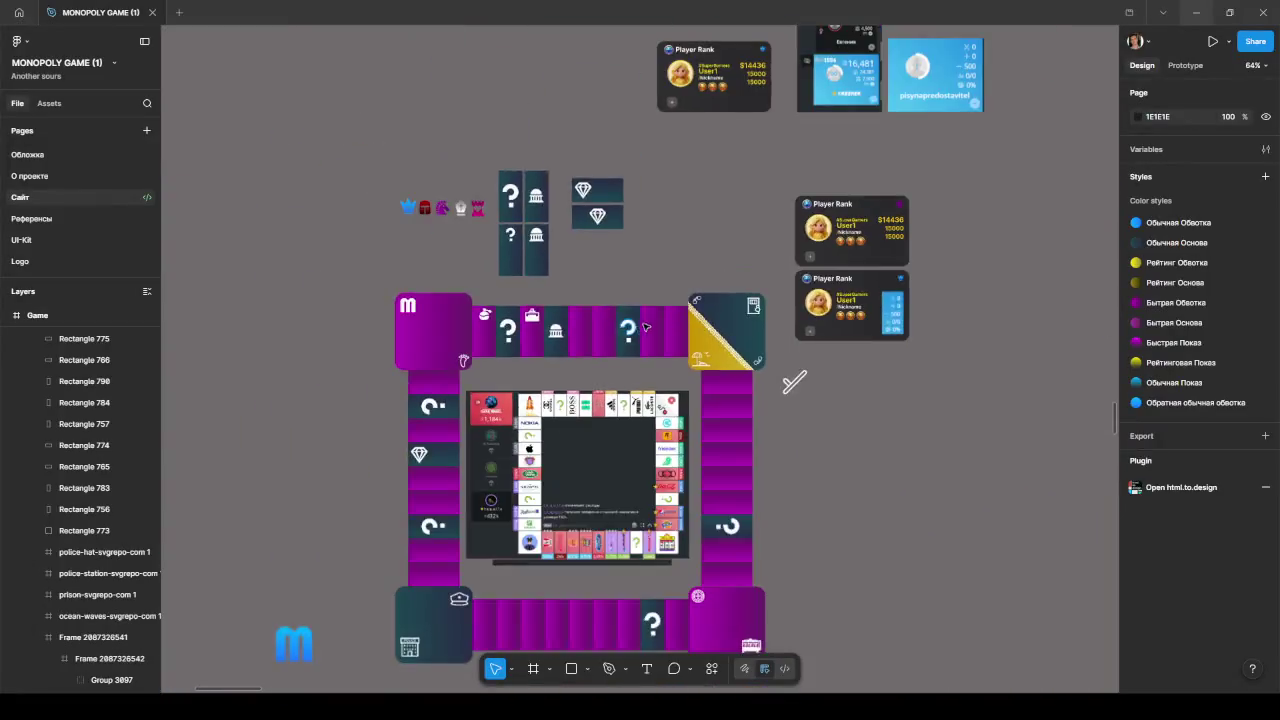
- Inspect the Main page wallet frame's TON Connect Wallet panel up close, then minimise Figma
scroll(820, 290, down, 5)
scroll(828, 285, down, 3)
scroll(600, 286, up, 3)
scroll(600, 286, right, 5)
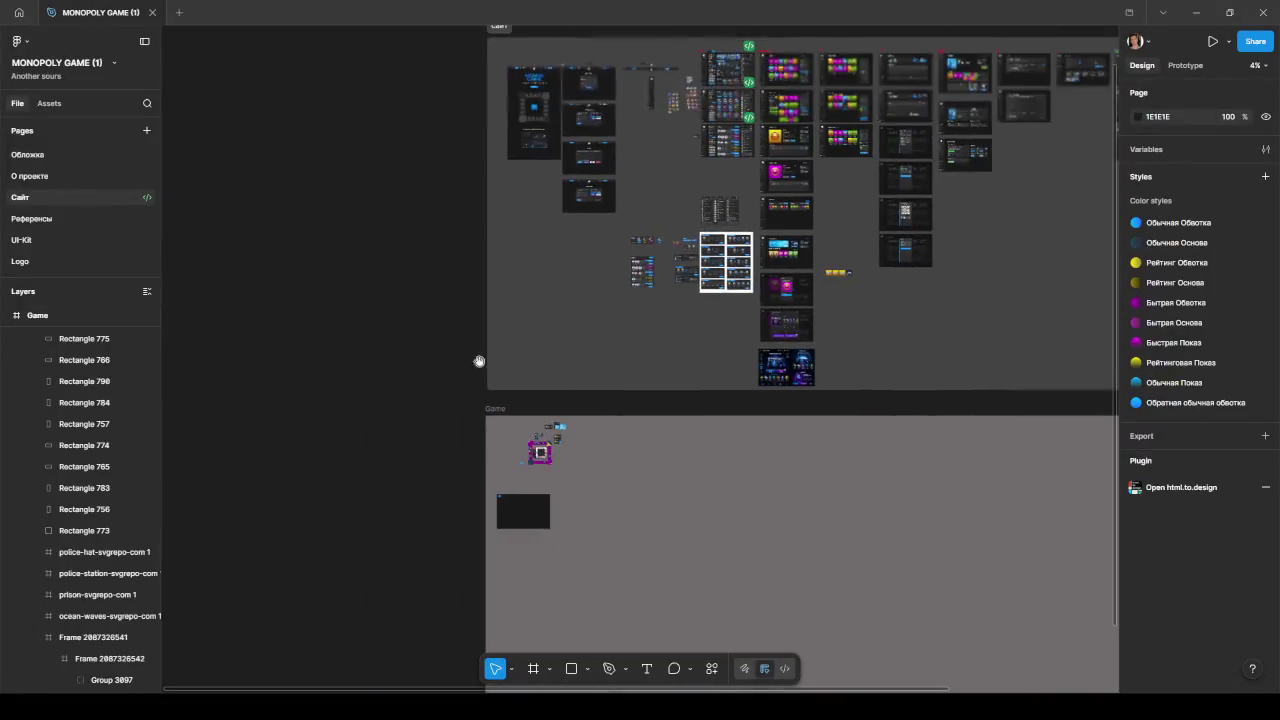
scroll(480, 360, up, 3)
scroll(480, 360, right, 5)
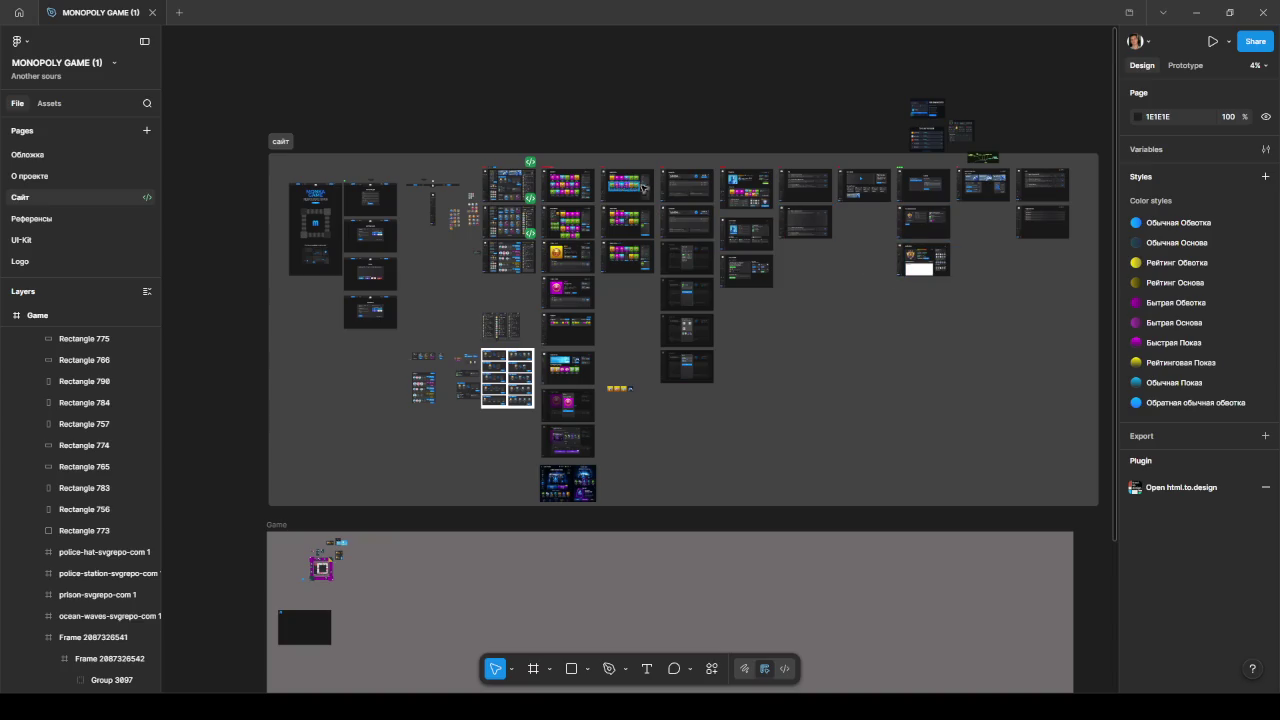
scroll(700, 184, up, 5)
scroll(704, 184, up, 5)
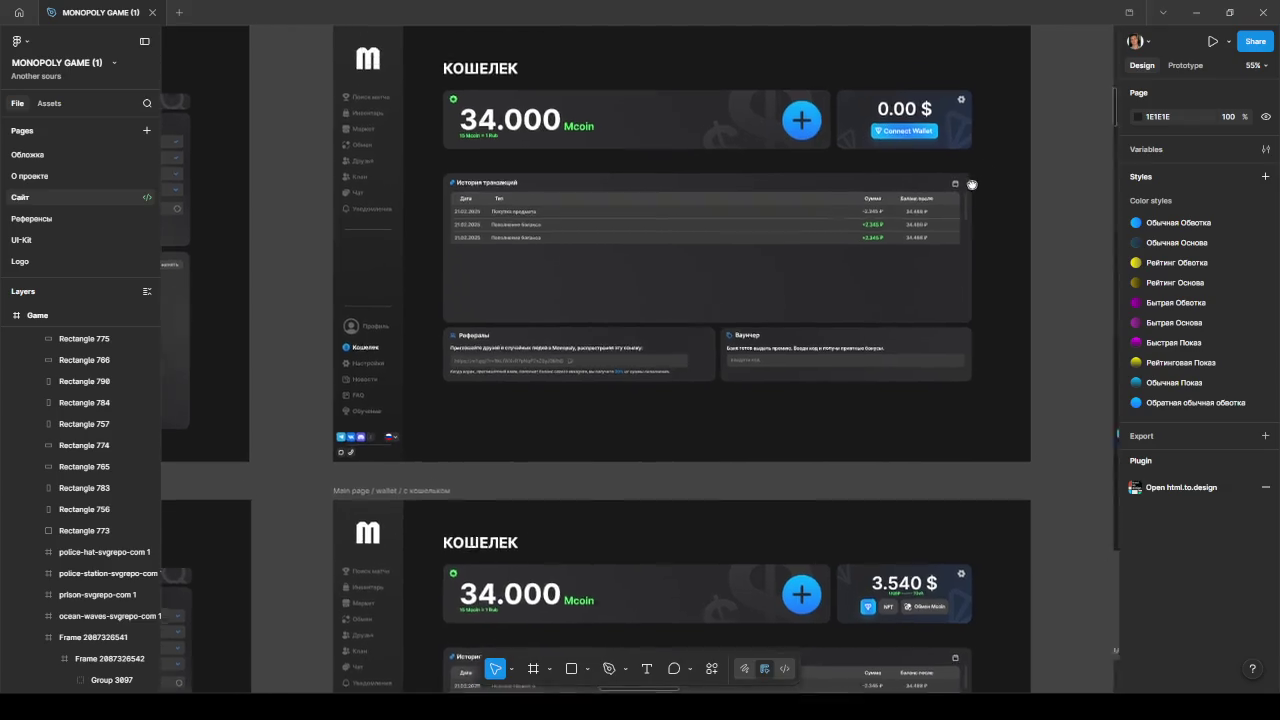
scroll(704, 184, down, 2)
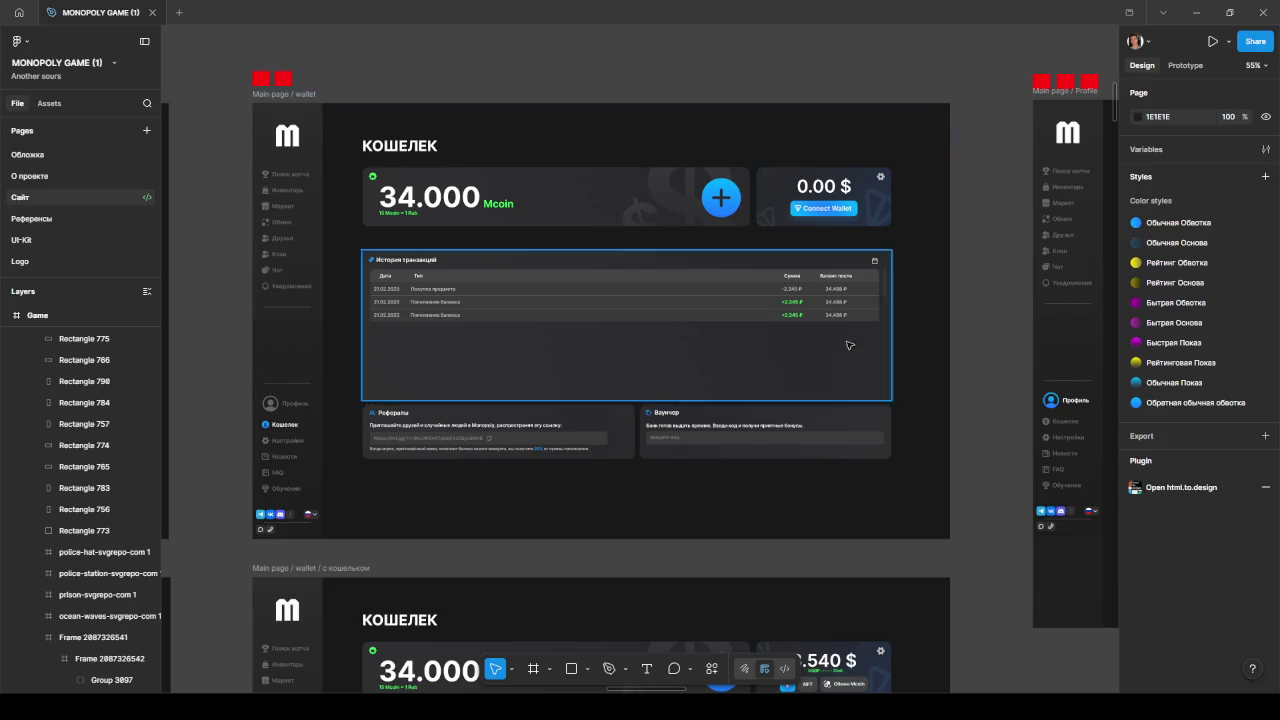
scroll(849, 343, up, 5)
mouse_move(882, 303)
mouse_down()
mouse_move(780, 329)
mouse_move(767, 361)
mouse_up()
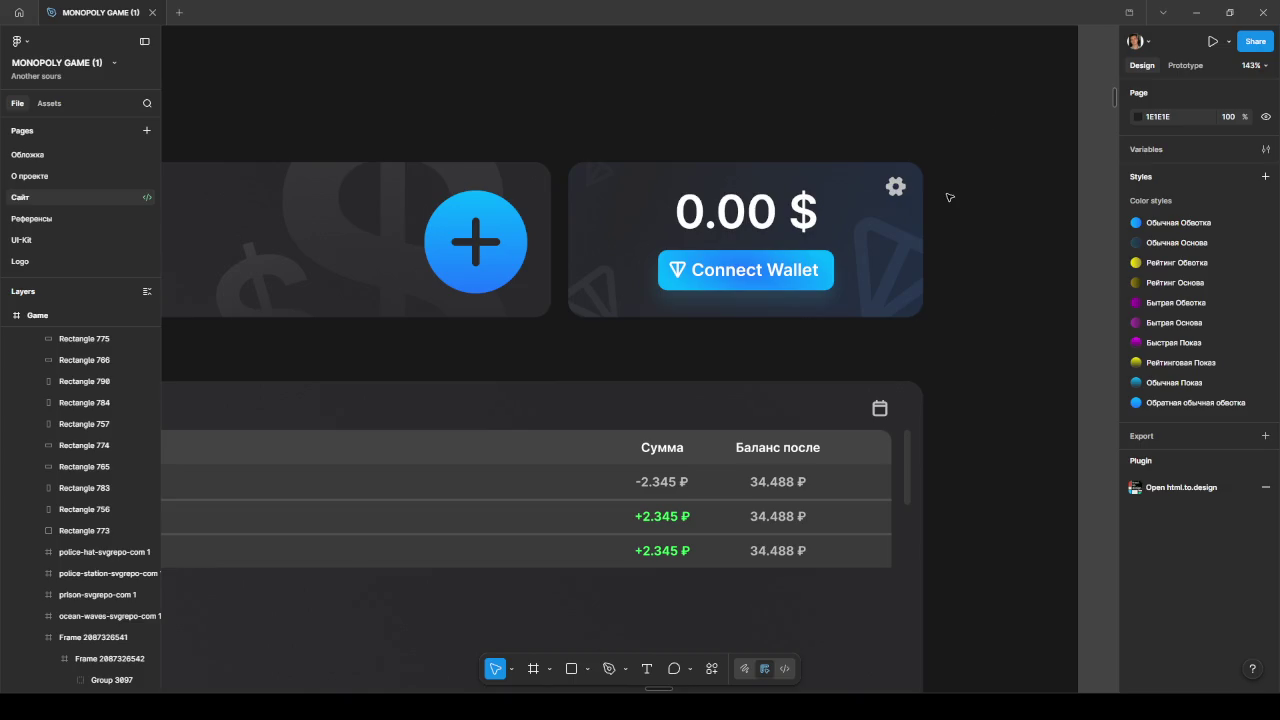
click(1196, 12)
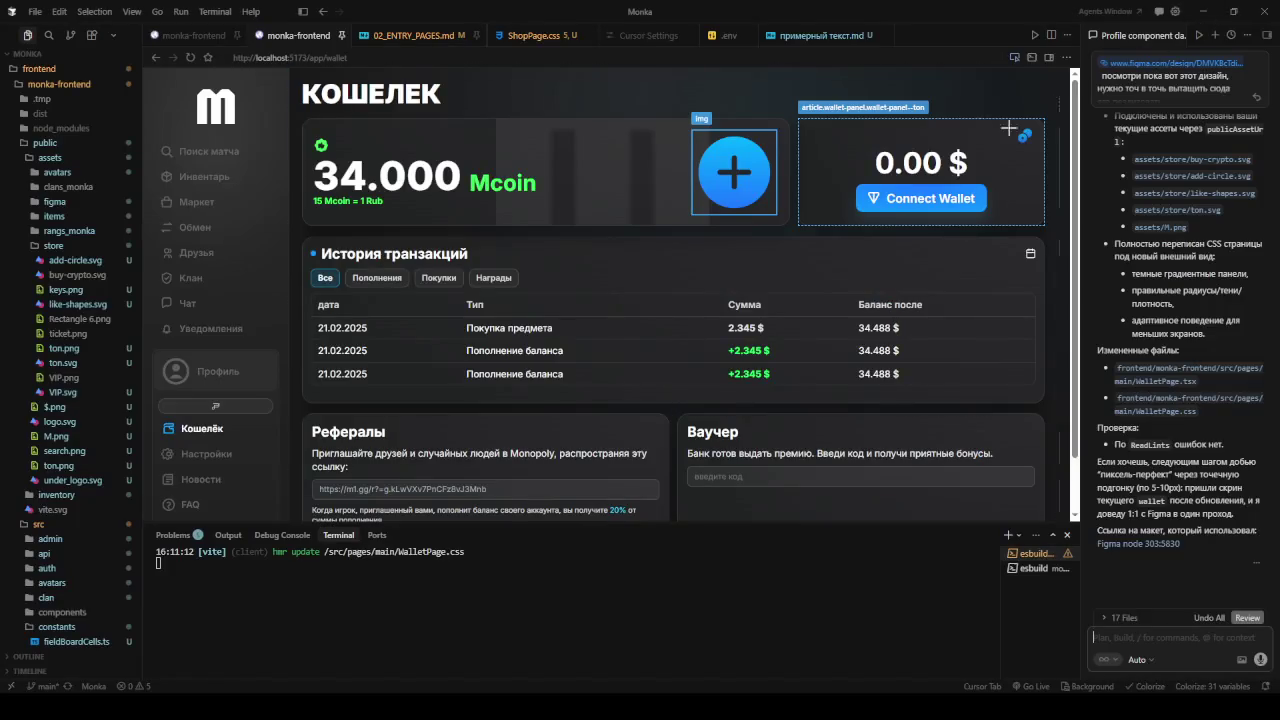
- Send the TON wallet panel to the agent to match the design, and attach the plus icon
click(972, 130)
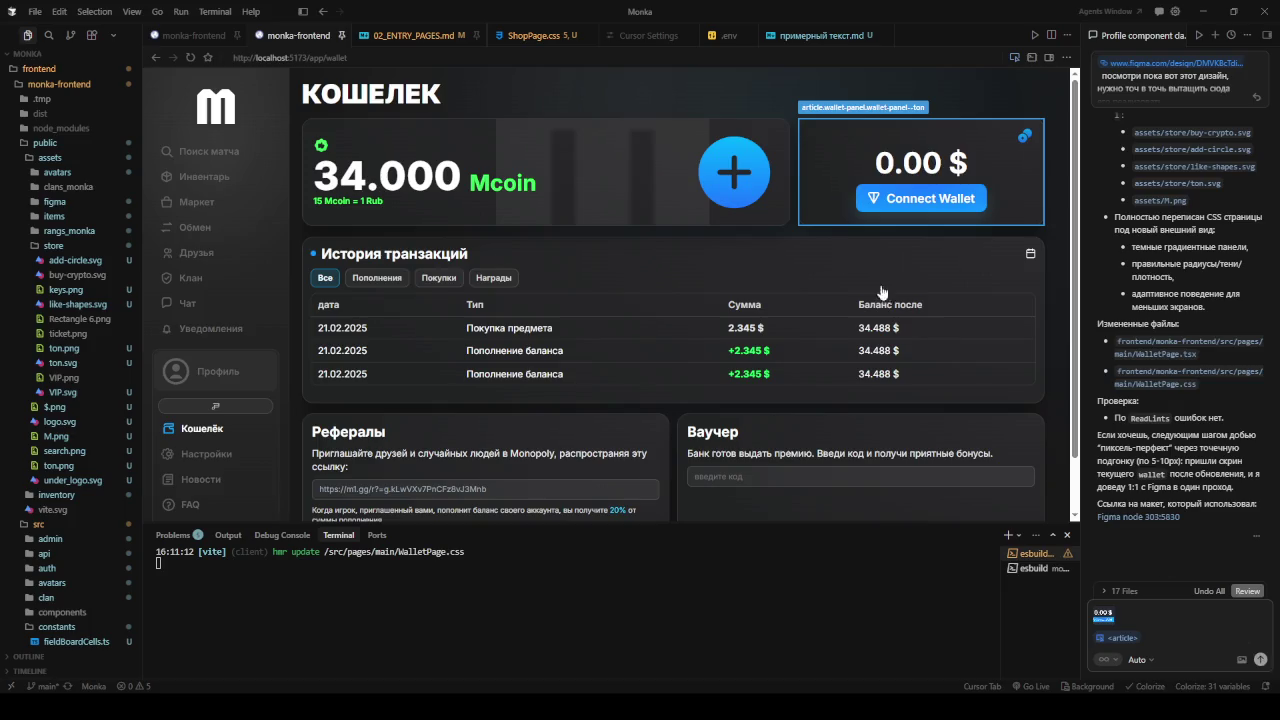
key(Return)
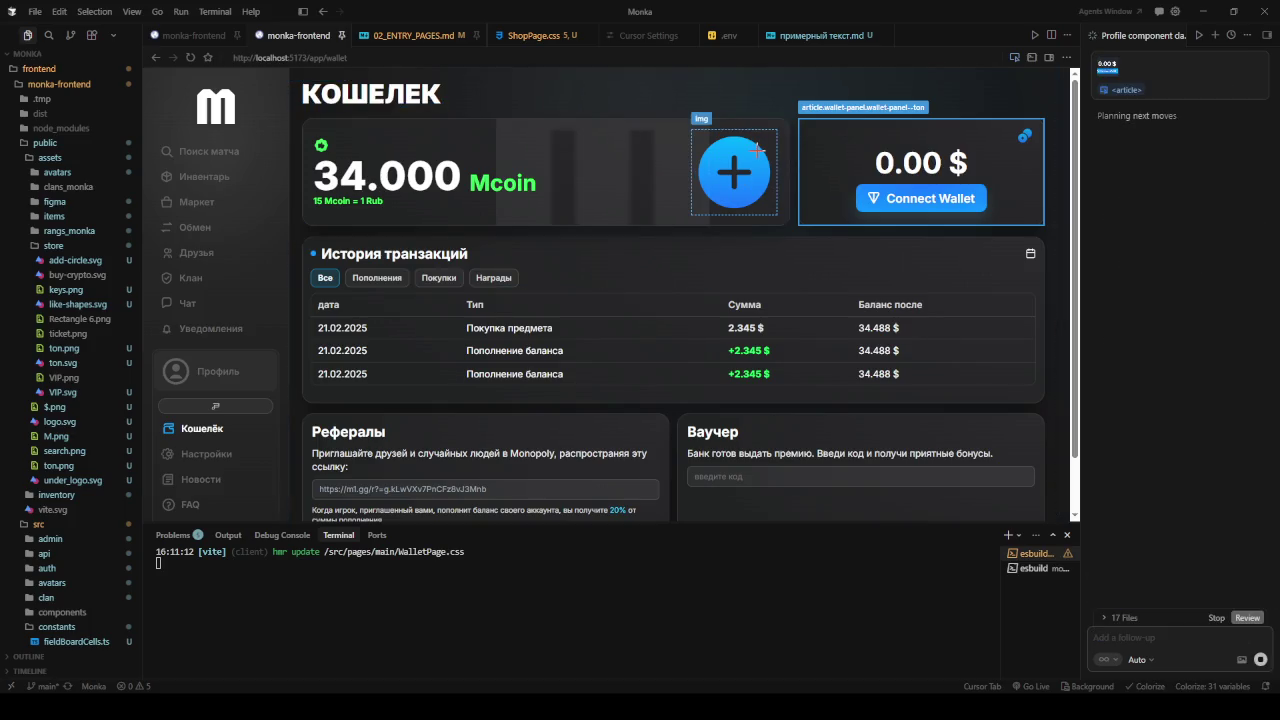
click(757, 150)
text(vtym)
key(BackSpace)
key(BackSpace)
key(BackSpace)
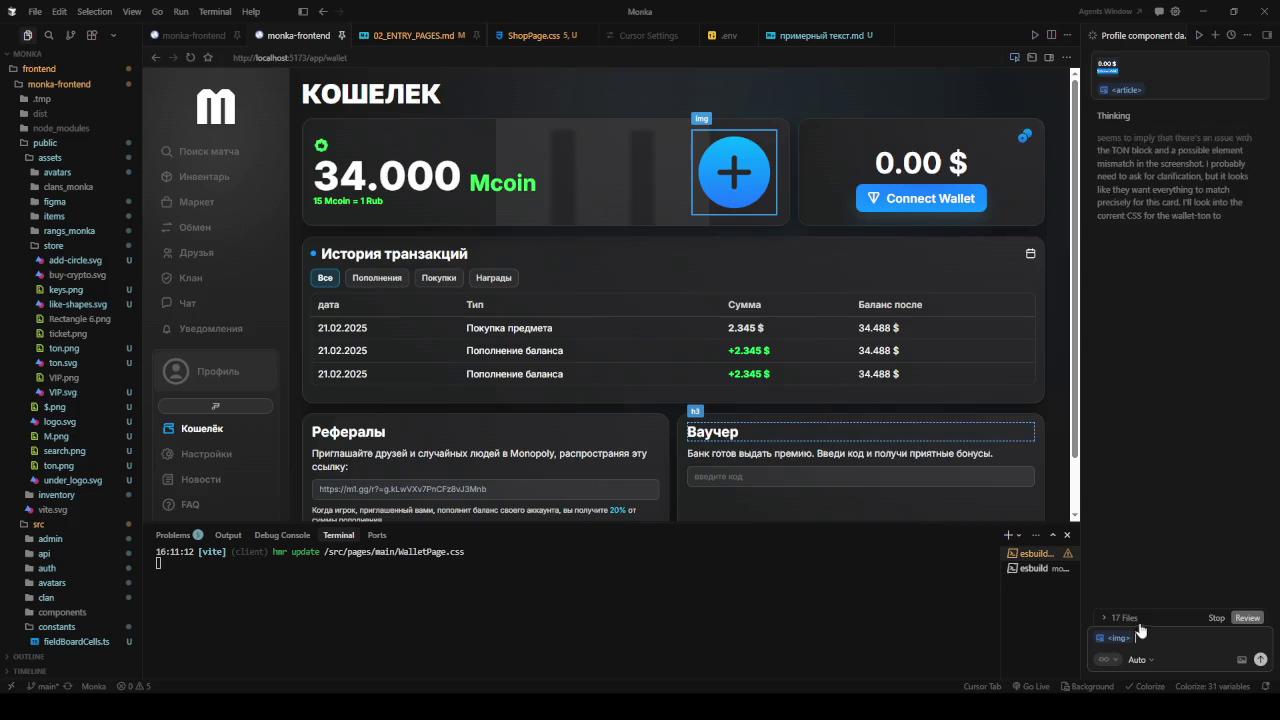
- Attach the 34.000 balance and Mcoin, and queue a request to make these elements smaller
click(457, 178)
click(502, 183)
text(давай из)
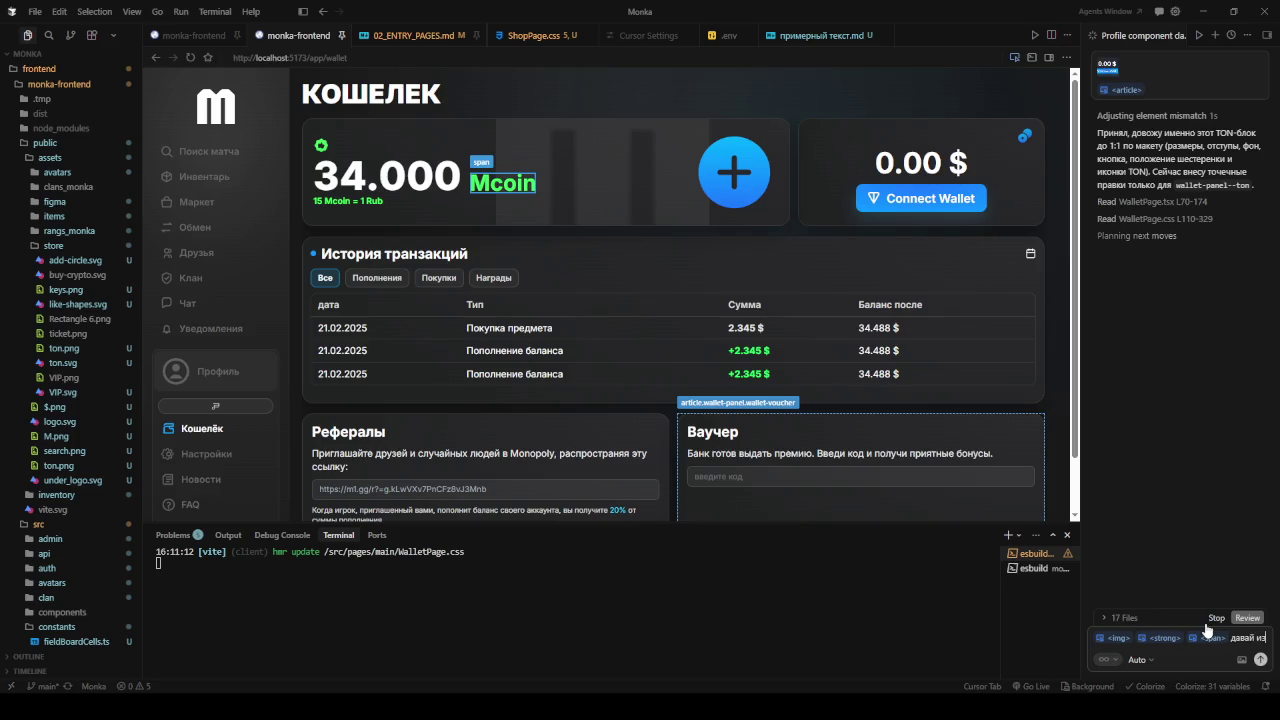
text( не)
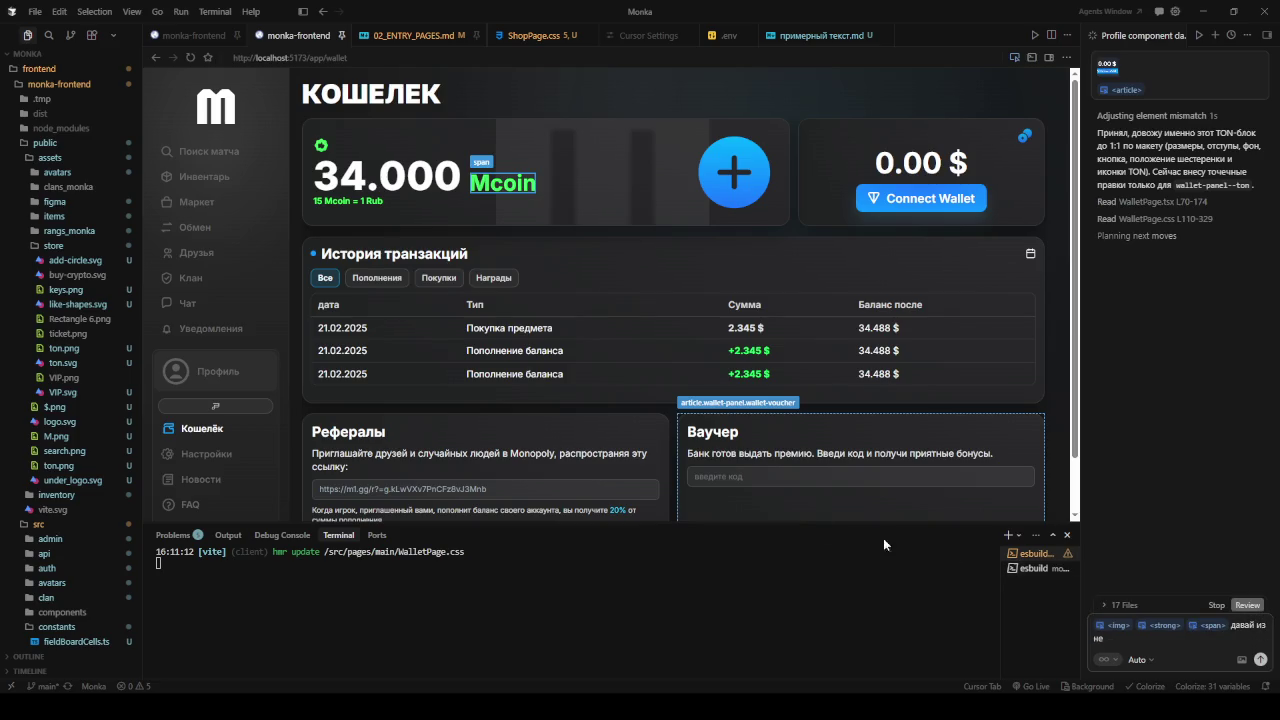
click(302, 11)
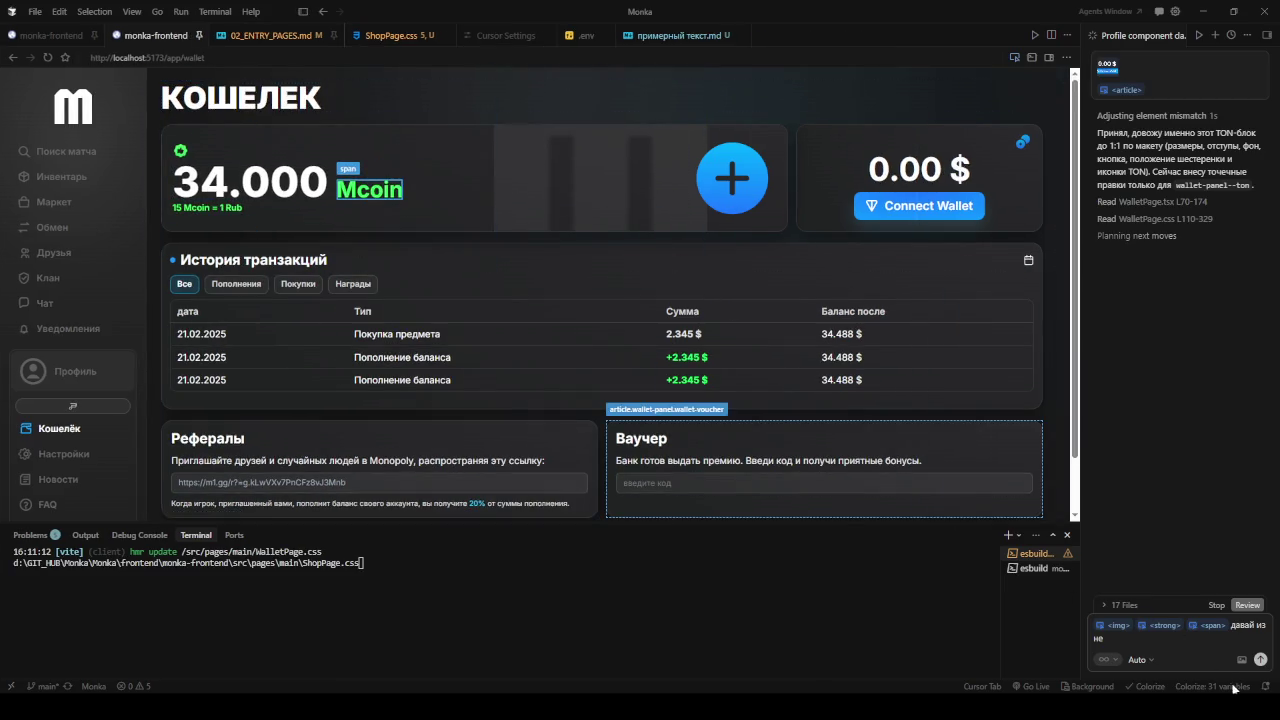
text( таки)
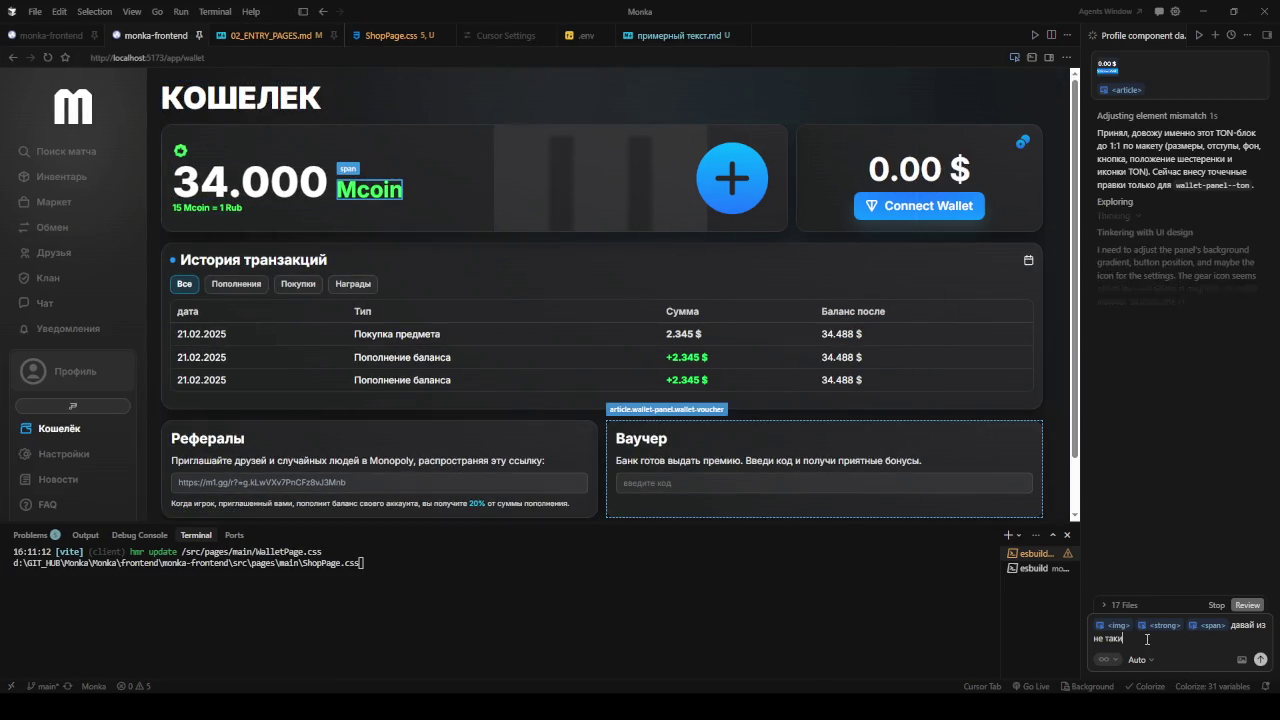
text(ми больши)
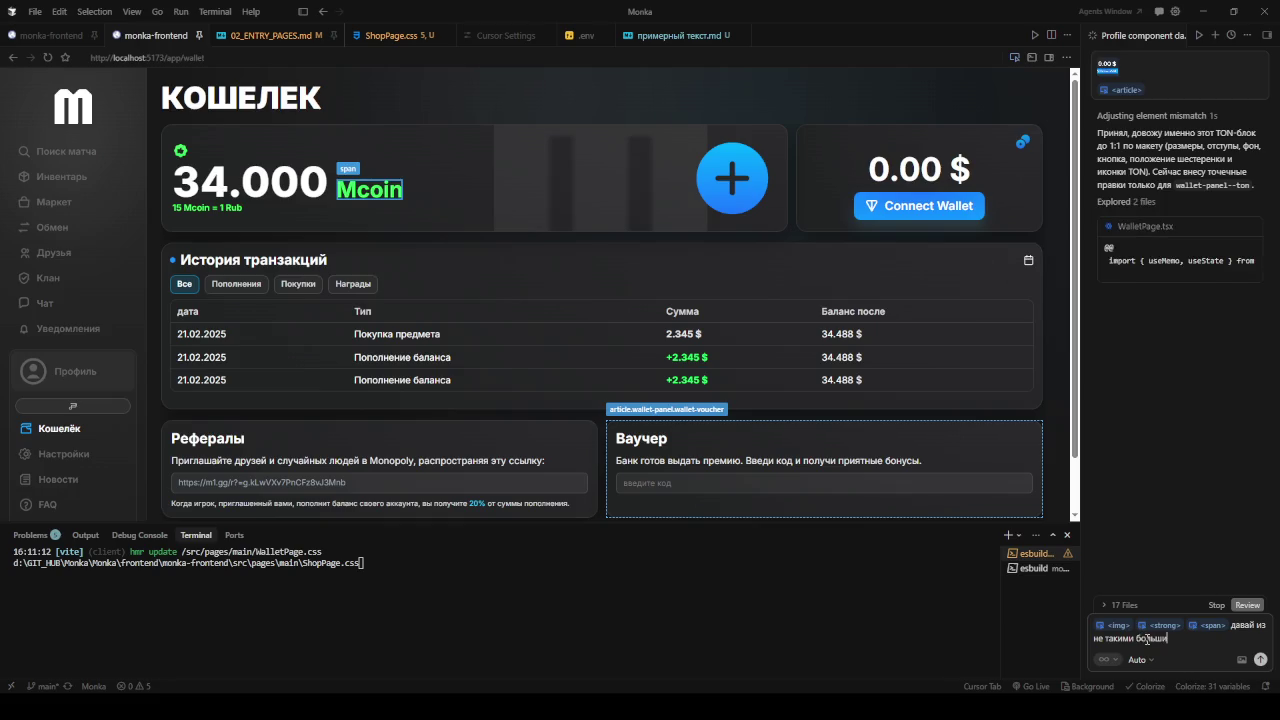
text(ми сделаем)
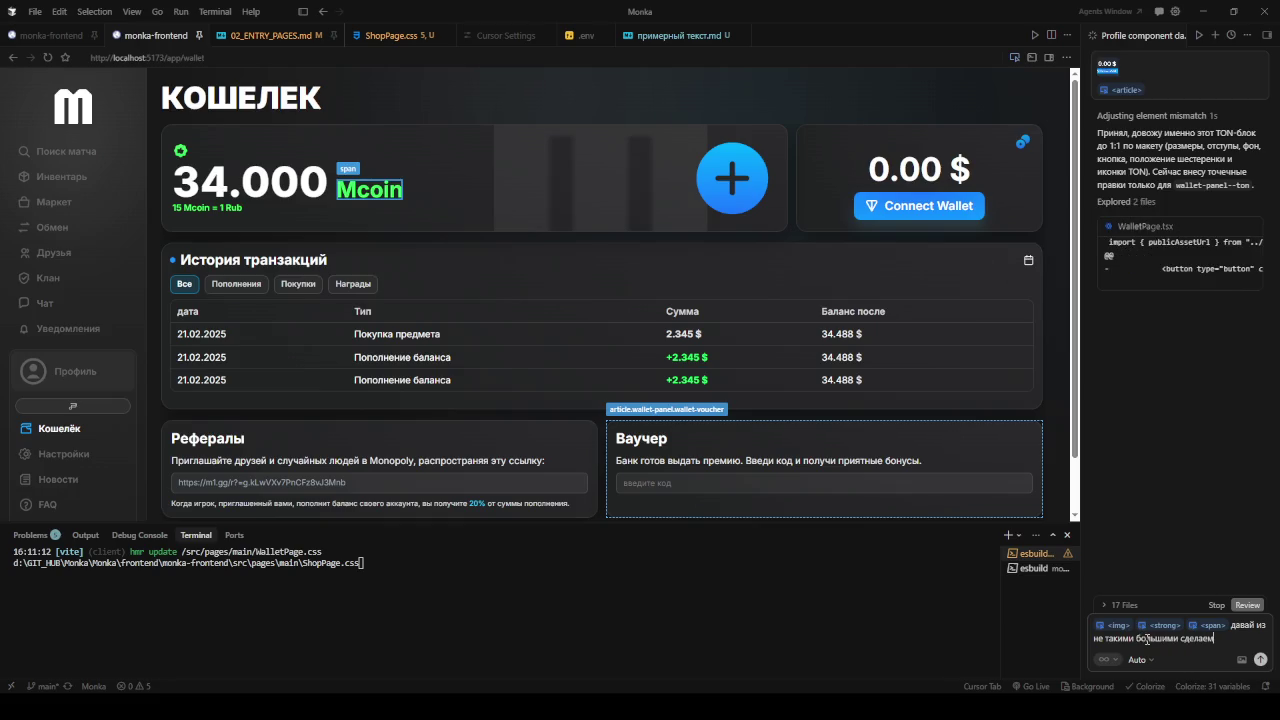
key(Return)
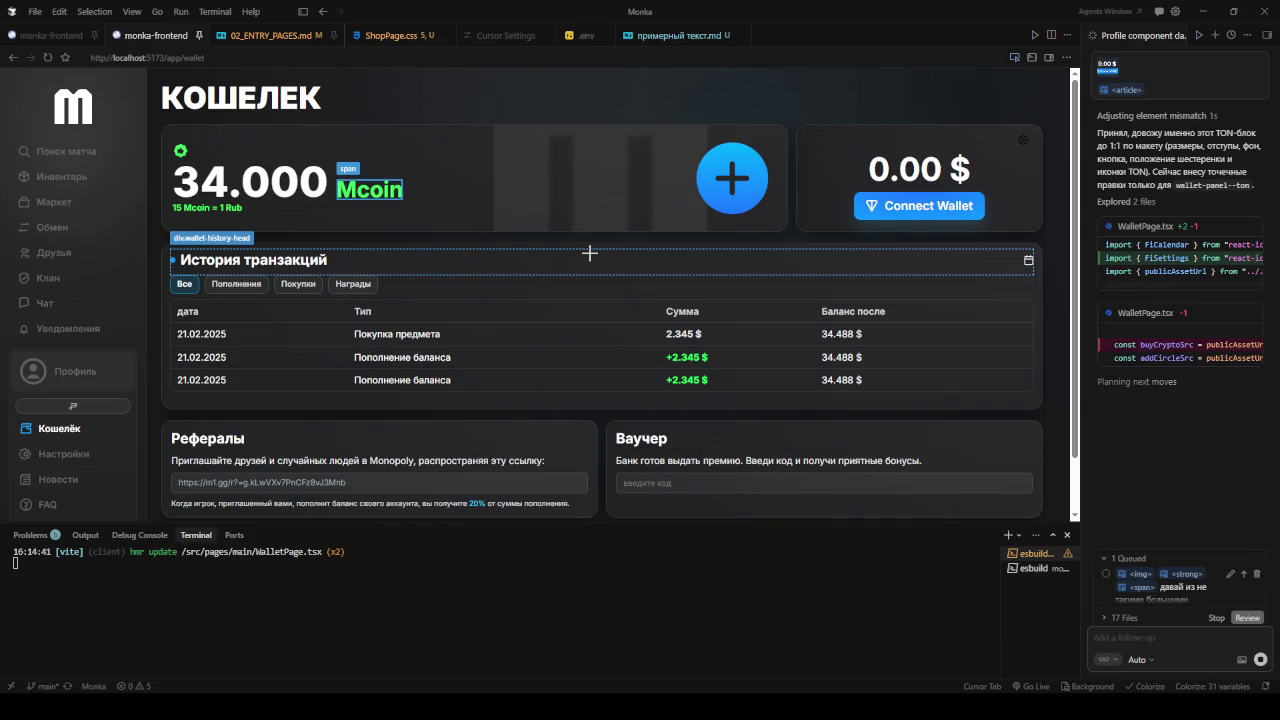
key(alt+Tab)
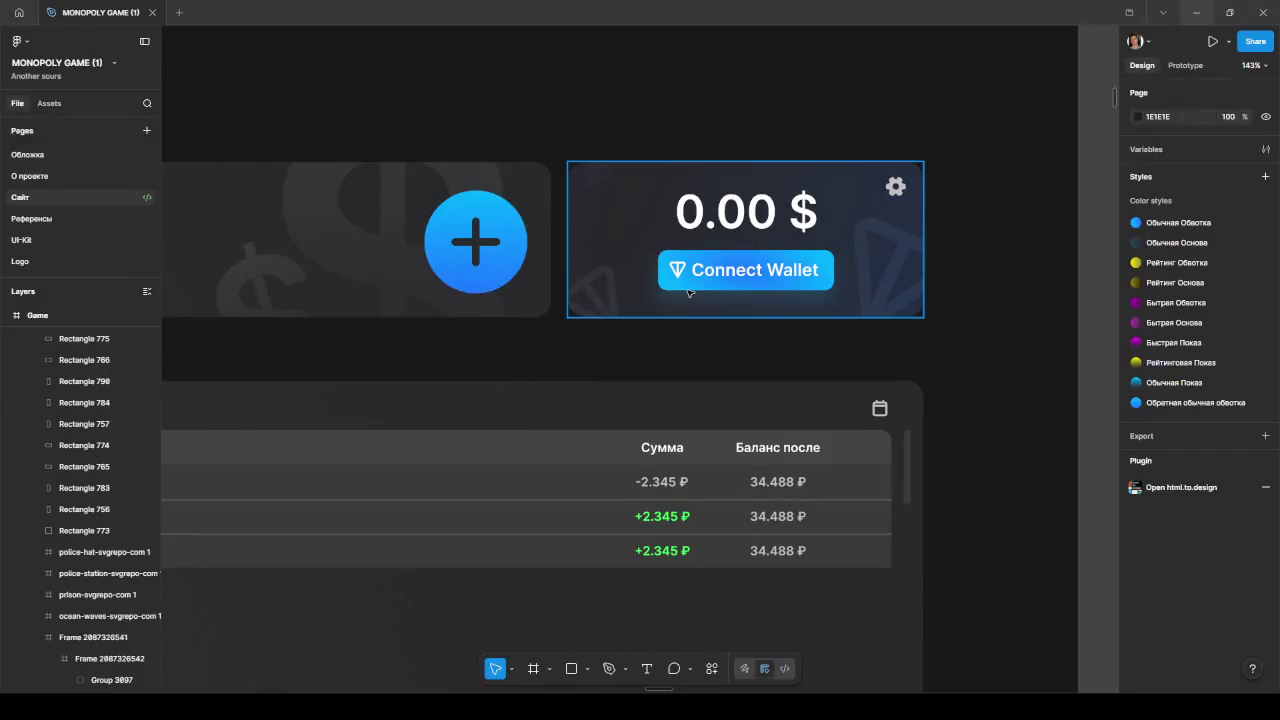
- Move from the wallet design down to the Monopoly board in the Game frame
ctrl+scroll(689, 292, down, 5)
ctrl+scroll(695, 380, down, 5)
ctrl+scroll(705, 520, down, 3)
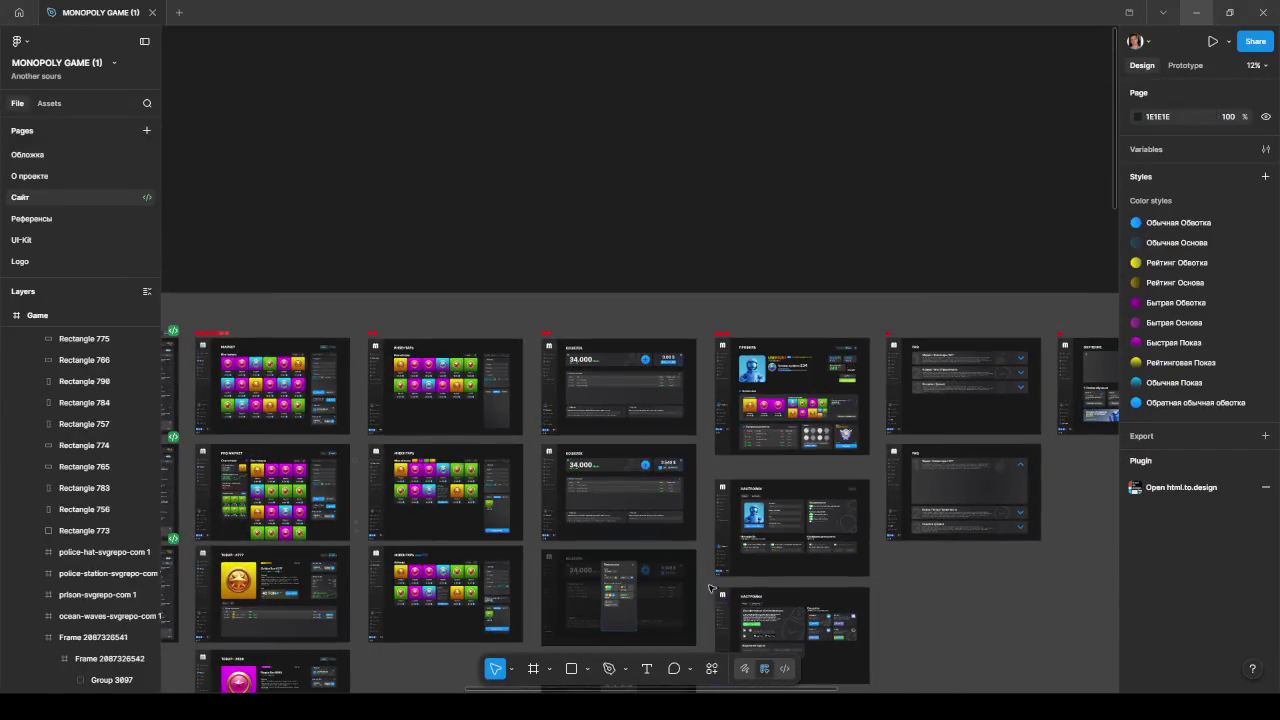
key(alt+Tab)
key(alt+Tab)
scroll(457, 591, down, 5)
scroll(463, 583, down, 5)
ctrl+scroll(443, 520, down, 5)
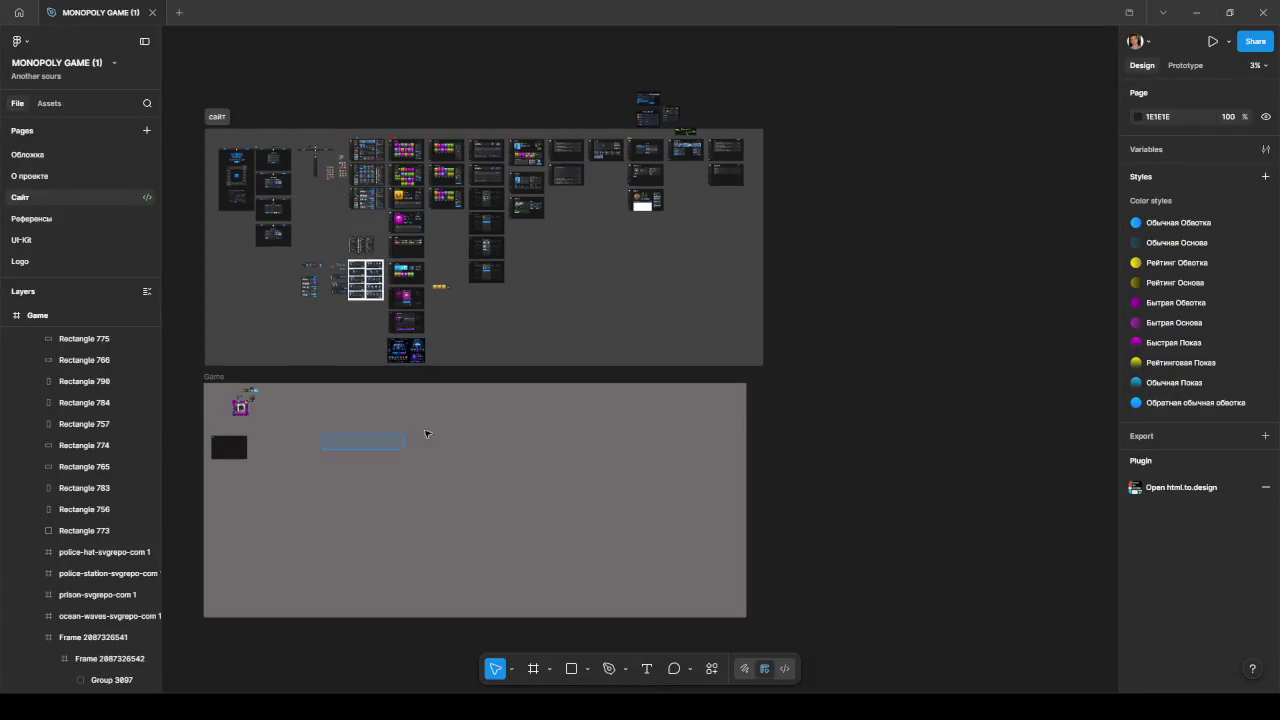
scroll(326, 440, left, 5)
ctrl+scroll(543, 423, up, 5)
ctrl+scroll(543, 423, up, 5)
ctrl+scroll(458, 310, up, 2)
ctrl+scroll(458, 310, up, 5)
scroll(851, 349, left, 2)
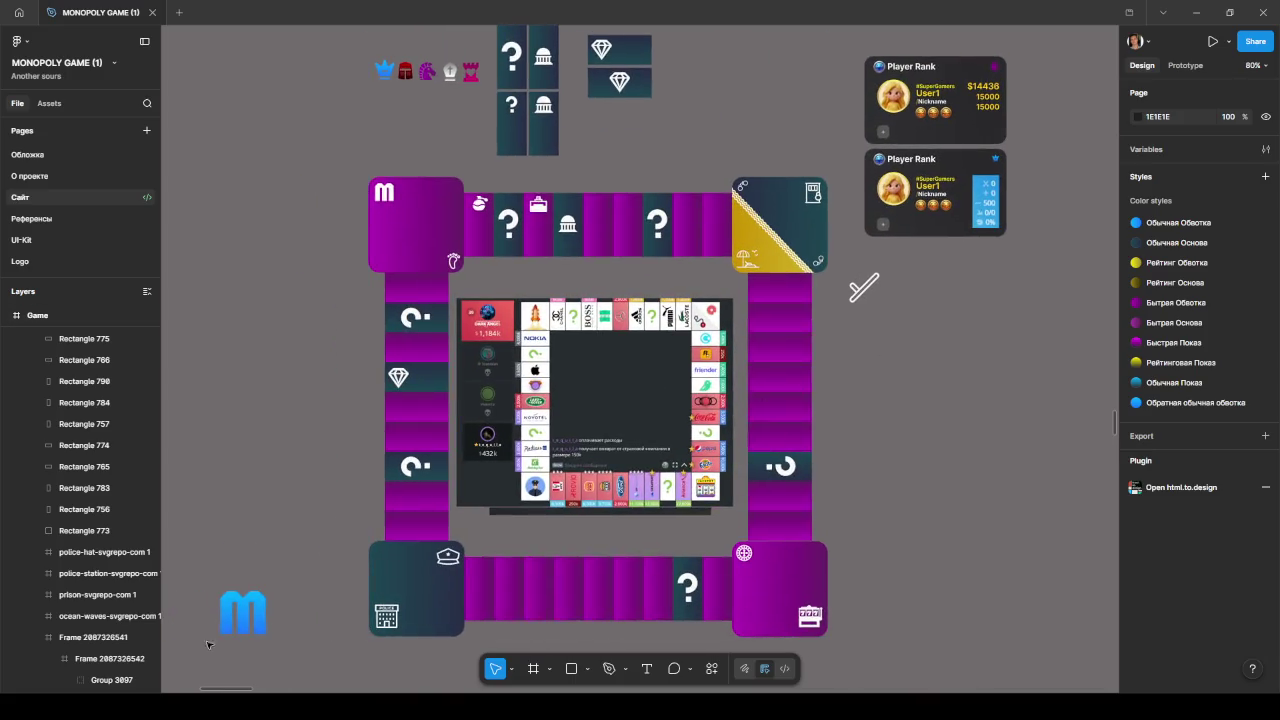